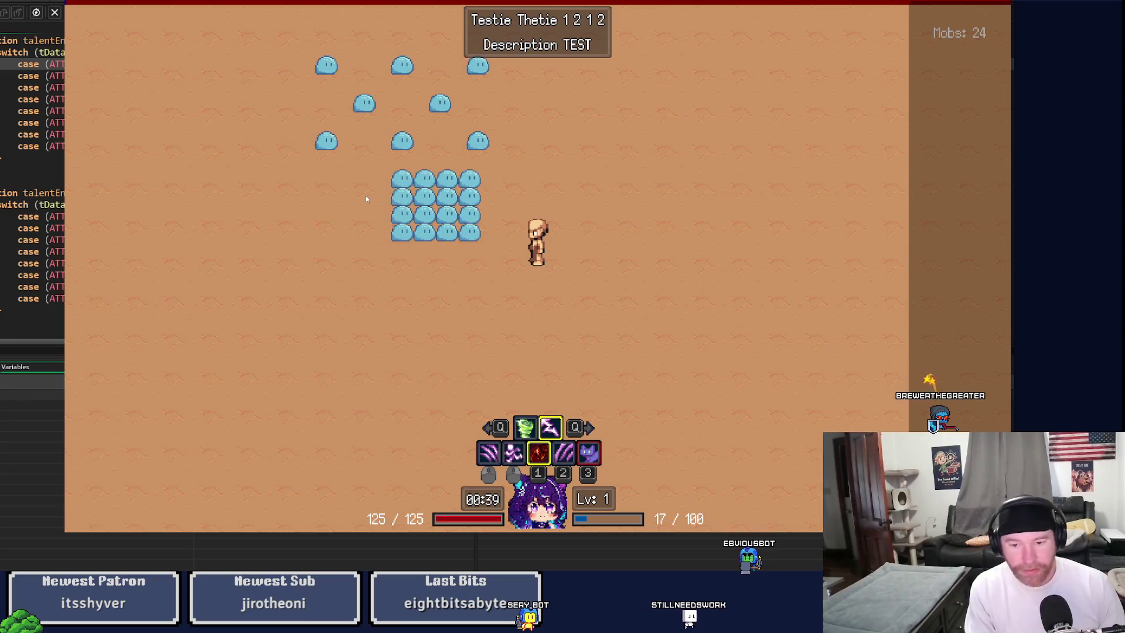
# Step: Stop the running slime test game and go back to the talentEnableDebuffsFromBuff code
pyautogui.press('Escape')
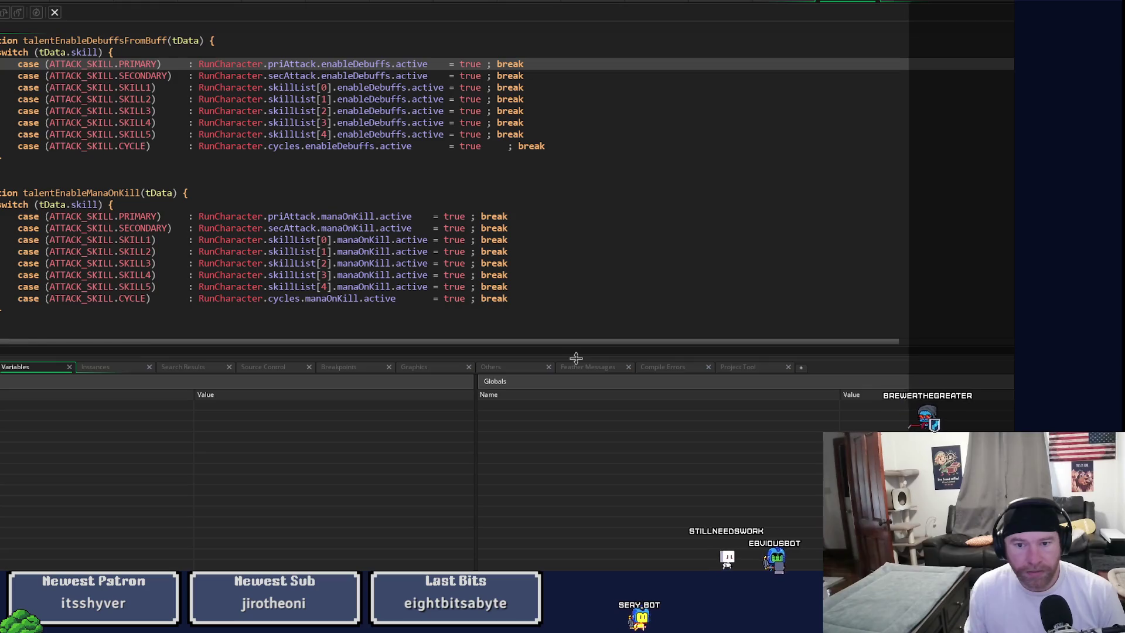
# Step: Enlarge the code editor, select enableDebuffs and start a project-wide search for it
pyautogui.moveTo(573, 352); pyautogui.dragTo(598, 568)
pyautogui.scroll(3, 449, 251)
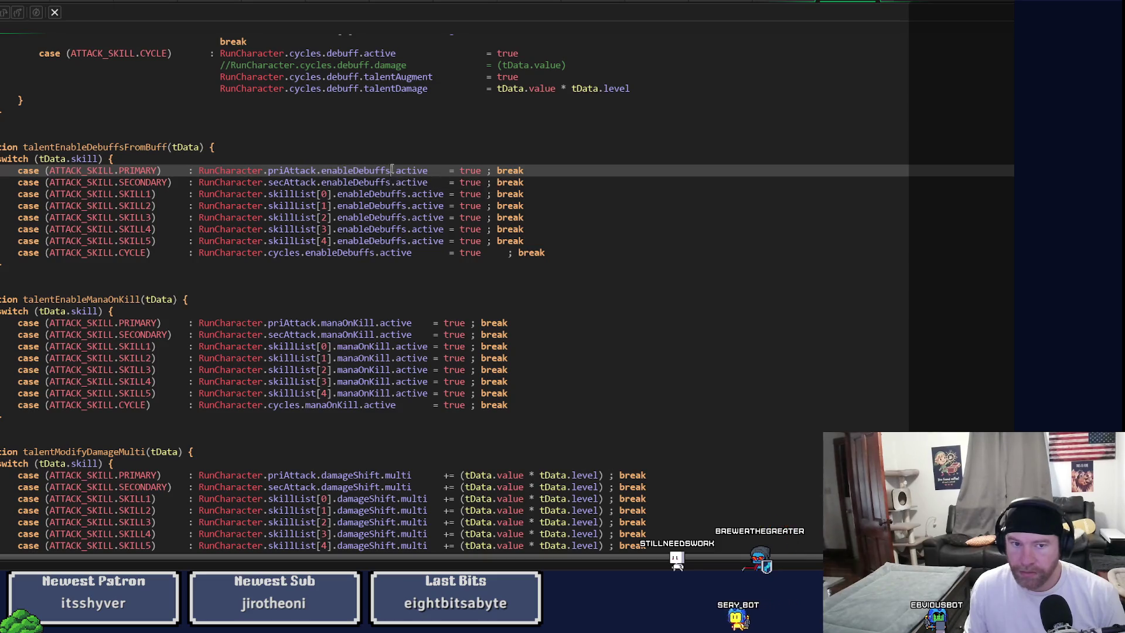
pyautogui.doubleClick(323, 170)
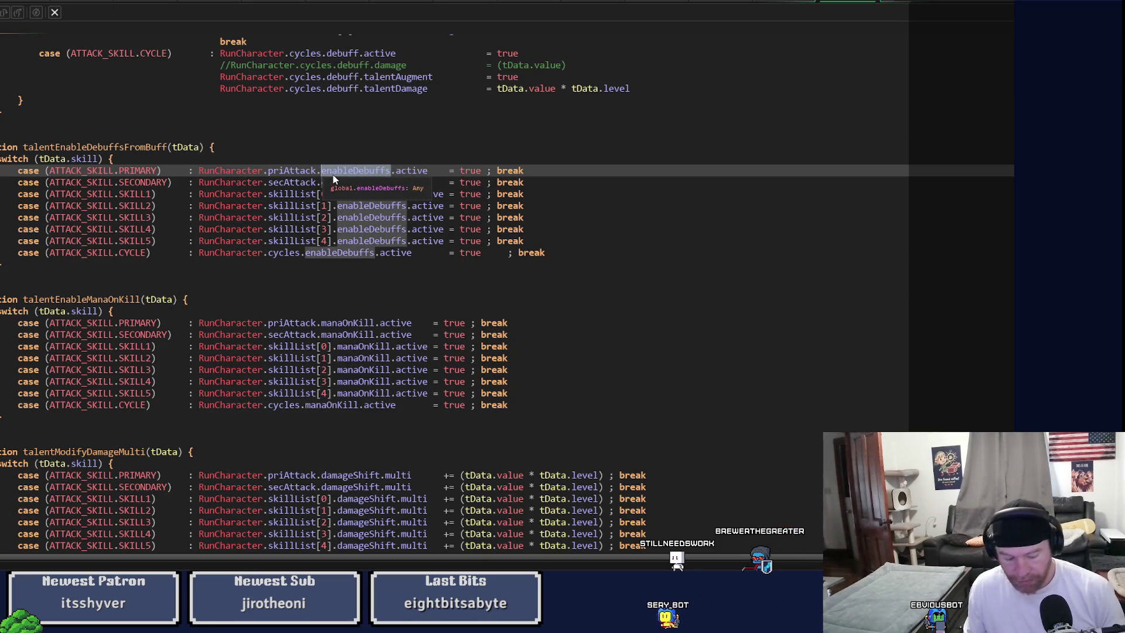
pyautogui.hotkey('ctrl', 'shift', 'f')
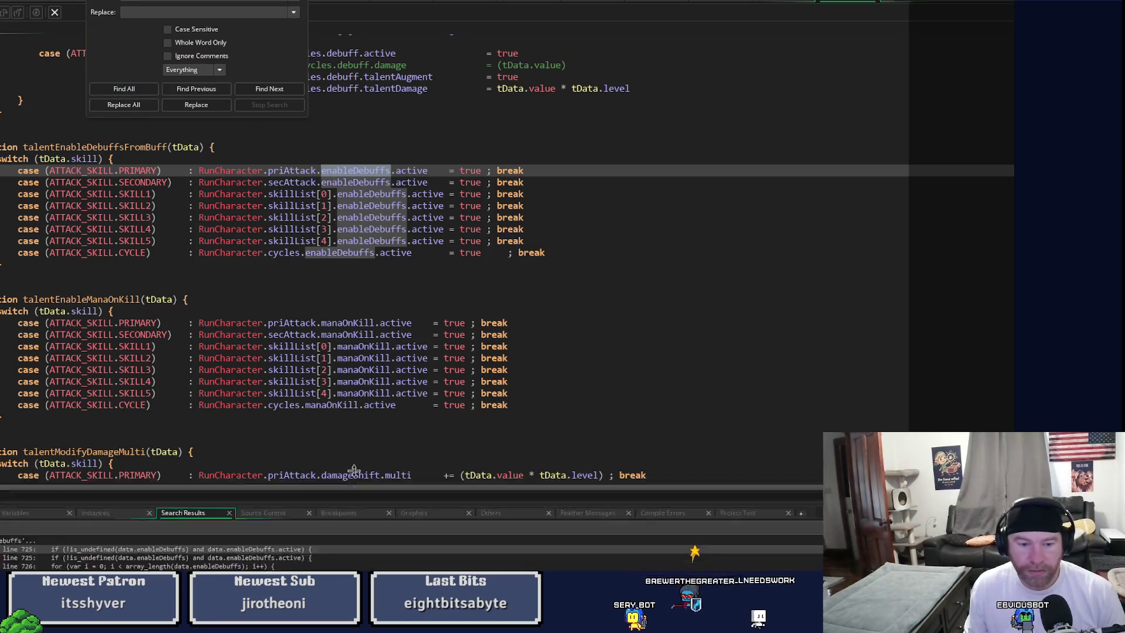
# Step: List all enableDebuffs matches, jump to the line 725 check, then close the search
pyautogui.press('Return')
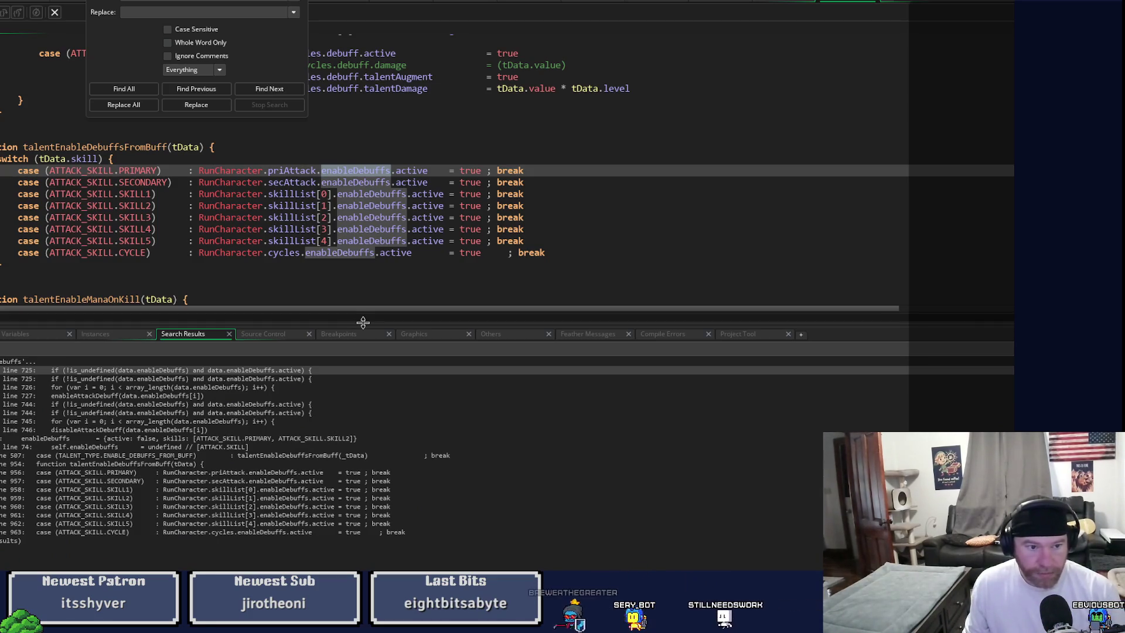
pyautogui.doubleClick(179, 371)
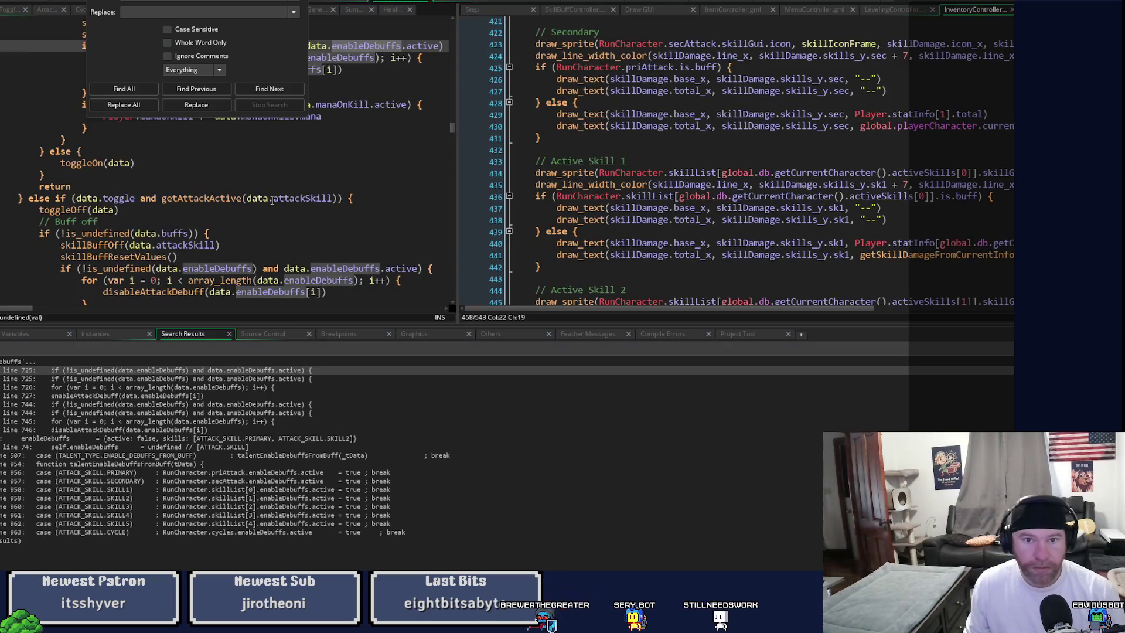
pyautogui.scroll(3, 305, 164)
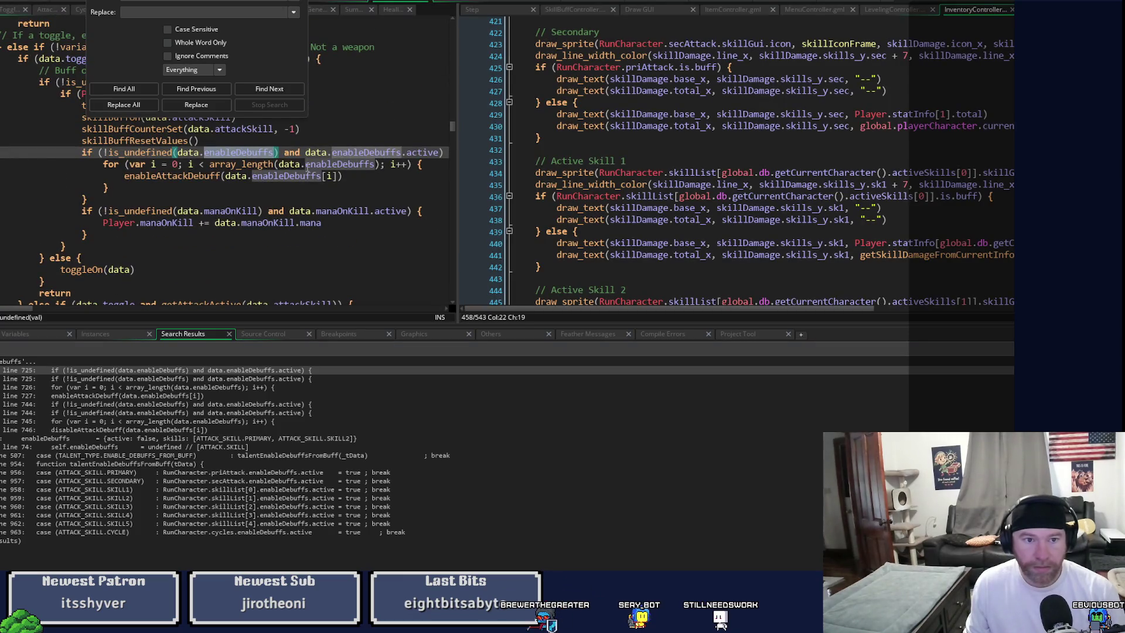
pyautogui.scroll(1, 306, 164)
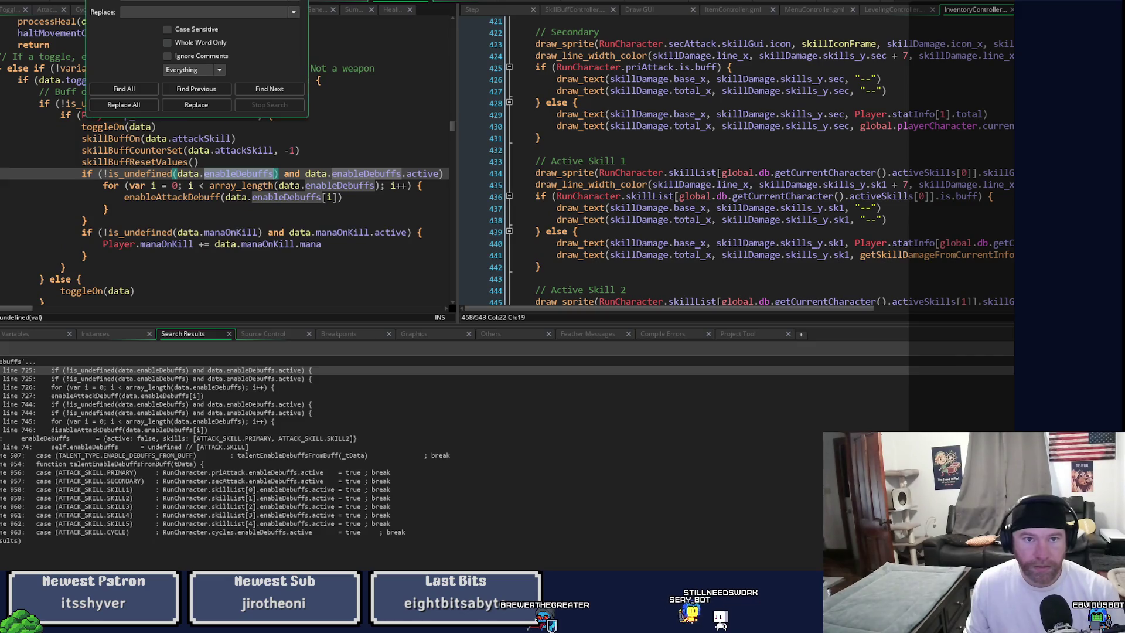
pyautogui.press('Escape')
# Step: Widen the toggle script's code view and relaunch the game with the debugger
pyautogui.moveTo(457, 386); pyautogui.dragTo(879, 417)
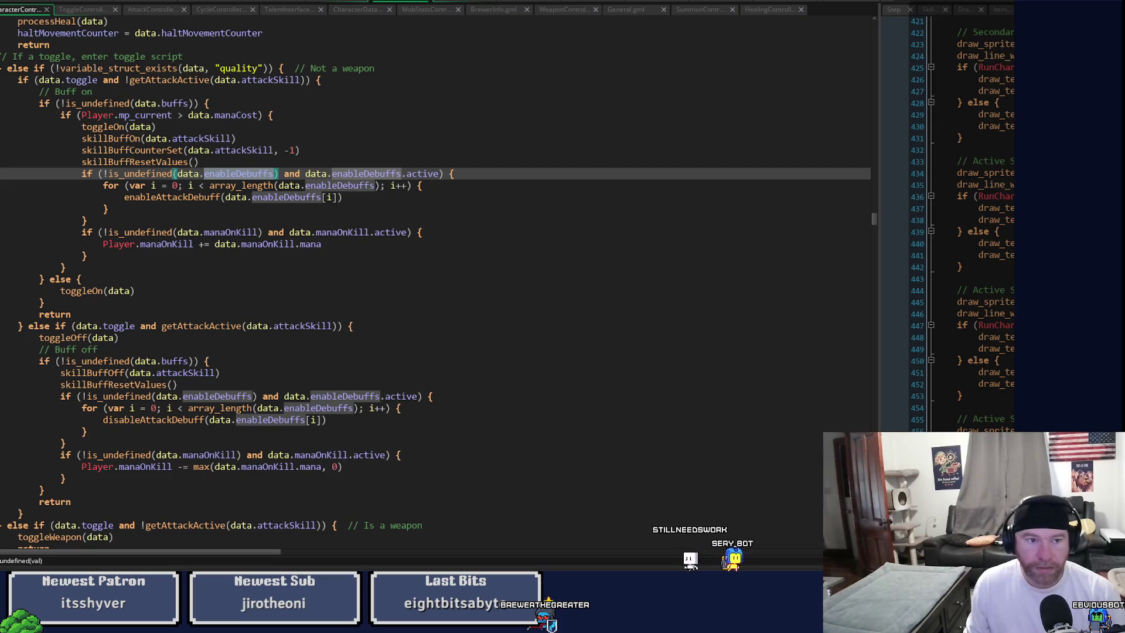
pyautogui.click(342, 197)
pyautogui.hotkey('ctrl', 'Tab')
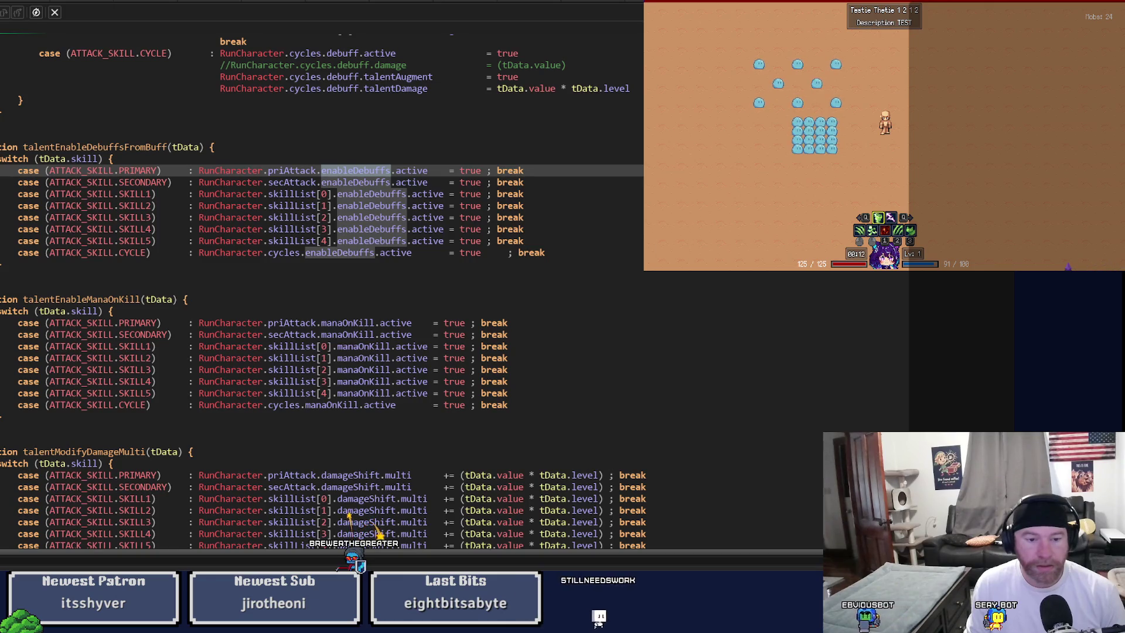
# Step: Return to the line 725 enableDebuffs check and step into the for-loop to inspect data.enableDebuffs
pyautogui.click(186, 567)
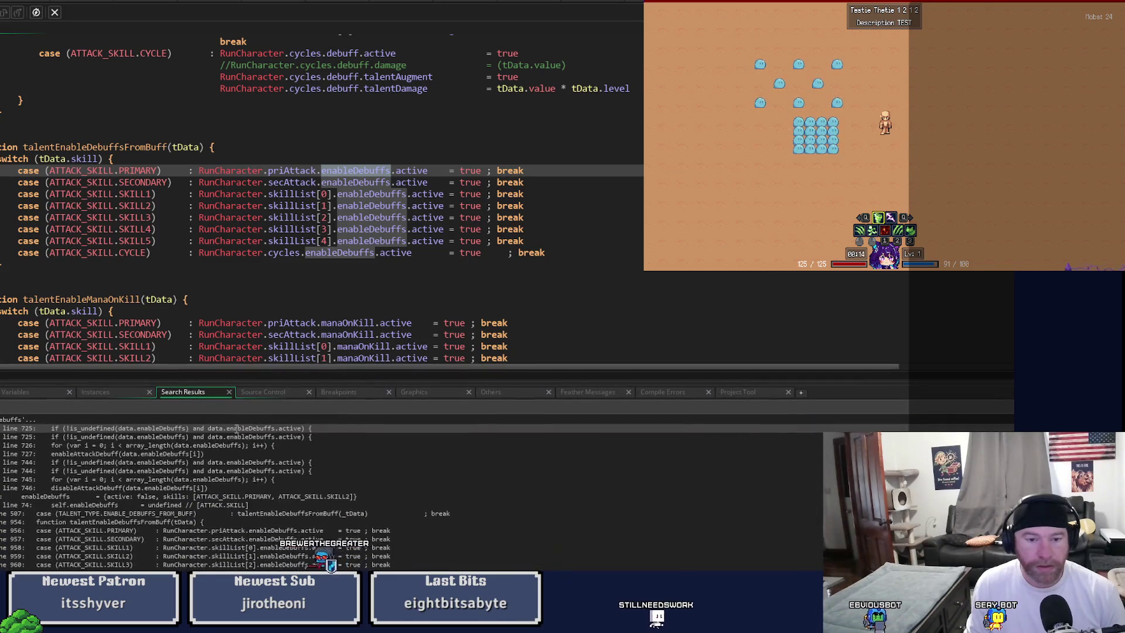
pyautogui.doubleClick(236, 437)
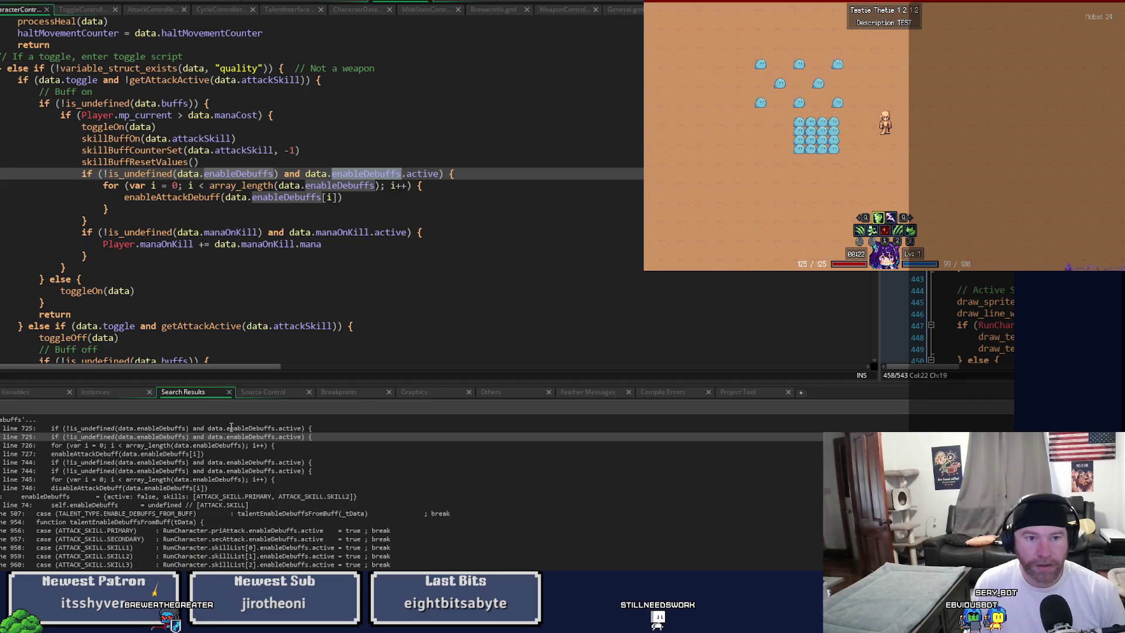
pyautogui.click(175, 196)
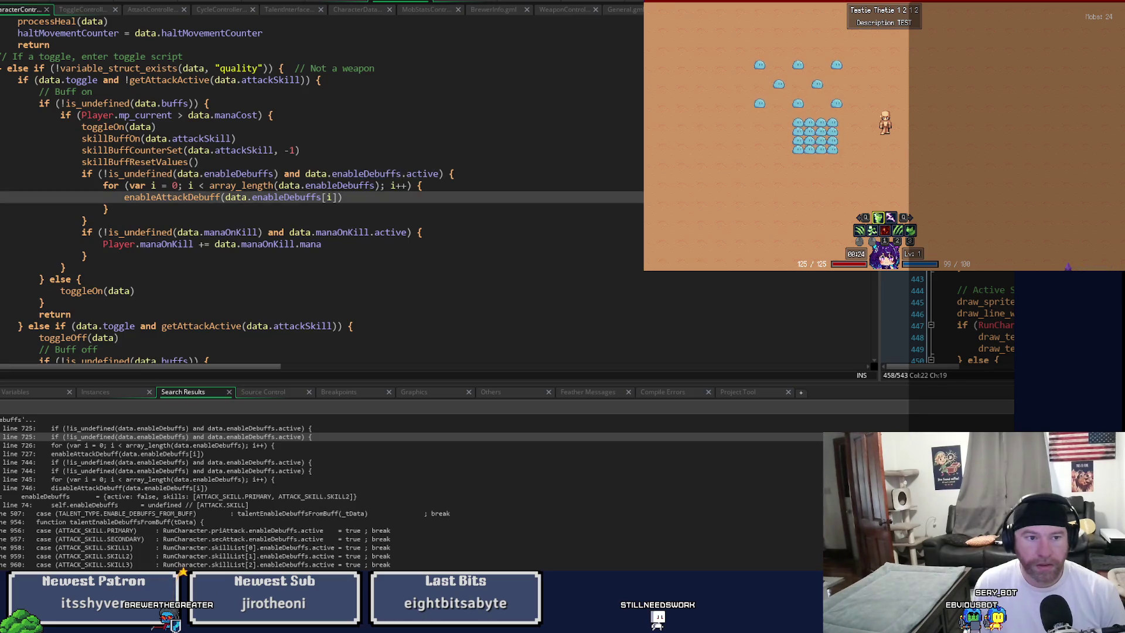
pyautogui.click(176, 173)
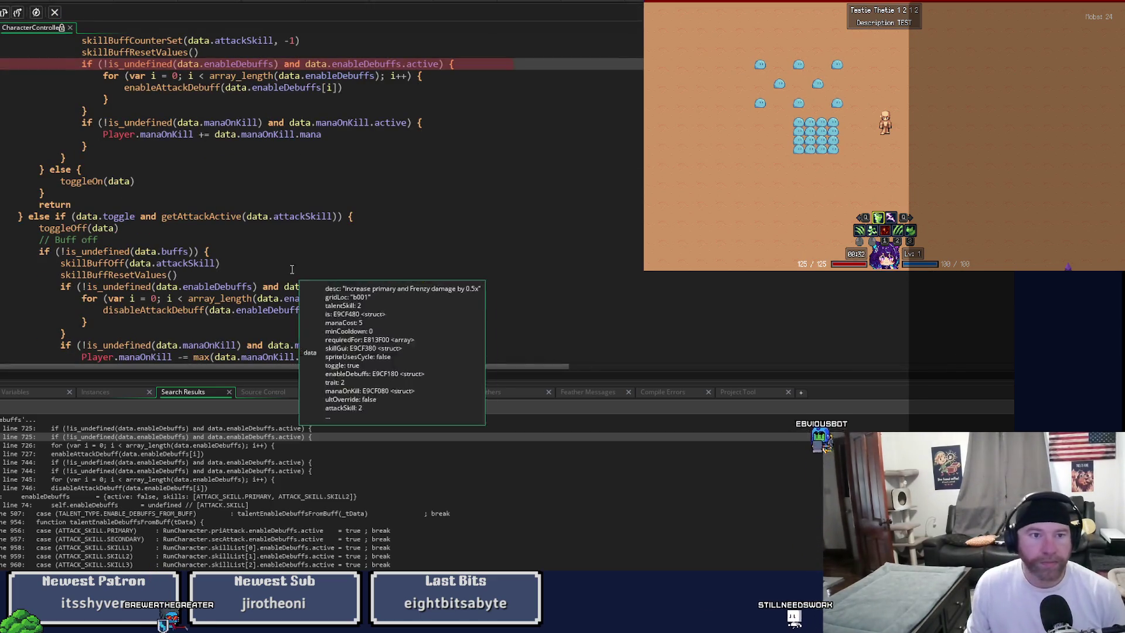
pyautogui.scroll(4, 277, 274)
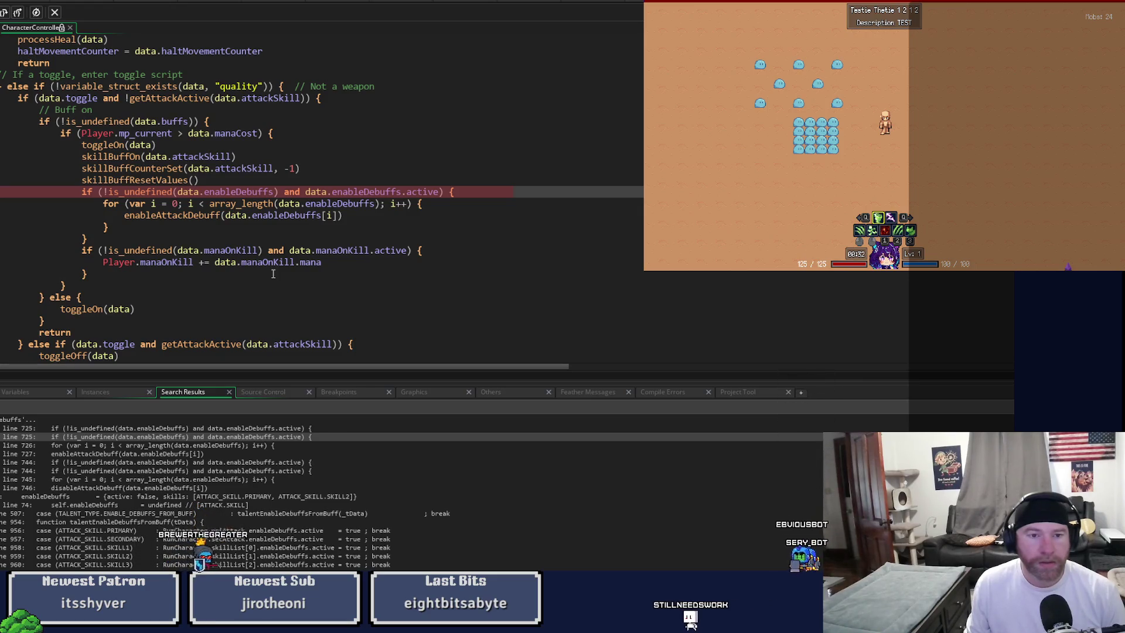
pyautogui.moveTo(239, 193)
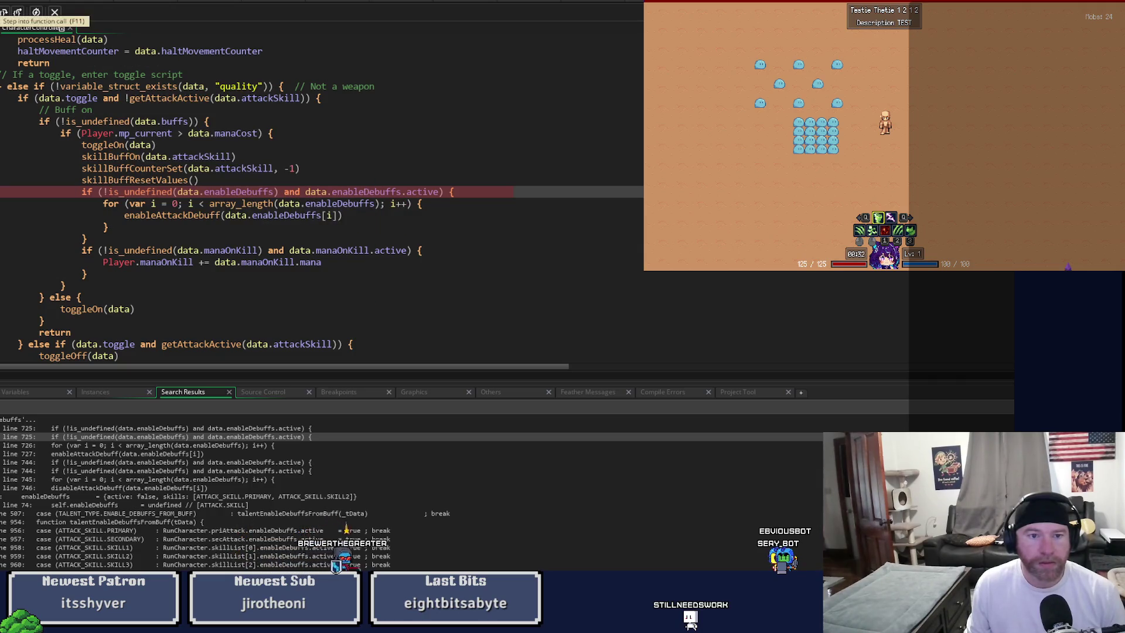
pyautogui.click(5, 12)
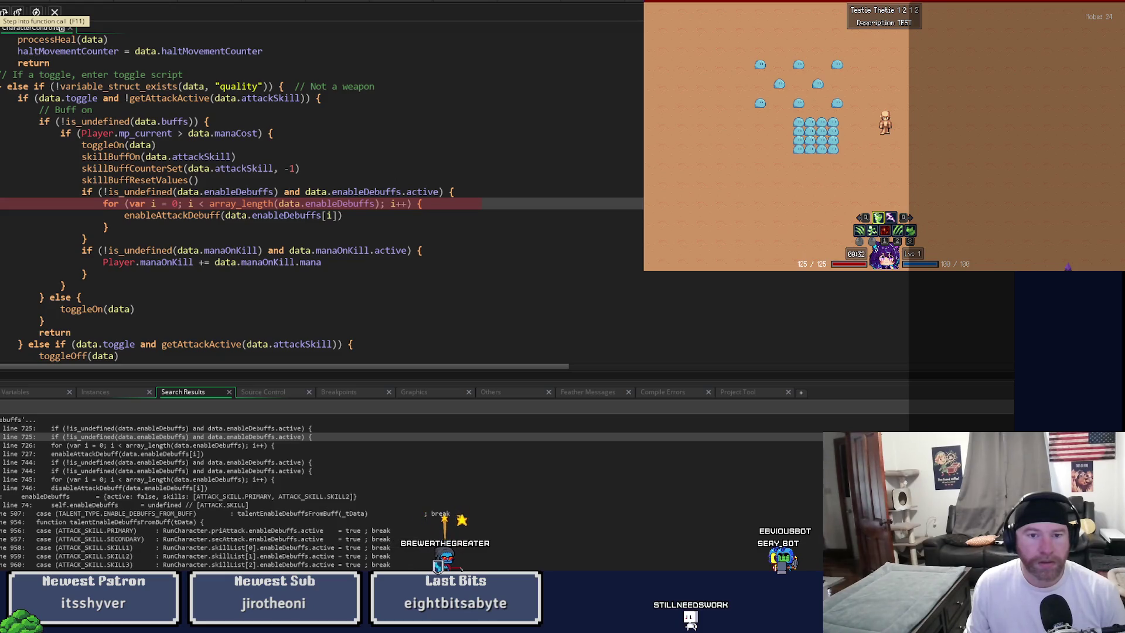
pyautogui.moveTo(368, 205)
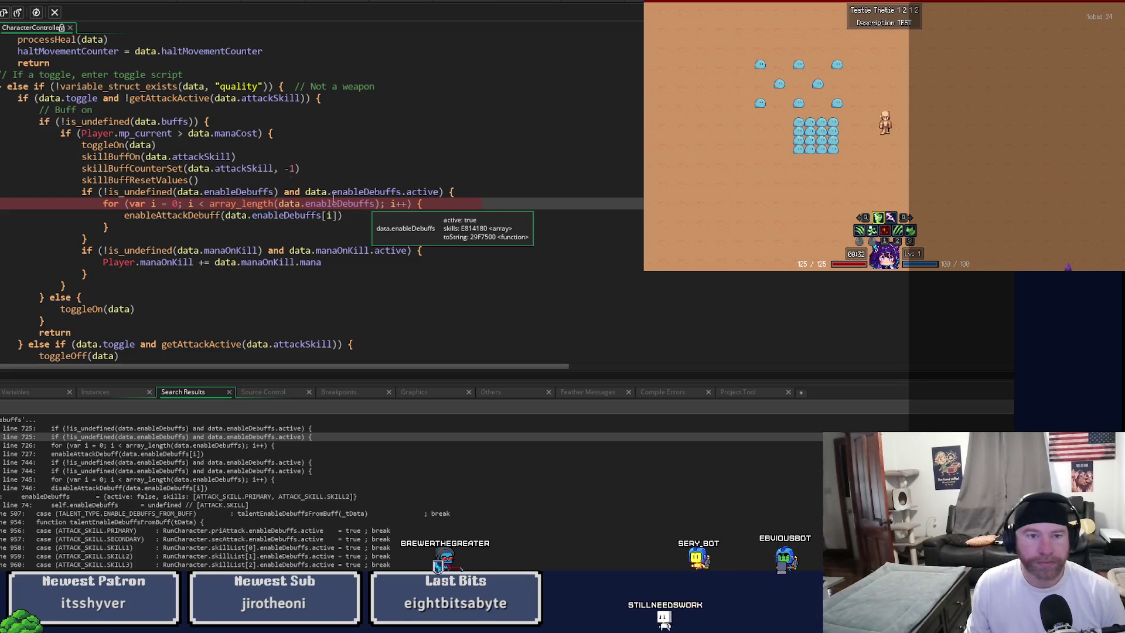
# Step: Stop debugging, change the loop bound to data.enableDebuffs.skills, and rebuild the game
pyautogui.press('F5')
pyautogui.write('.')
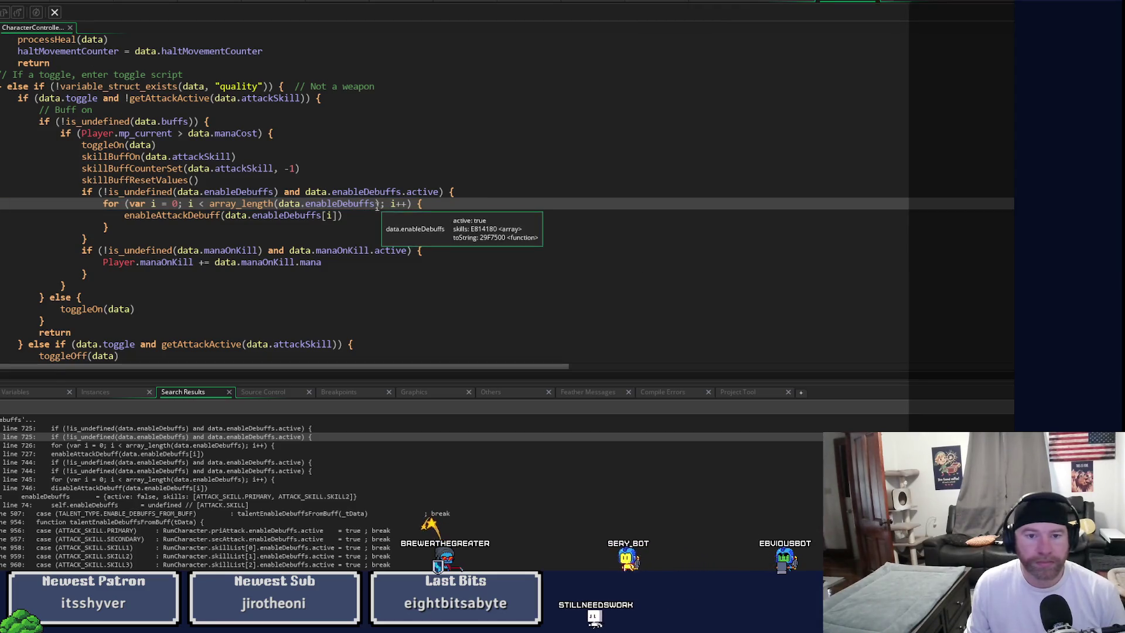
pyautogui.write('skills')
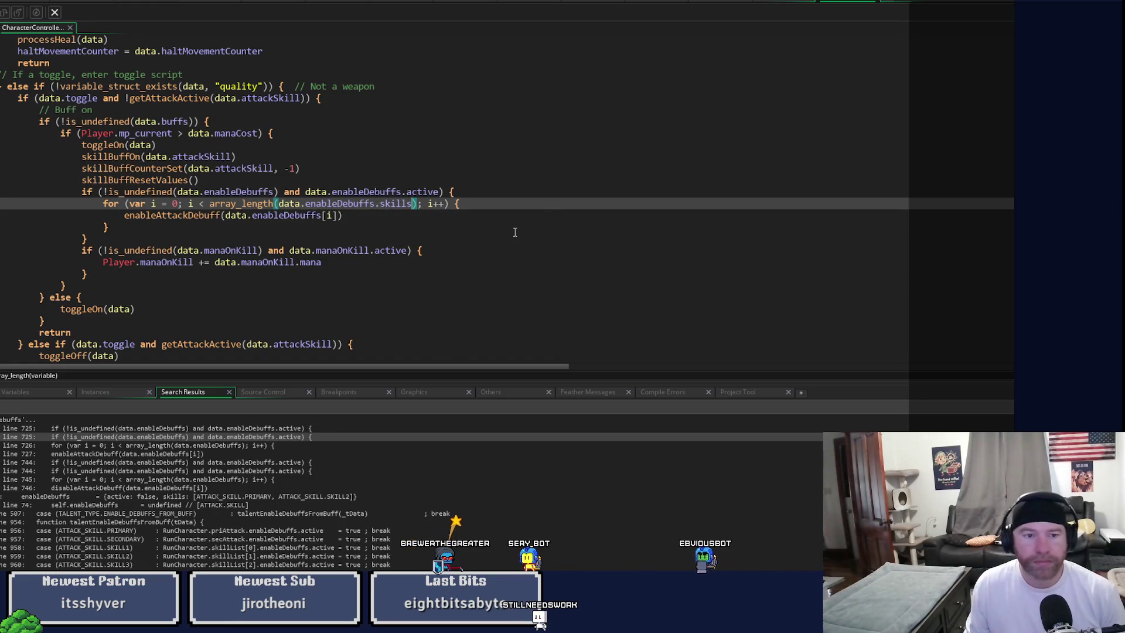
pyautogui.press('F5')
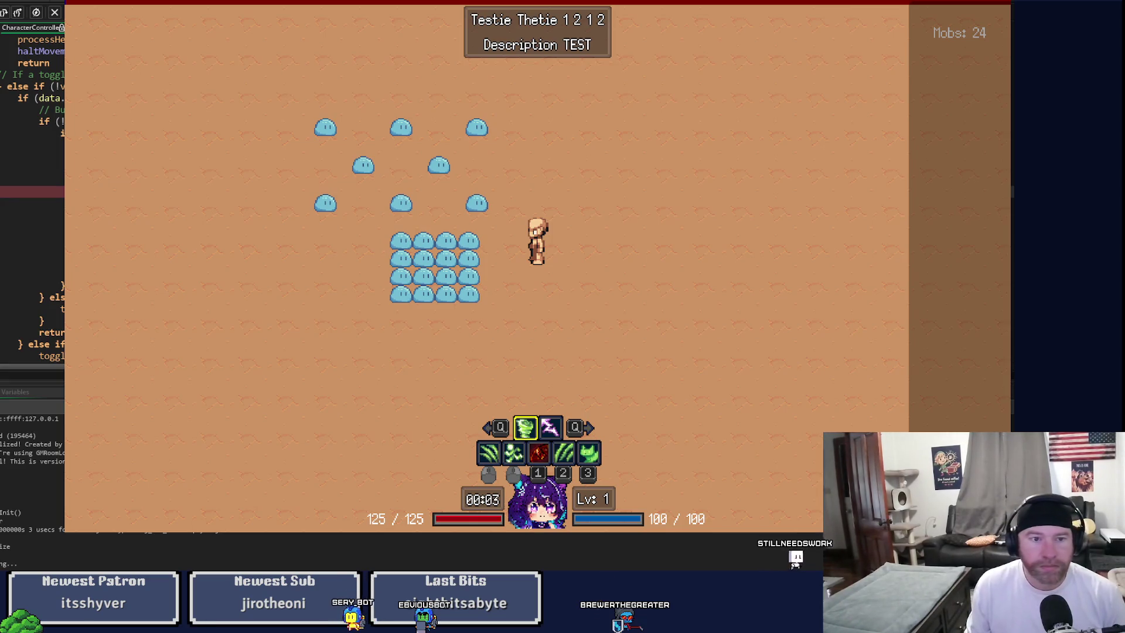
# Step: Step over two lines of the toggle code, show the local variables, then return to the editor
pyautogui.click(5, 12)
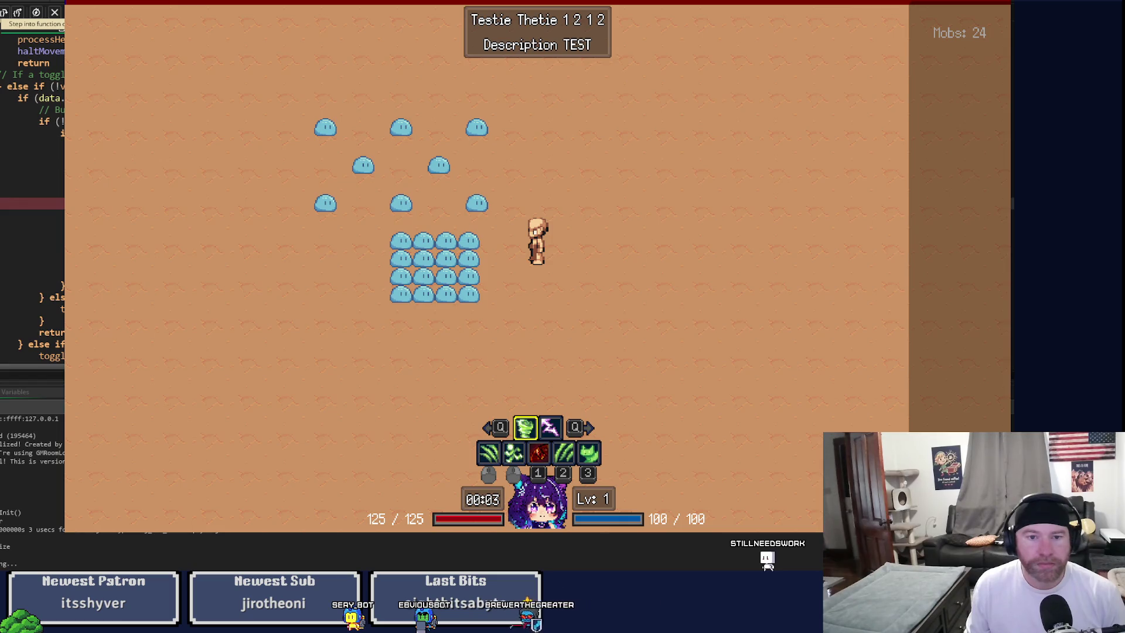
pyautogui.click(5, 12)
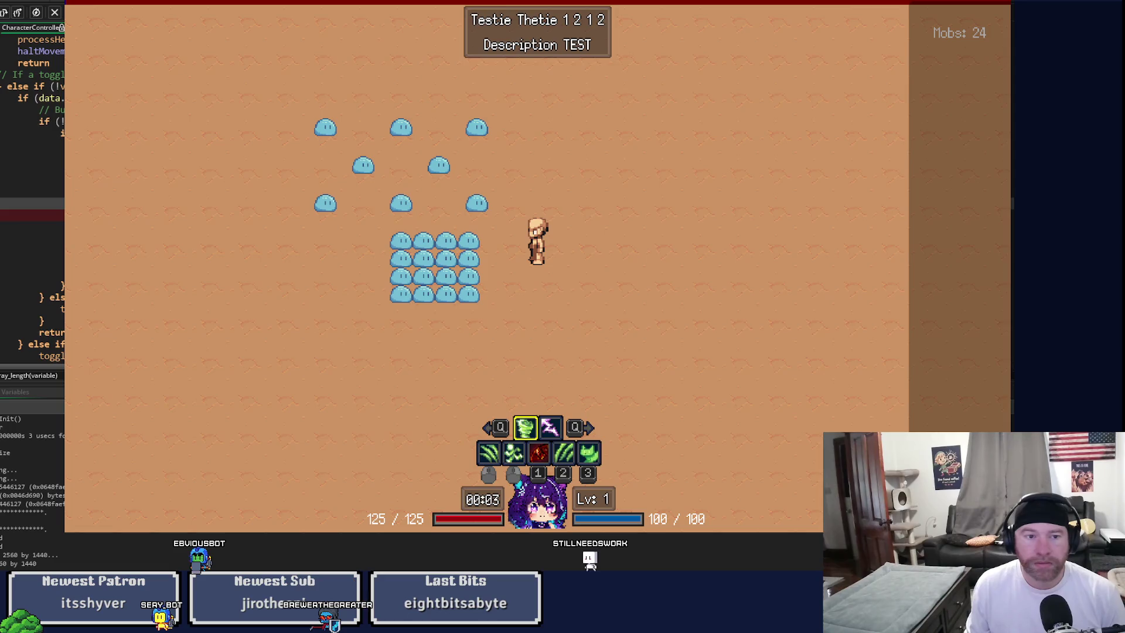
pyautogui.click(34, 396)
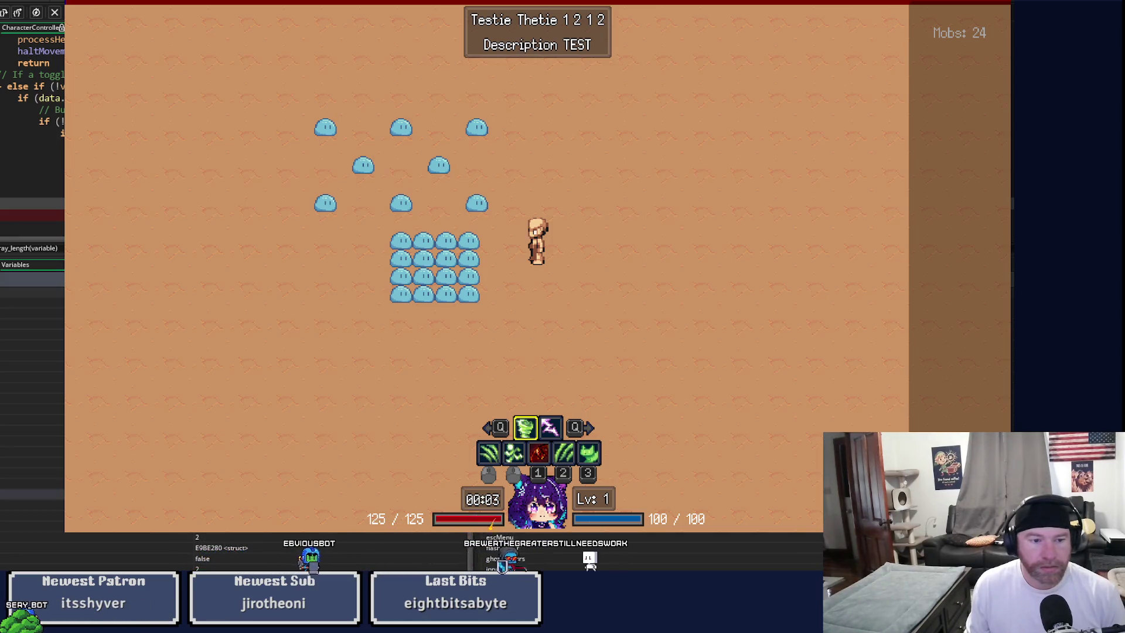
pyautogui.click(17, 27)
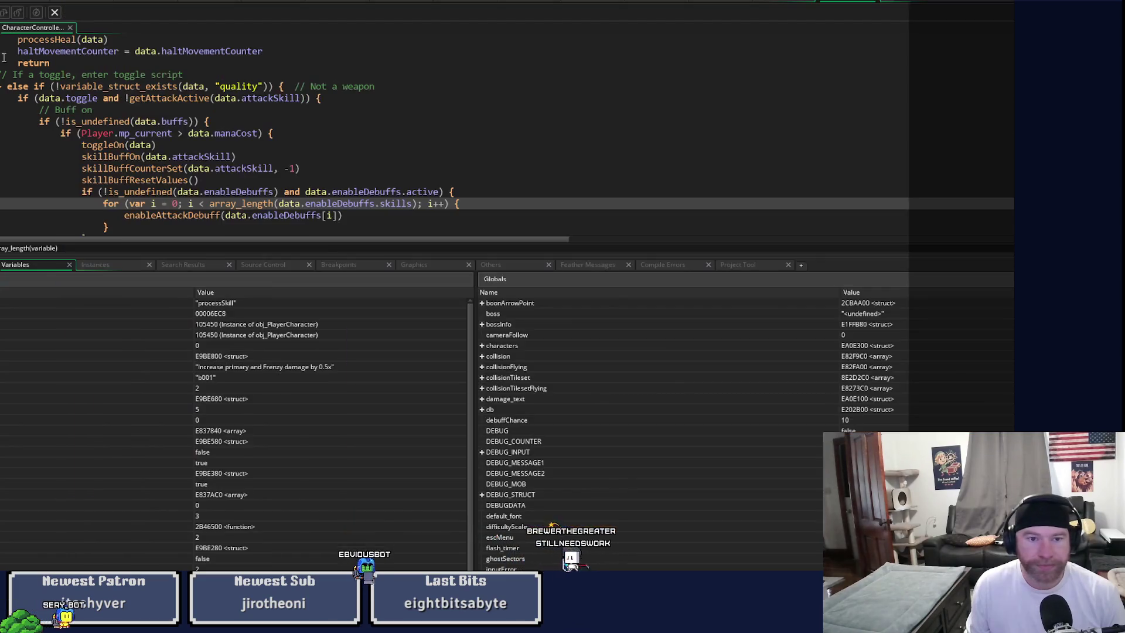
# Step: Change the call to enableAttackDebuff(data.enableDebuffs.skills[i]) and enlarge the code editor
pyautogui.click(330, 216)
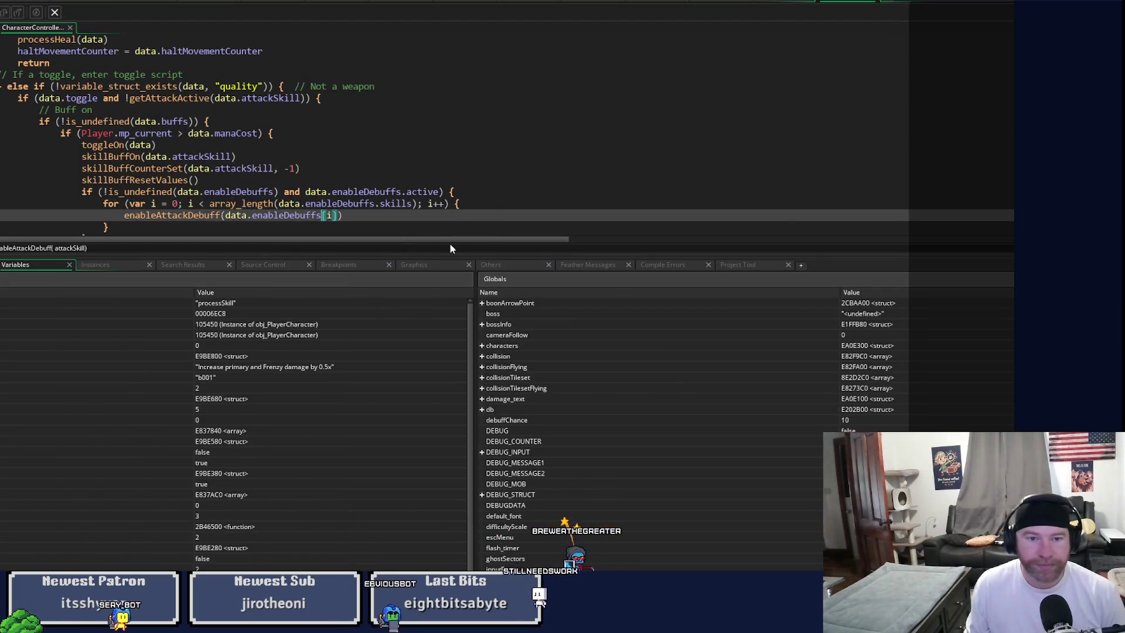
pyautogui.write('.skil')
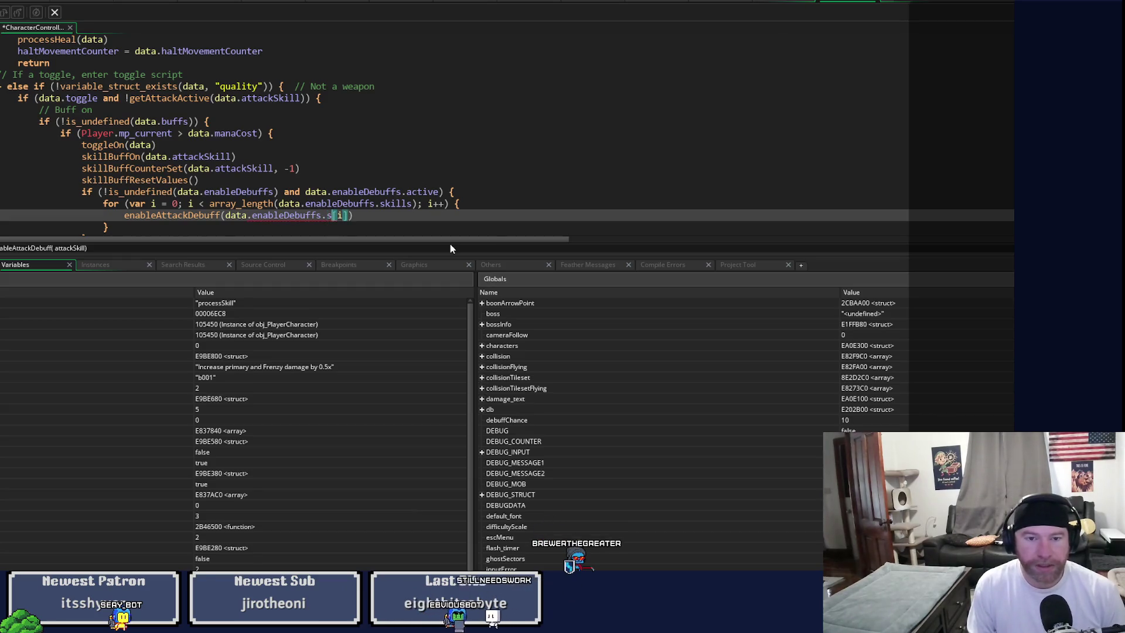
pyautogui.write('ls')
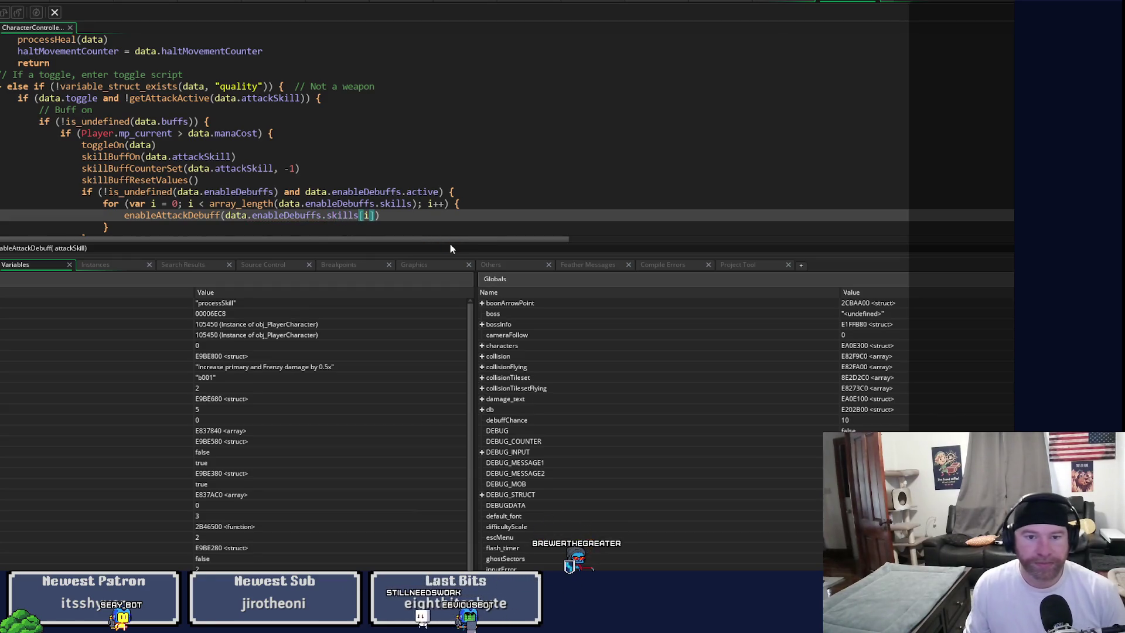
pyautogui.moveTo(431, 257); pyautogui.dragTo(430, 563)
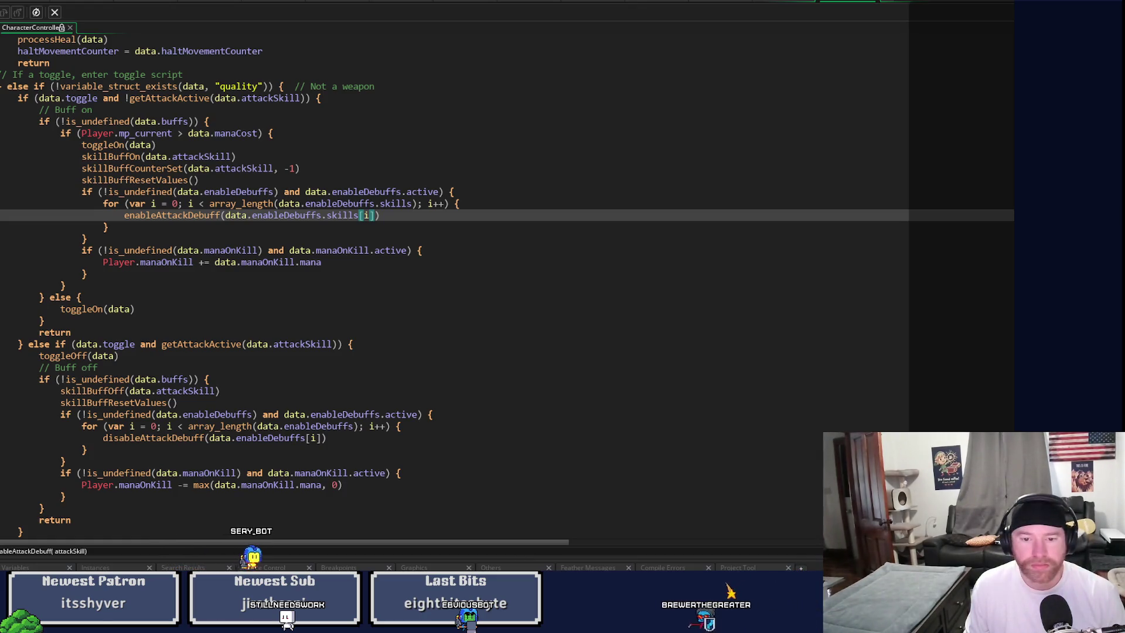
# Step: Set a breakpoint on the enableDebuffs check and step through enableAttackDebuff for the first skill
pyautogui.click(251, 192)
pyautogui.press('F9')
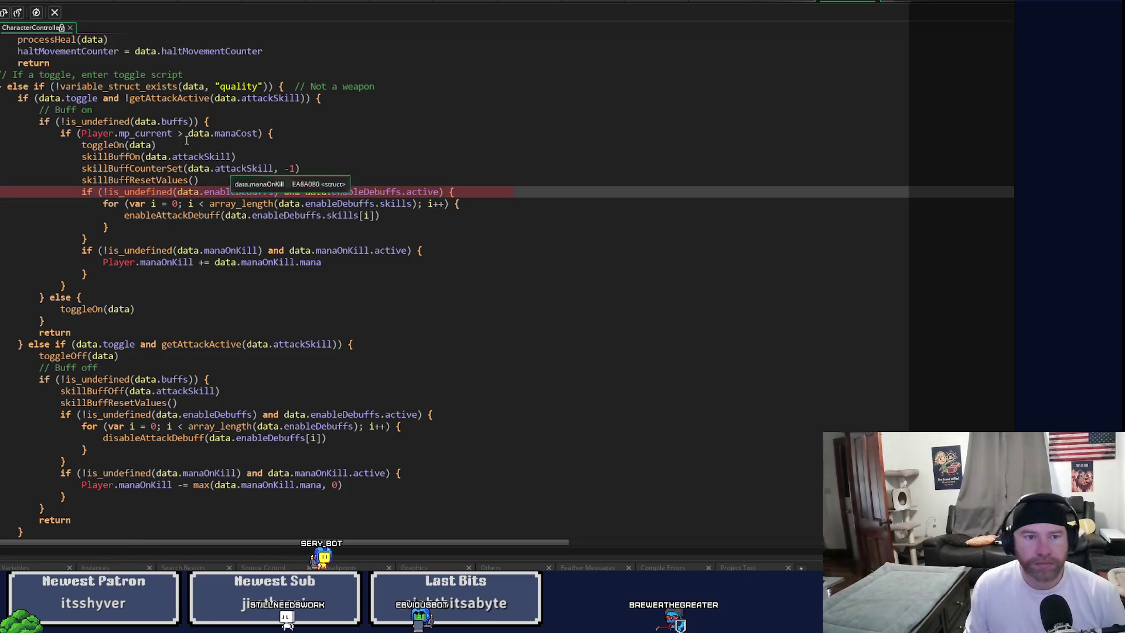
pyautogui.click(5, 13)
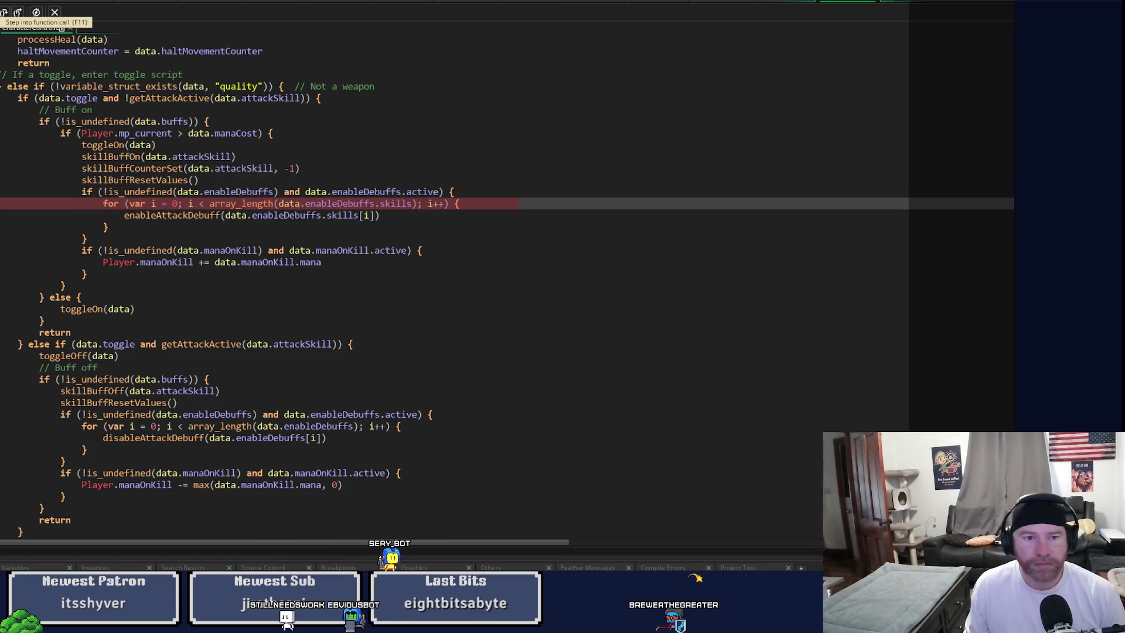
pyautogui.click(5, 13)
pyautogui.click(5, 13)
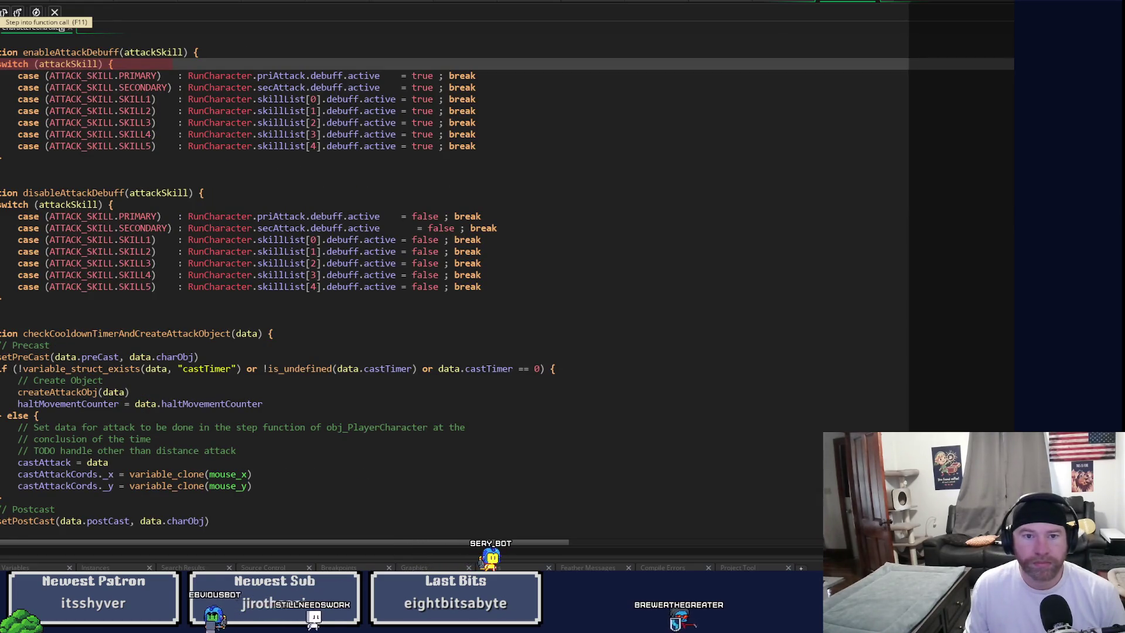
pyautogui.click(5, 13)
pyautogui.click(5, 13)
pyautogui.click(4, 12)
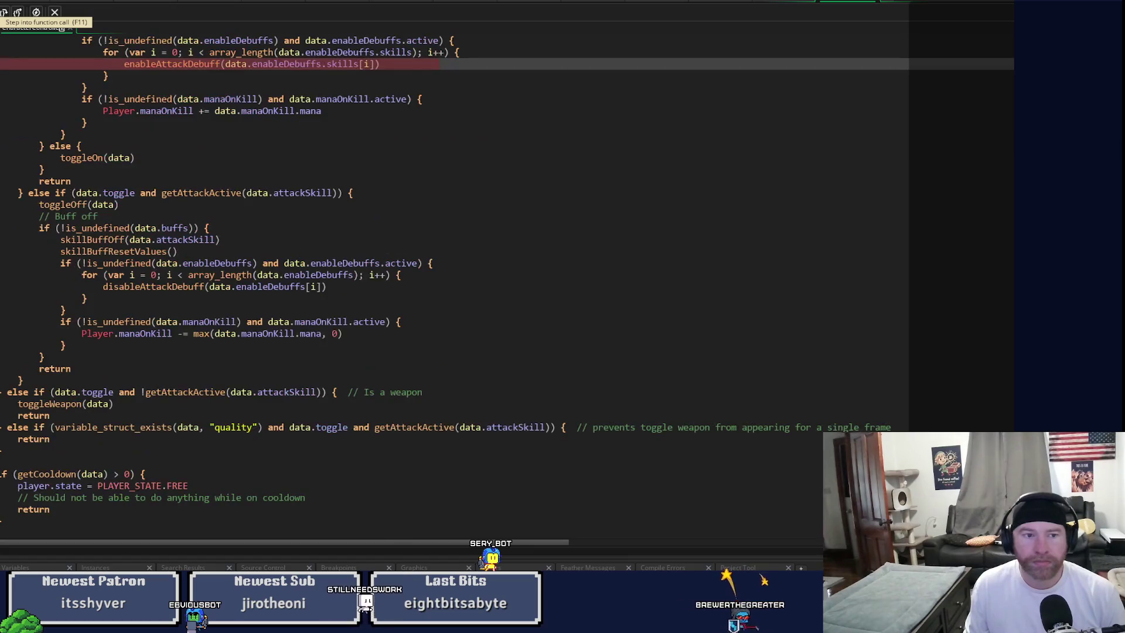
pyautogui.click(4, 13)
pyautogui.click(5, 13)
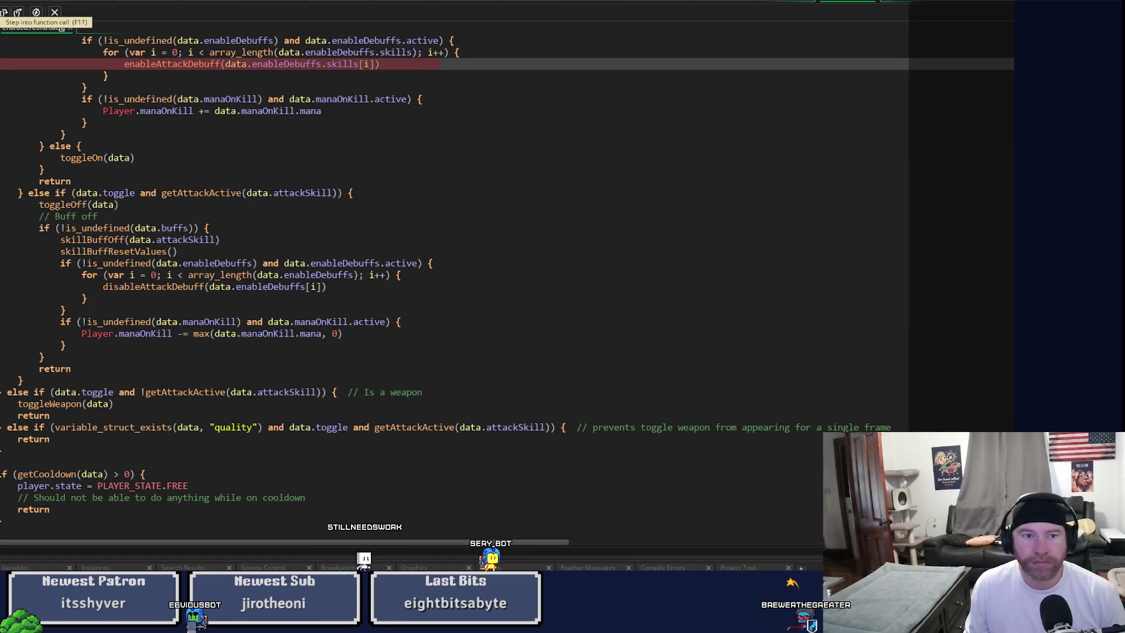
# Step: Step through enableAttackDebuff's SKILL2 case for the next skill, then resume the game
pyautogui.click(5, 13)
pyautogui.click(5, 13)
pyautogui.click(4, 13)
pyautogui.click(4, 13)
pyautogui.click(5, 13)
pyautogui.click(5, 13)
pyautogui.click(5, 13)
pyautogui.click(5, 13)
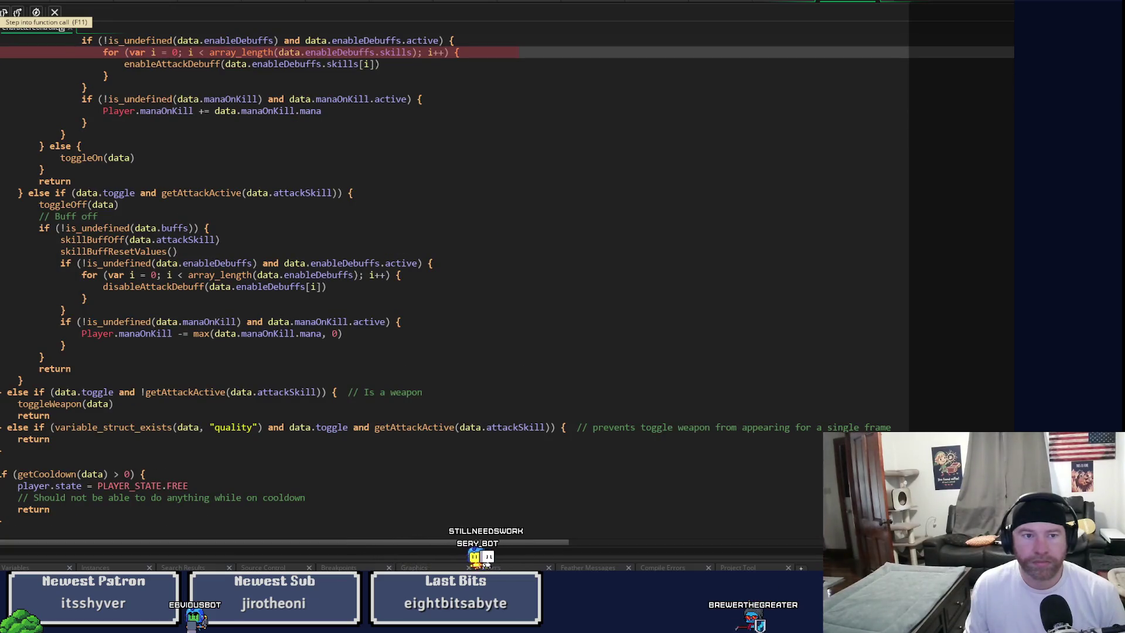
pyautogui.click(5, 13)
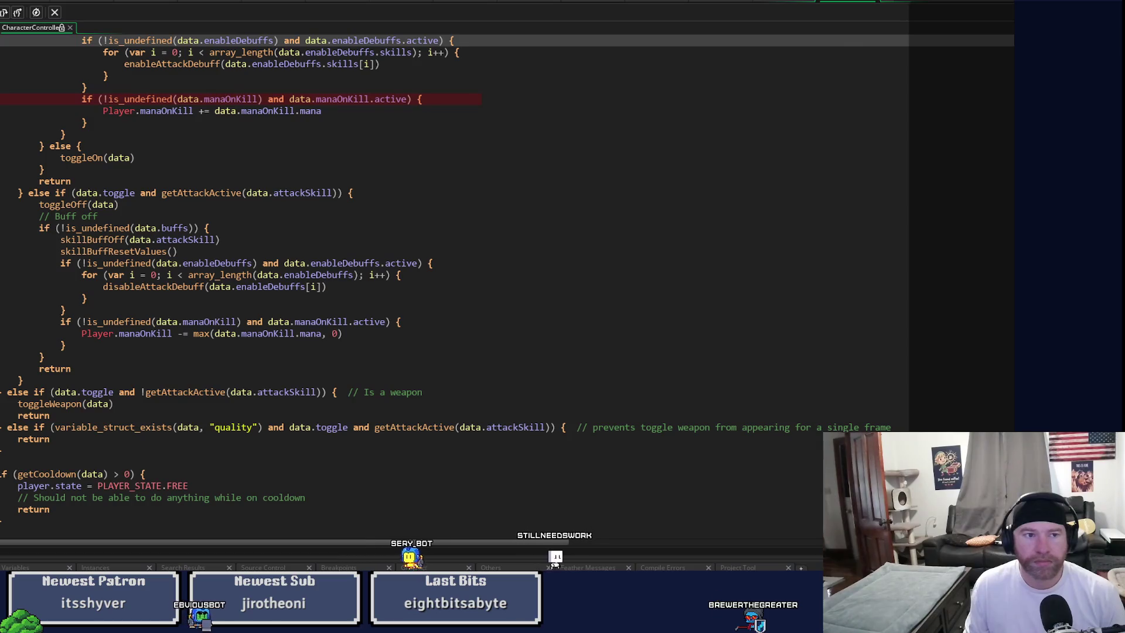
pyautogui.press('F5')
# Step: Move around and keep attacking the slime cluster until mana drops to 0/100
pyautogui.click(459, 309)
pyautogui.click(487, 170)
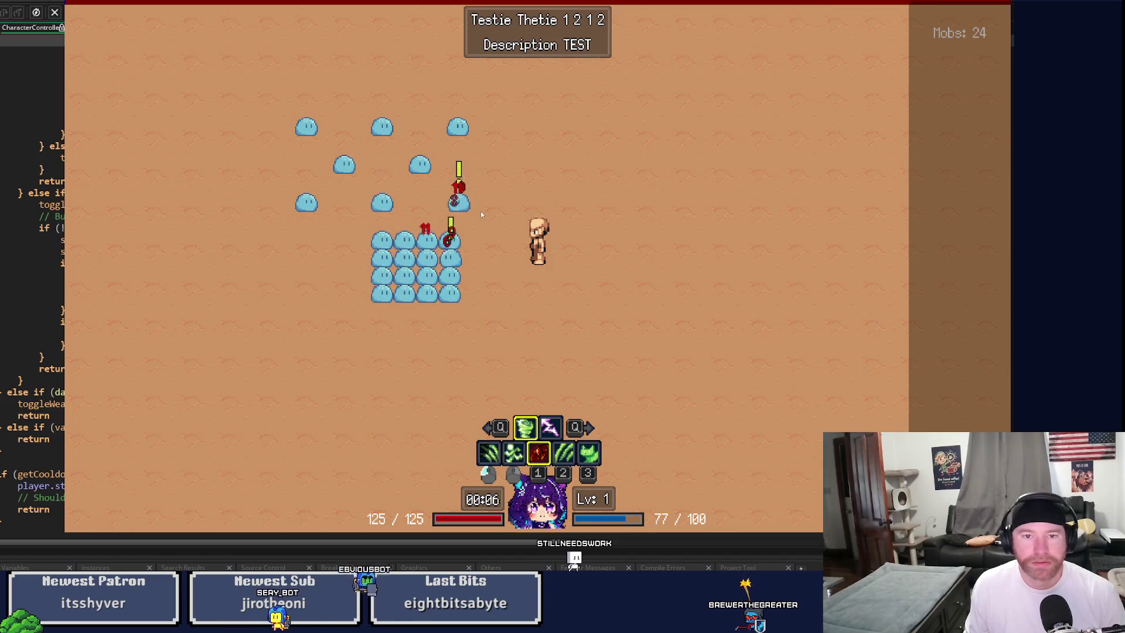
pyautogui.press('s')
pyautogui.click(522, 193)
pyautogui.press('a')
pyautogui.click(686, 181)
pyautogui.press('w')
pyautogui.click(614, 168)
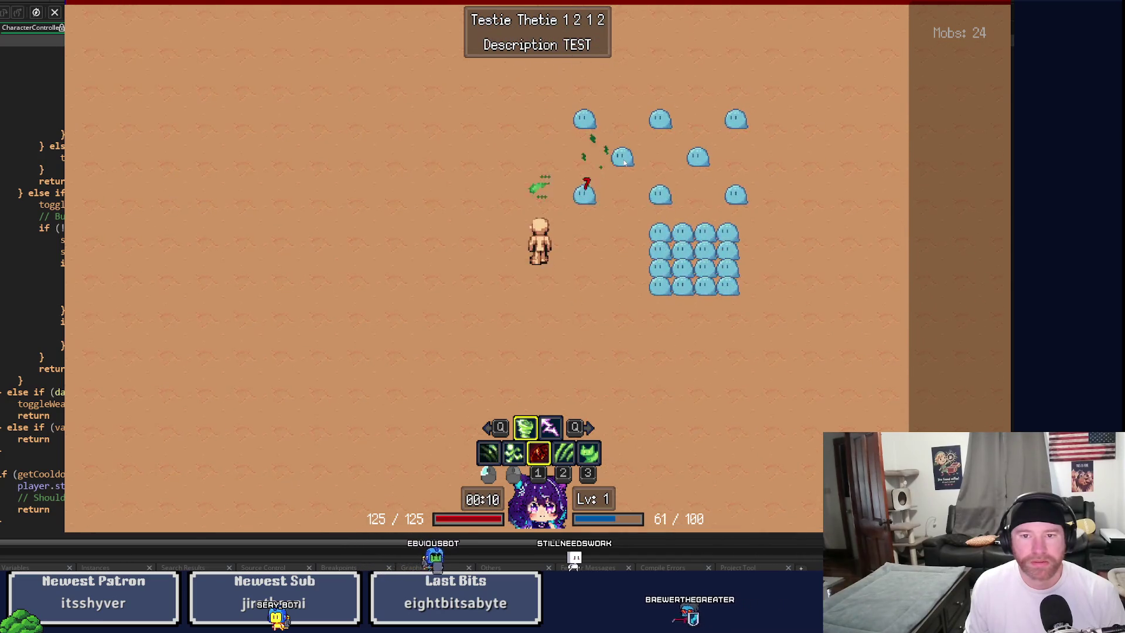
pyautogui.press('a')
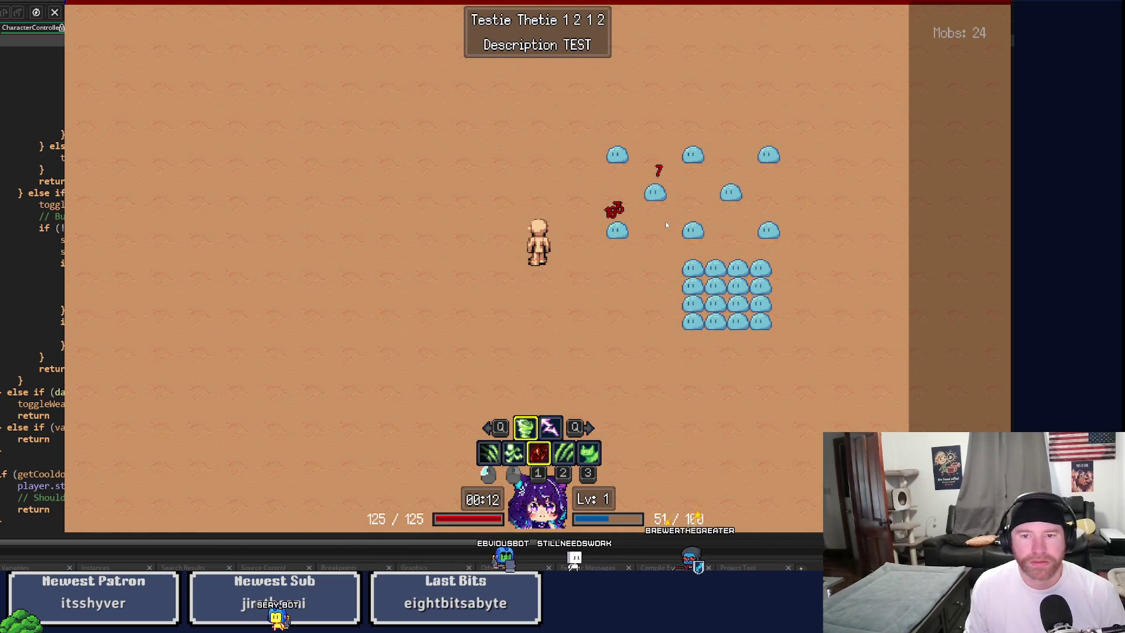
pyautogui.click(666, 225)
pyautogui.press('s')
pyautogui.click(652, 179)
pyautogui.press('d')
pyautogui.press('w')
pyautogui.press('d')
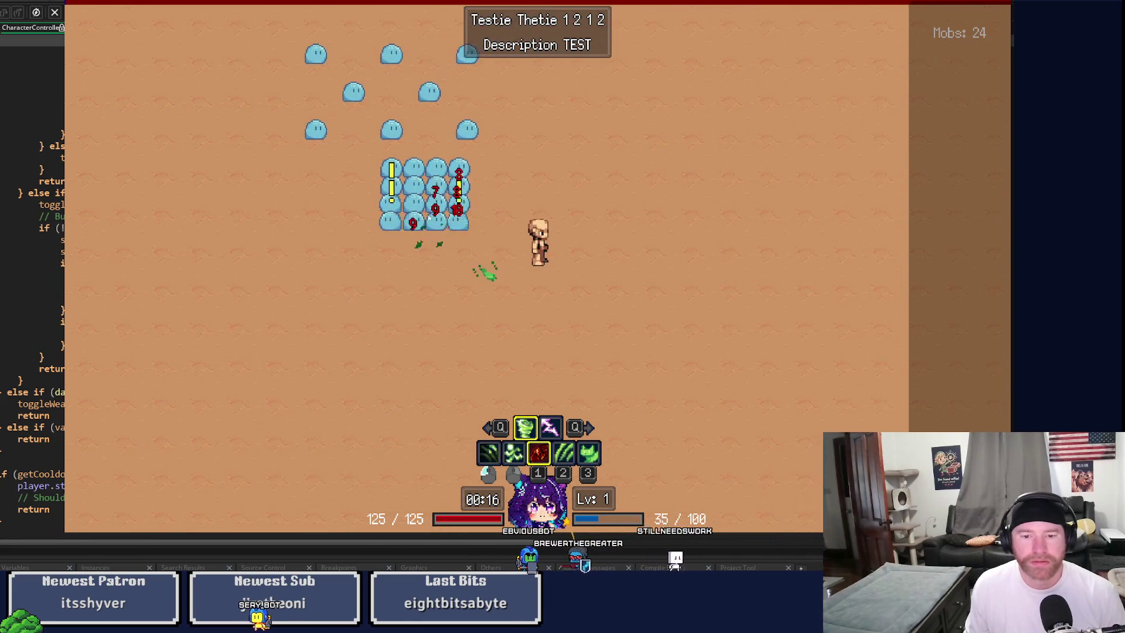
pyautogui.click(411, 204)
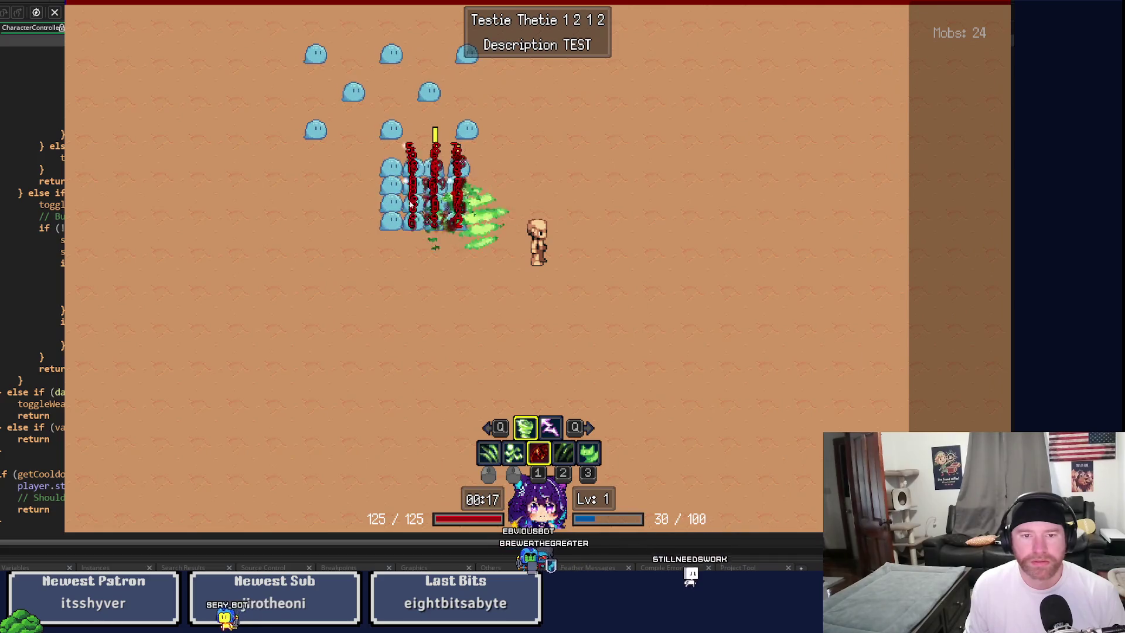
pyautogui.click(413, 216)
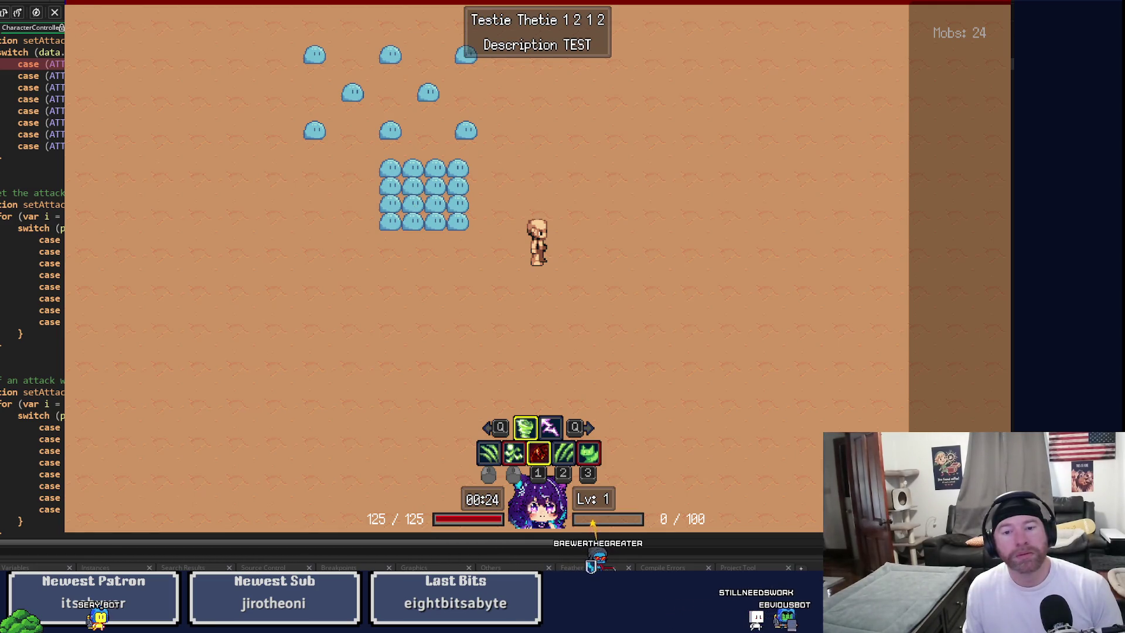
# Step: Open the debugger's Variables and inspector views, then pause at the setAttackActiveFalse breakpoint
pyautogui.scroll(4, 33, 234)
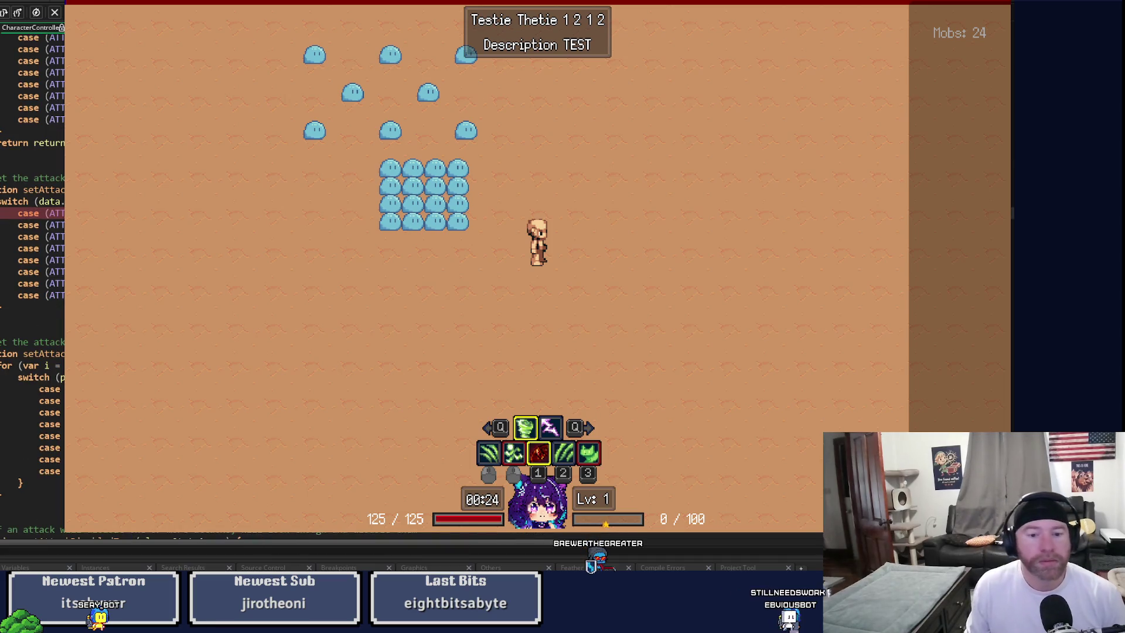
pyautogui.click(378, 565)
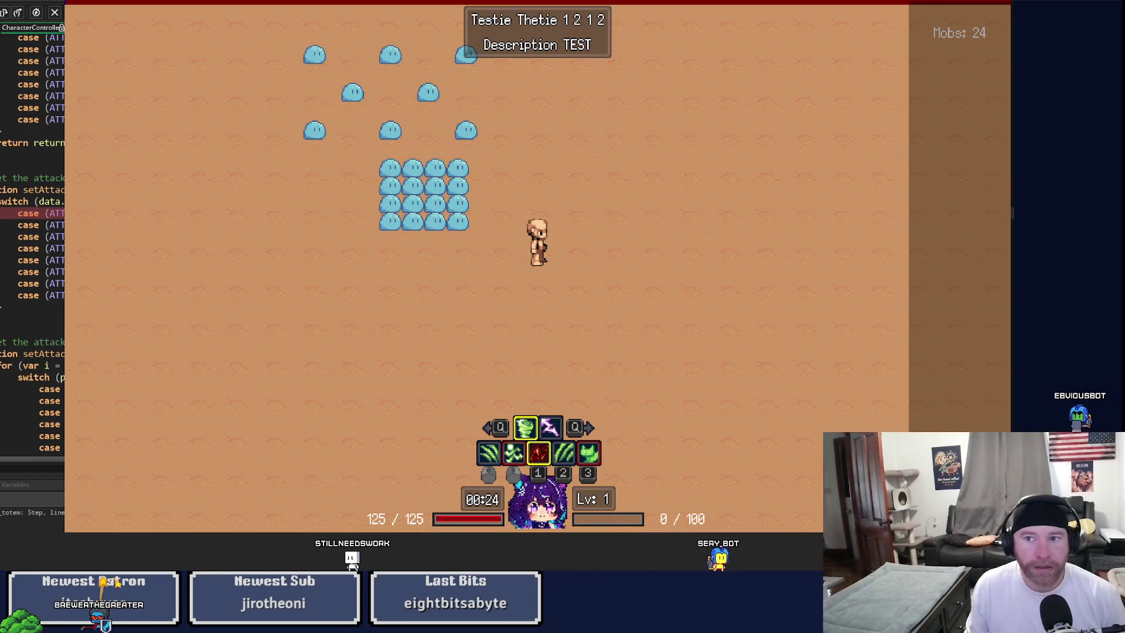
pyautogui.click(7, 33)
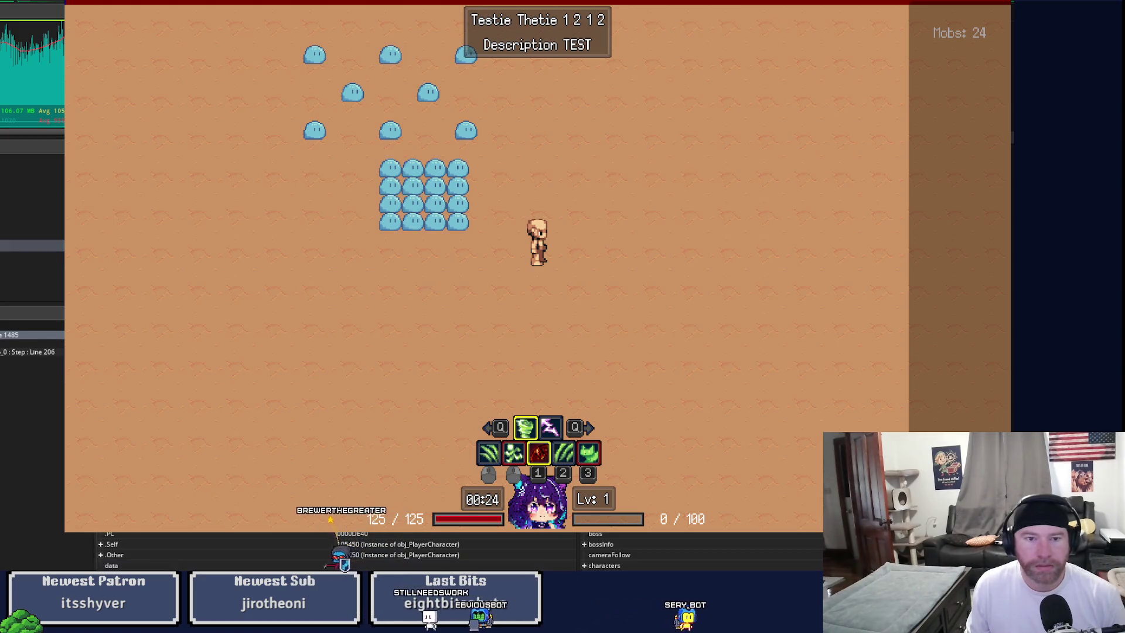
pyautogui.hotkey('alt', 'Tab')
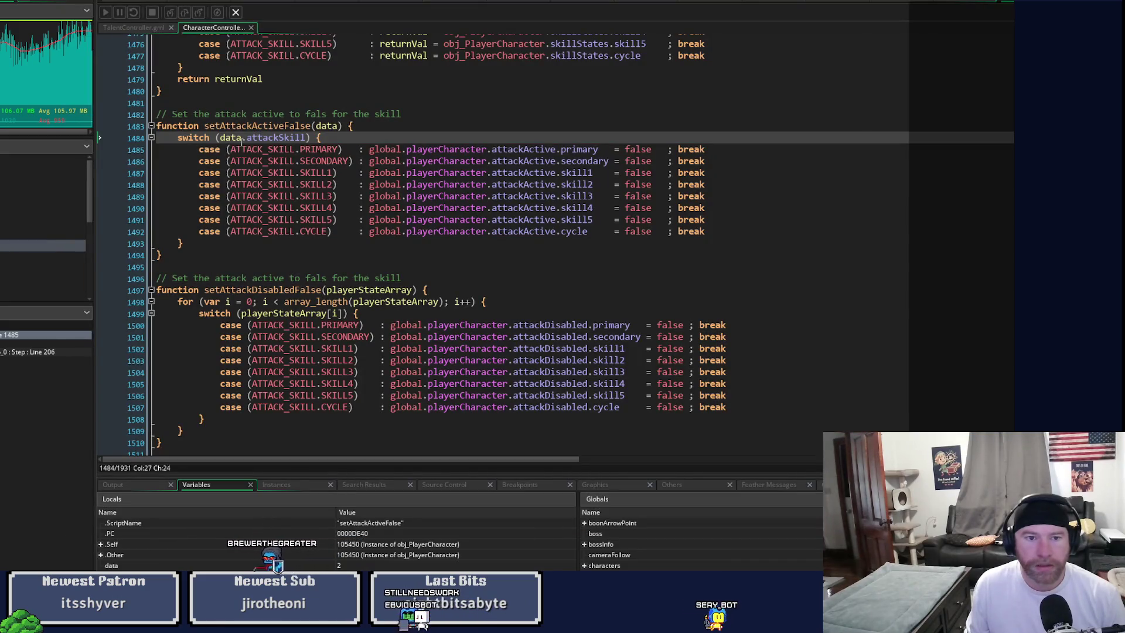
# Step: Drop .attackSkill so setAttackActiveFalse switches on data, save, and leave the debugger
pyautogui.press('BackSpace')
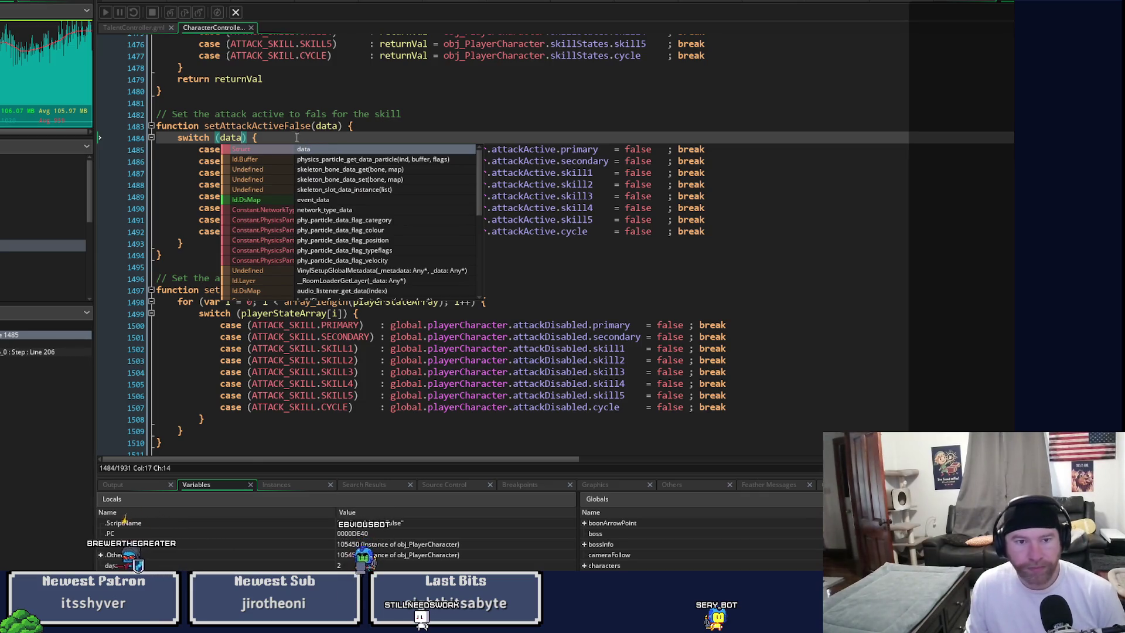
pyautogui.click(292, 125)
pyautogui.hotkey('ctrl', 's')
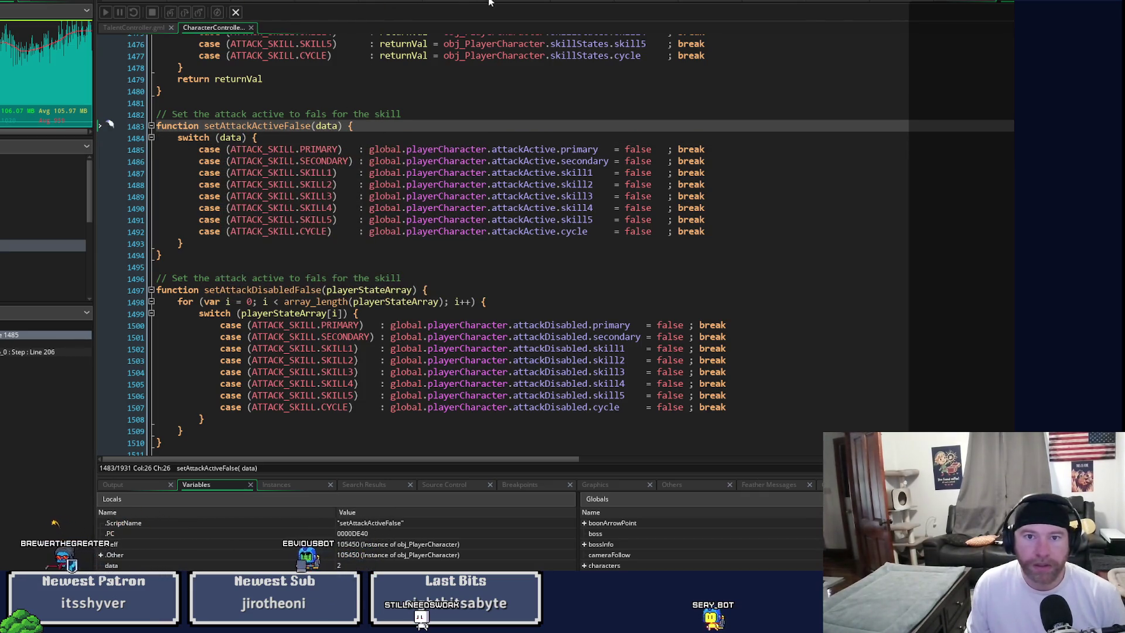
pyautogui.hotkey('alt', 'Tab')
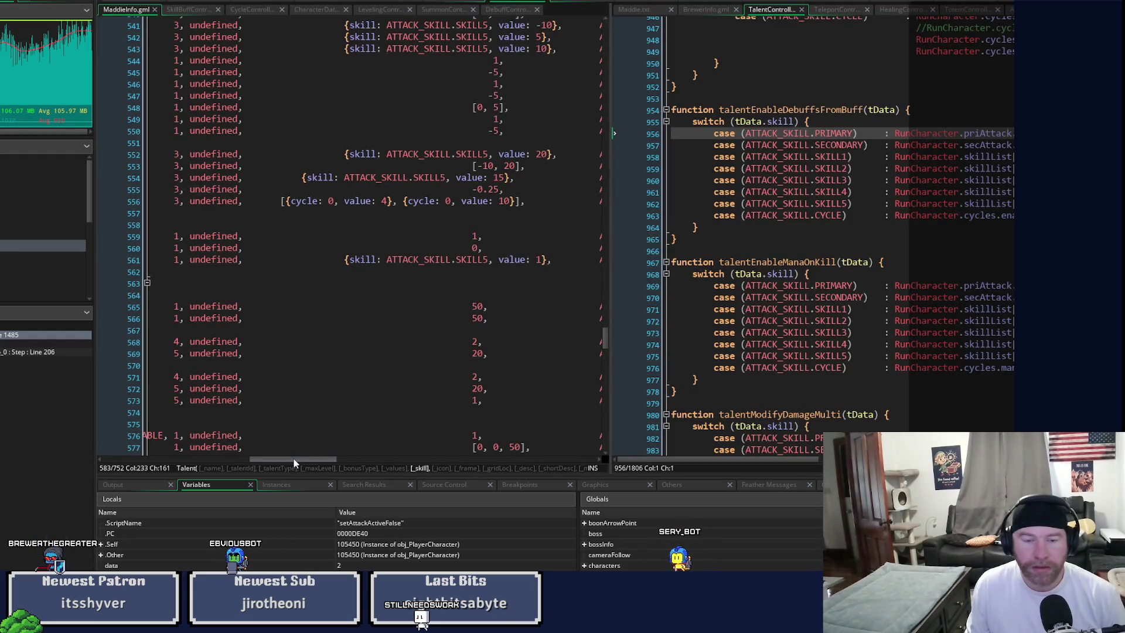
# Step: Widen the MaddieInfo.gml pane and scroll to Mama's Rage, whose enableDebuffs lists PRIMARY and SKILL2
pyautogui.moveTo(294, 461); pyautogui.dragTo(149, 461)
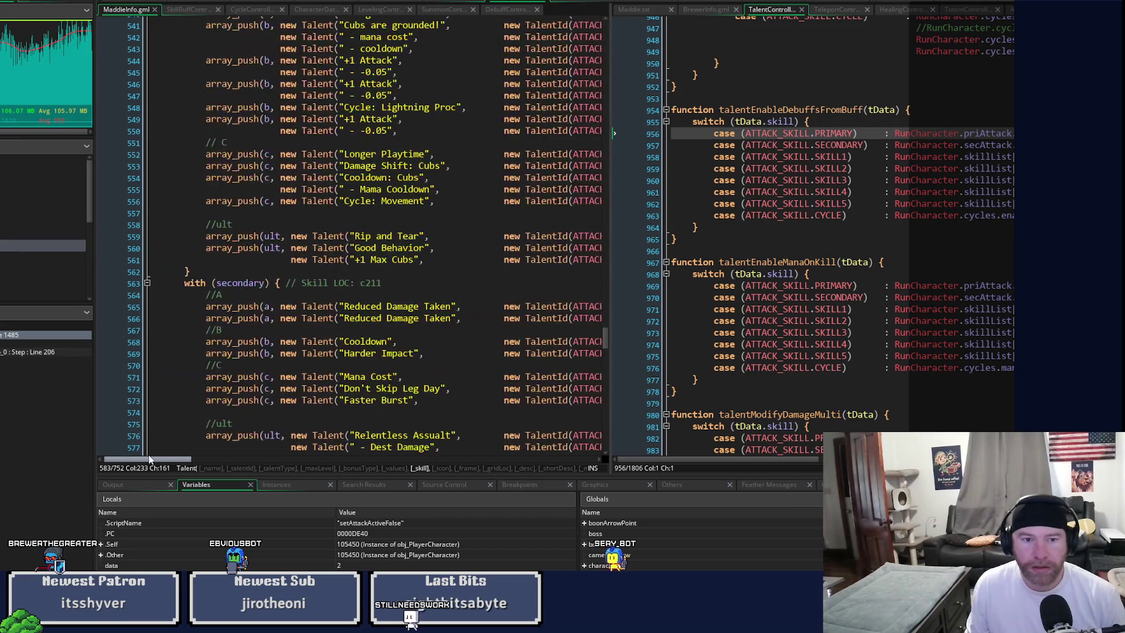
pyautogui.scroll(-7, 428, 253)
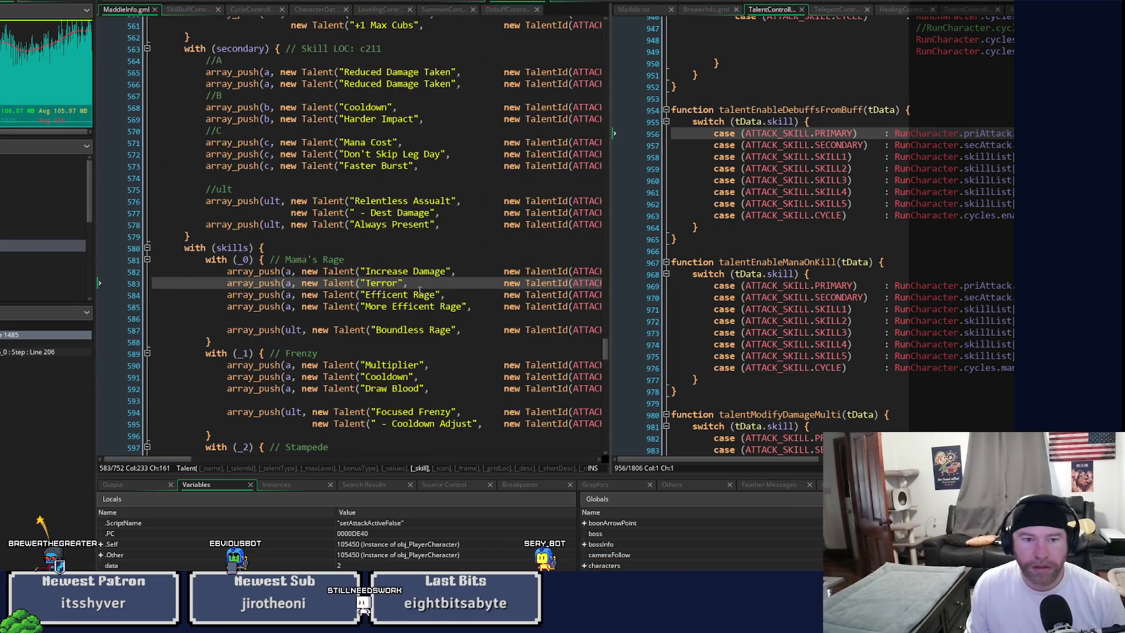
pyautogui.moveTo(114, 463)
pyautogui.mouseDown()
pyautogui.moveTo(337, 454)
pyautogui.moveTo(226, 454)
pyautogui.moveTo(132, 460)
pyautogui.moveTo(338, 463)
pyautogui.mouseUp()
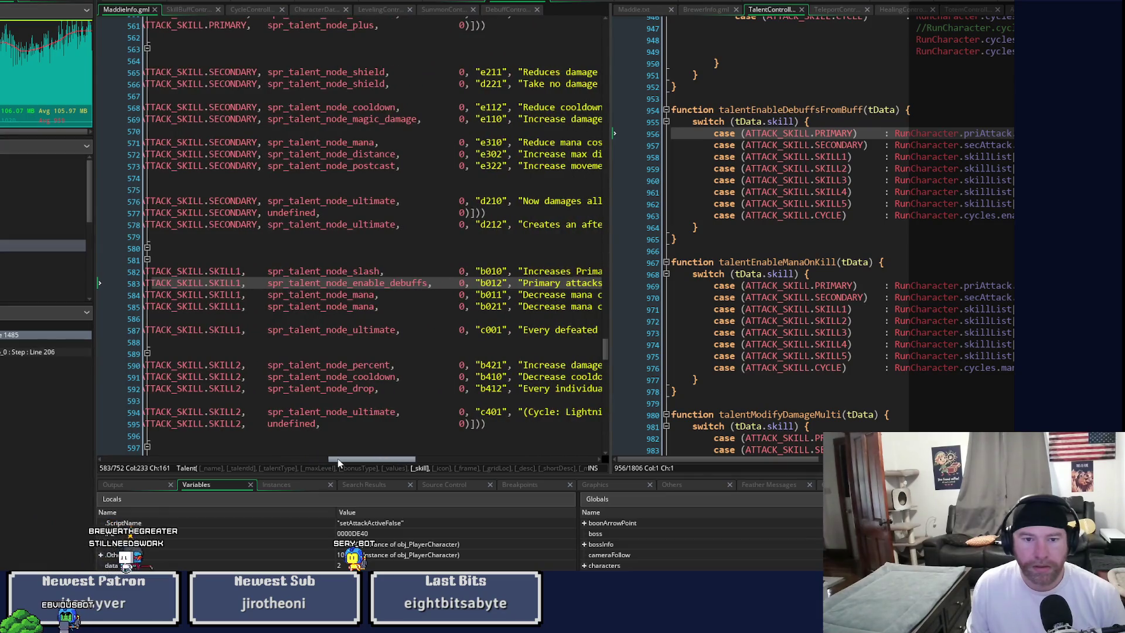
pyautogui.moveTo(338, 462)
pyautogui.mouseDown()
pyautogui.moveTo(436, 454)
pyautogui.moveTo(301, 459)
pyautogui.mouseUp()
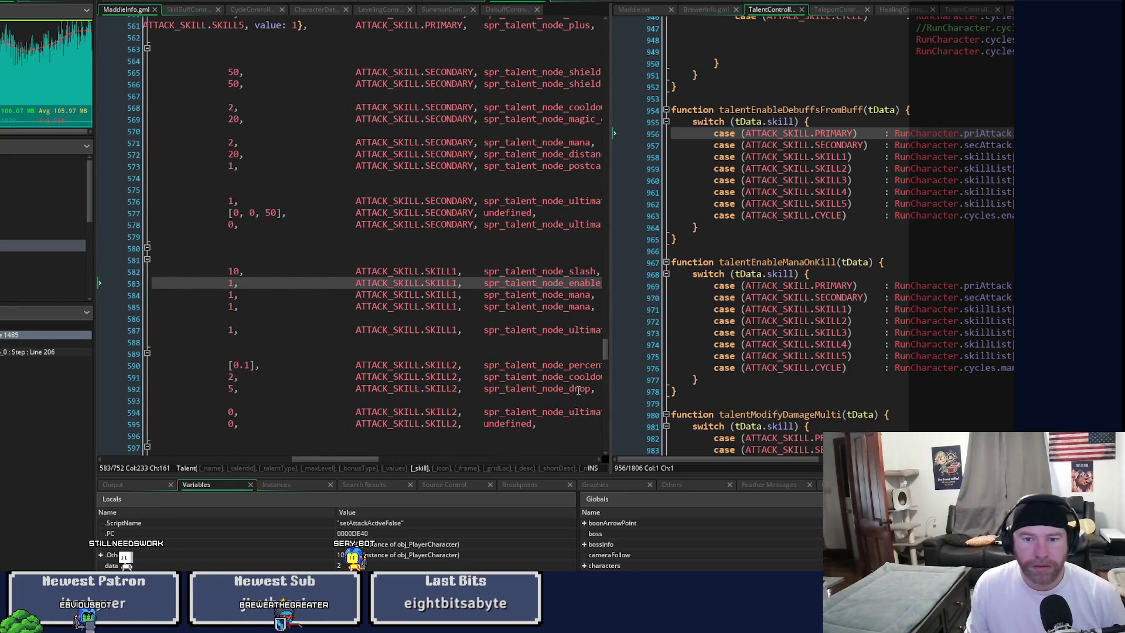
pyautogui.scroll(-15, 607, 381)
pyautogui.moveTo(609, 381); pyautogui.dragTo(761, 380)
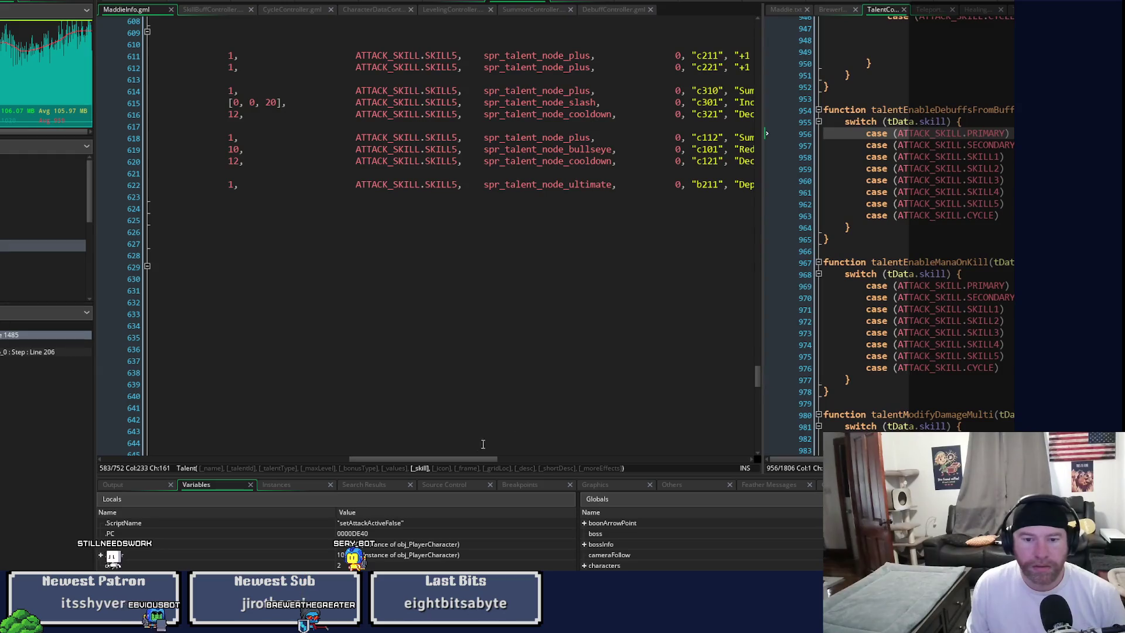
pyautogui.moveTo(473, 458); pyautogui.dragTo(223, 459)
pyautogui.moveTo(756, 379)
pyautogui.mouseDown()
pyautogui.moveTo(757, 284)
pyautogui.moveTo(758, 296)
pyautogui.moveTo(795, 78)
pyautogui.moveTo(805, 139)
pyautogui.mouseUp()
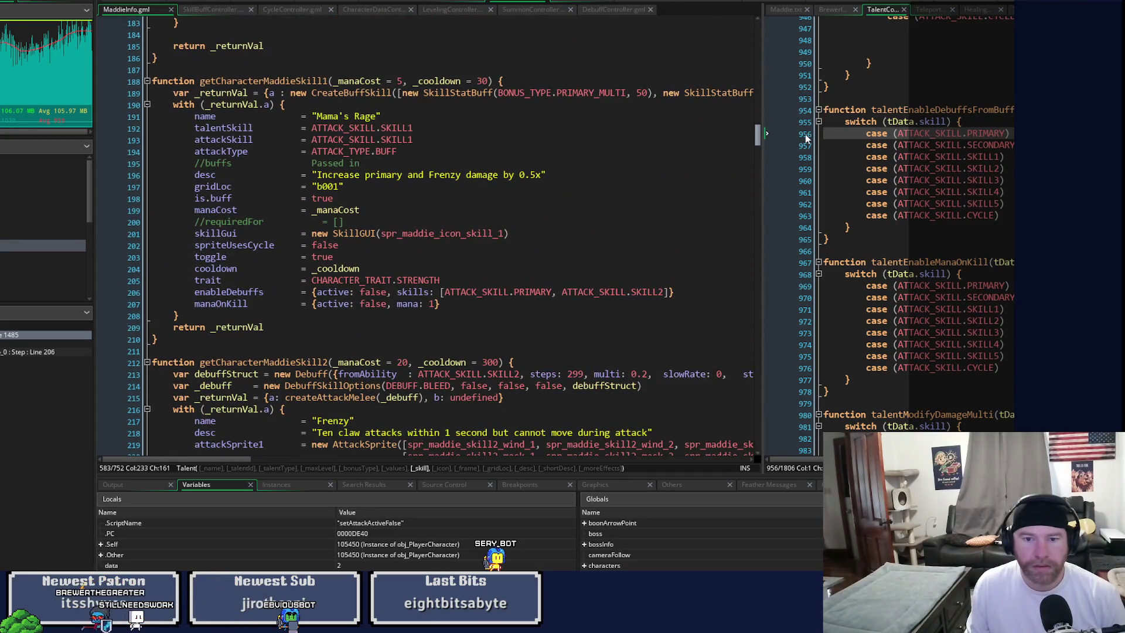
# Step: Delete ', ATTACK_SKILL.SKILL2' from Mama's Rage enableDebuffs on line 206, leaving only PRIMARY
pyautogui.moveTo(553, 294); pyautogui.dragTo(593, 291)
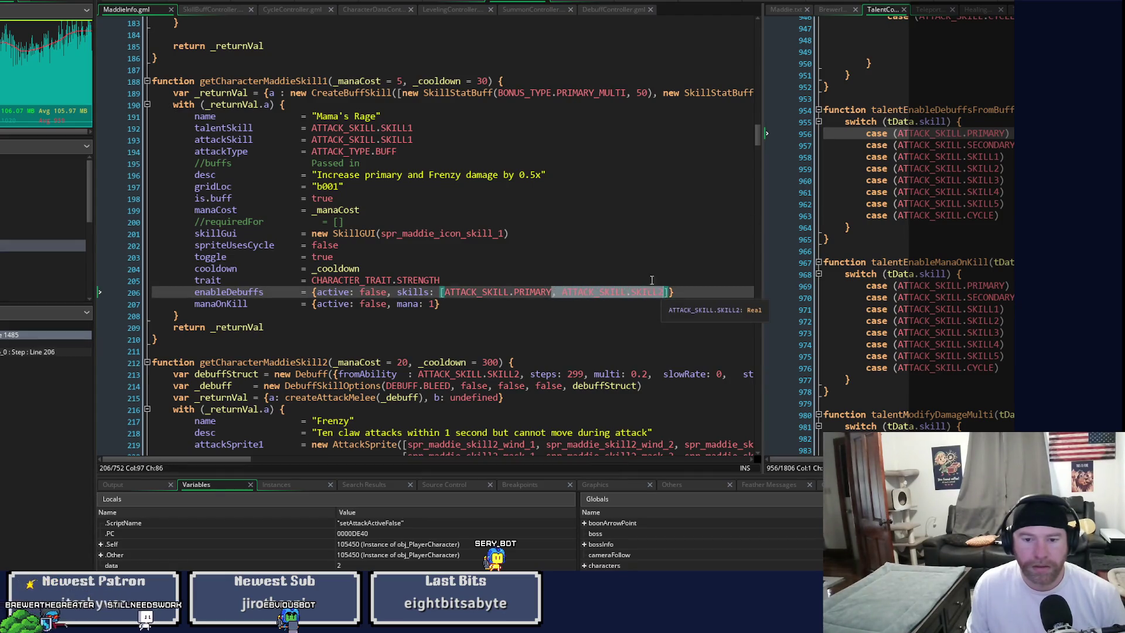
pyautogui.press('Delete')
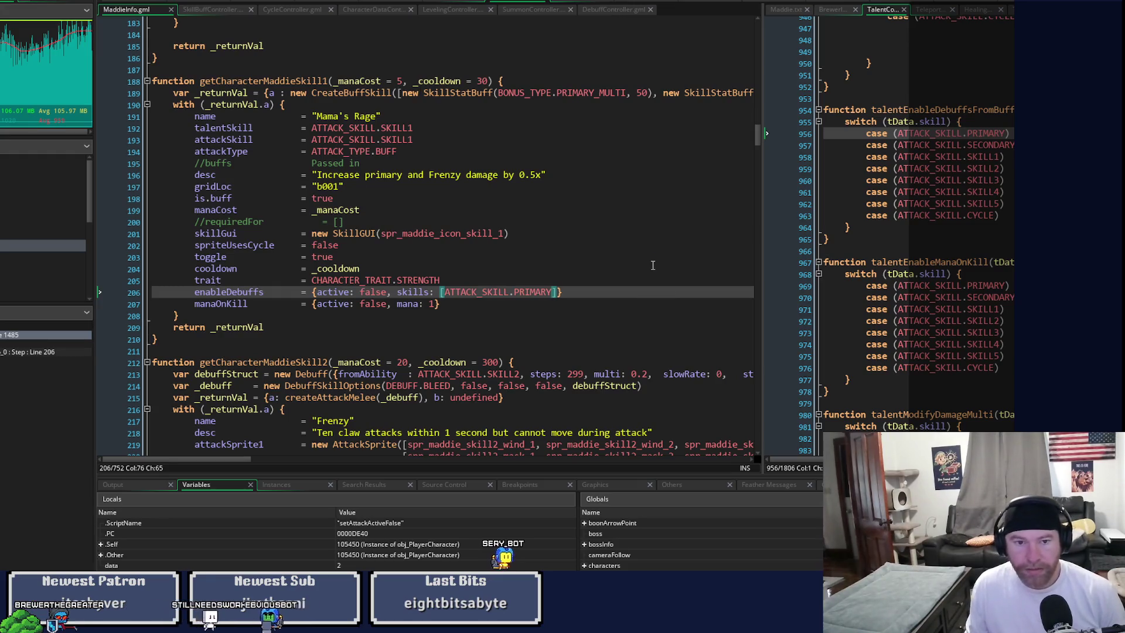
pyautogui.scroll(-4, 650, 258)
pyautogui.scroll(-3, 649, 252)
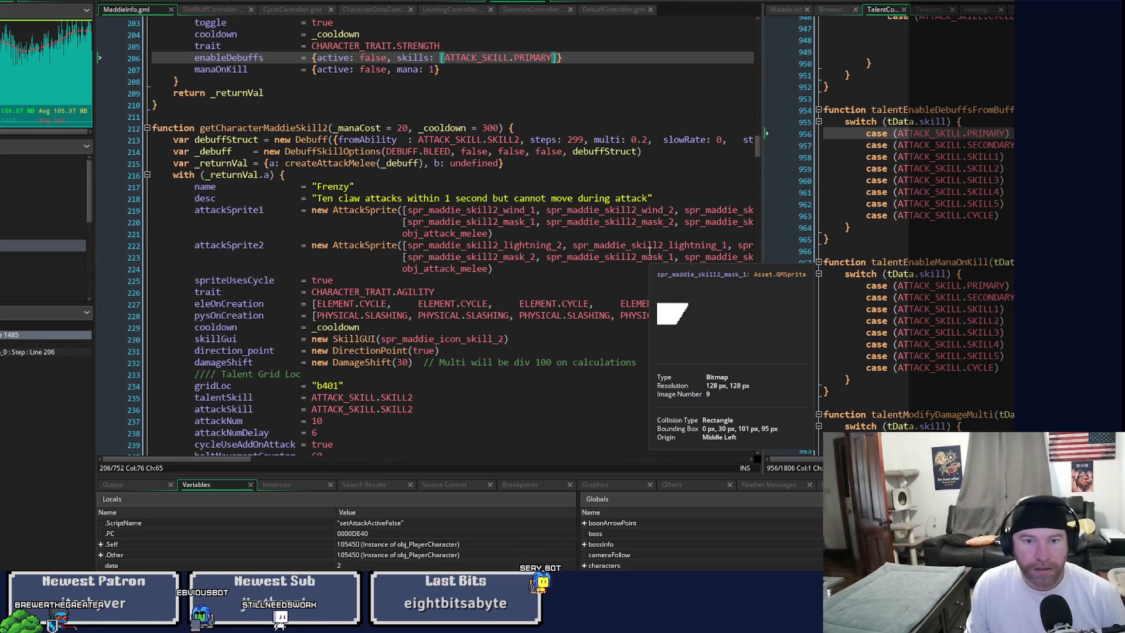
pyautogui.moveTo(758, 146); pyautogui.dragTo(738, 335)
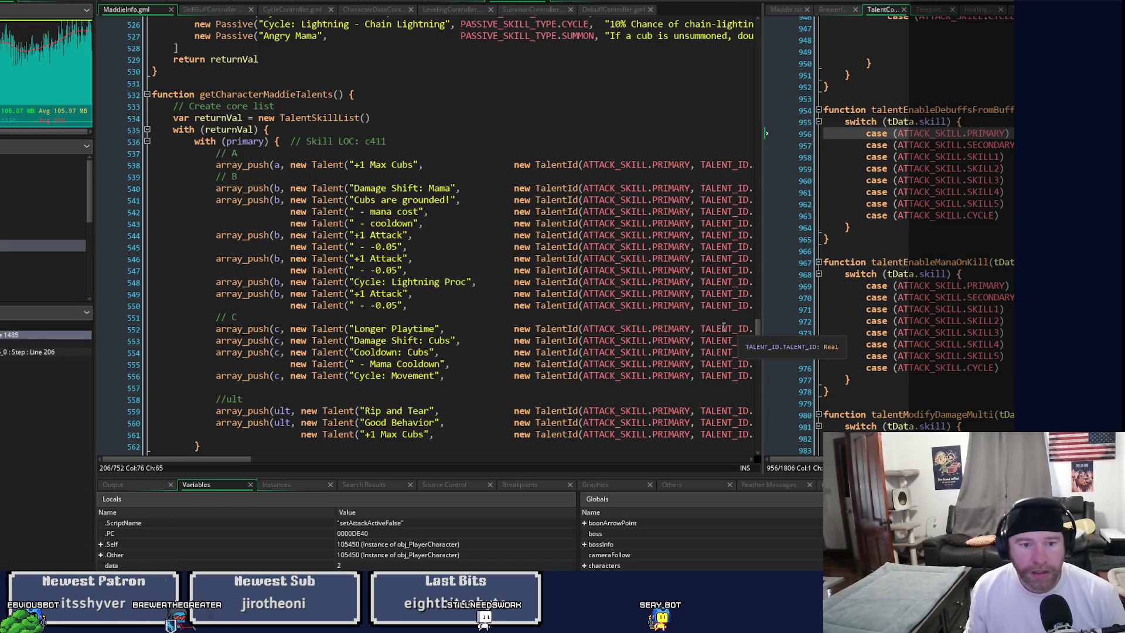
# Step: Check the Draw Blood talent line, then run the game beside the setAttackActiveFalse code
pyautogui.scroll(-14, 437, 267)
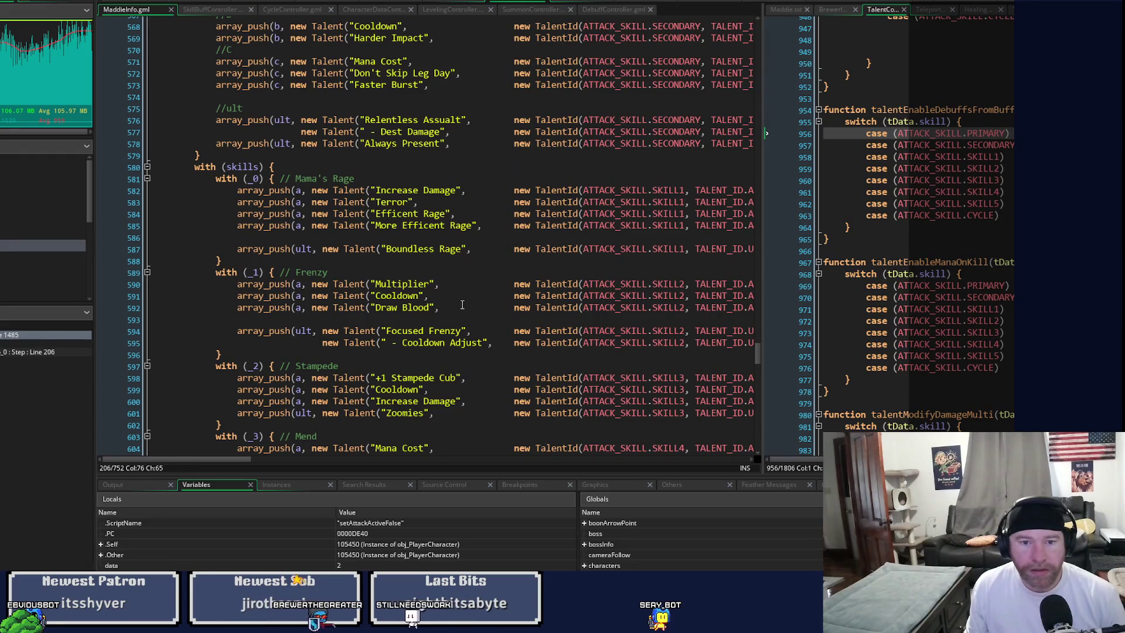
pyautogui.click(462, 305)
pyautogui.moveTo(203, 459)
pyautogui.mouseDown()
pyautogui.moveTo(617, 472)
pyautogui.moveTo(109, 474)
pyautogui.mouseUp()
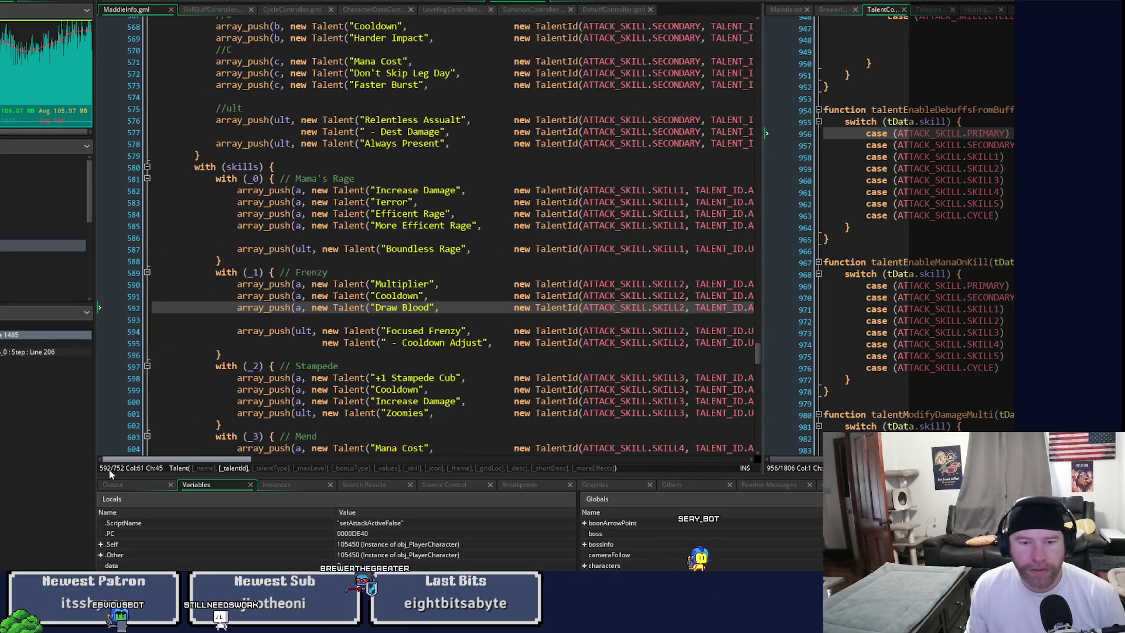
pyautogui.scroll(4, 386, 359)
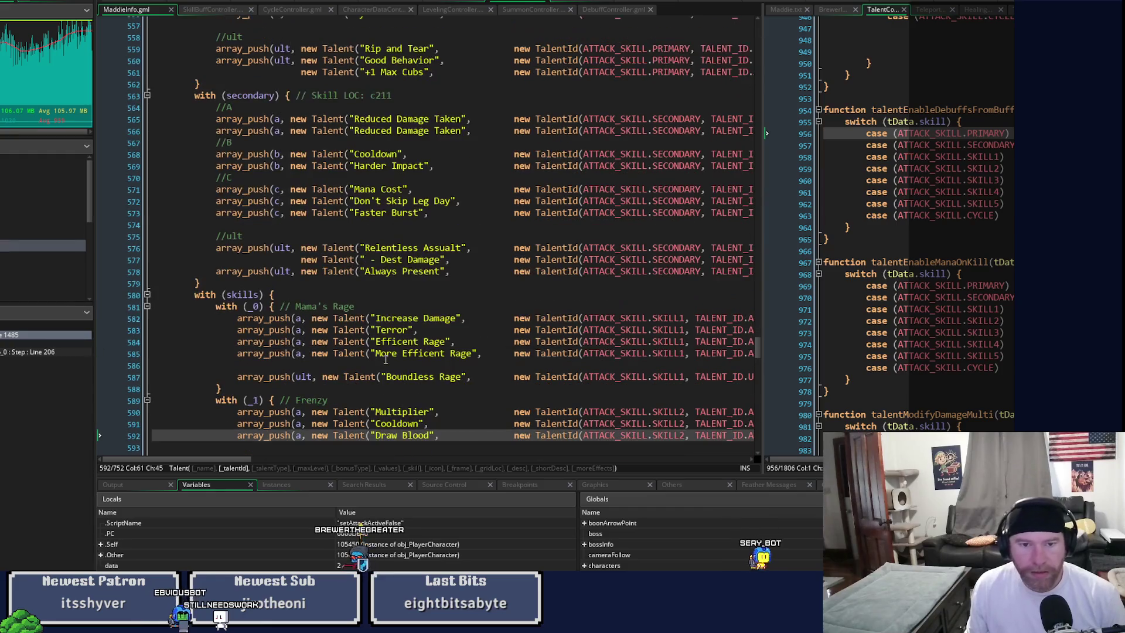
pyautogui.moveTo(204, 462)
pyautogui.mouseDown()
pyautogui.moveTo(365, 462)
pyautogui.moveTo(145, 448)
pyautogui.mouseUp()
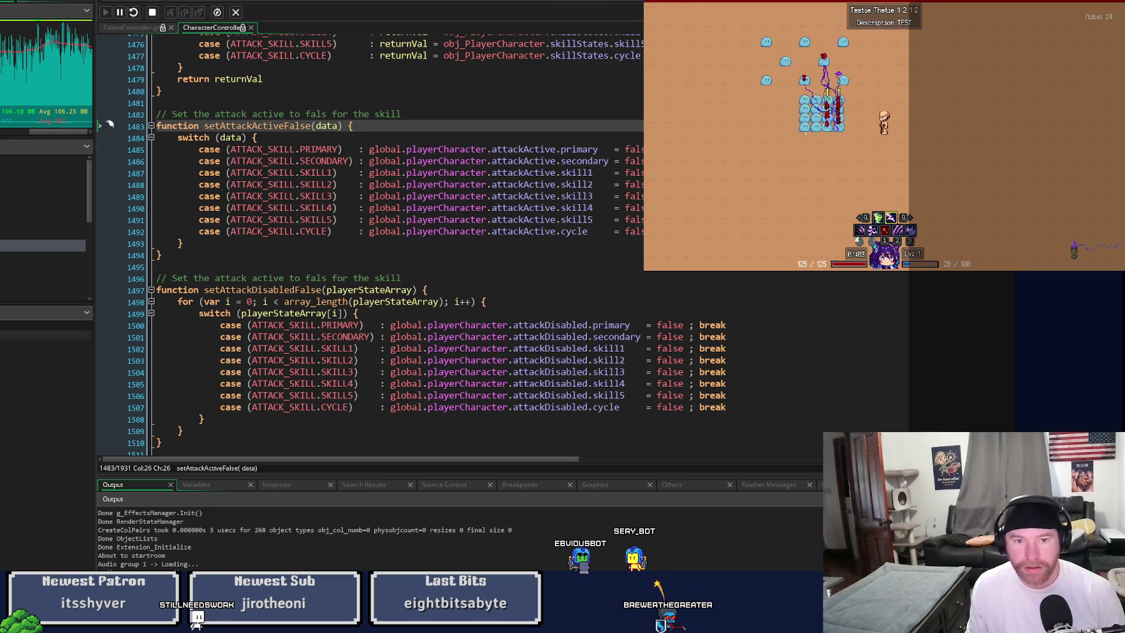
# Step: Stop the running game and scroll up to the setAttackActiveFalse comment
pyautogui.press('Escape')
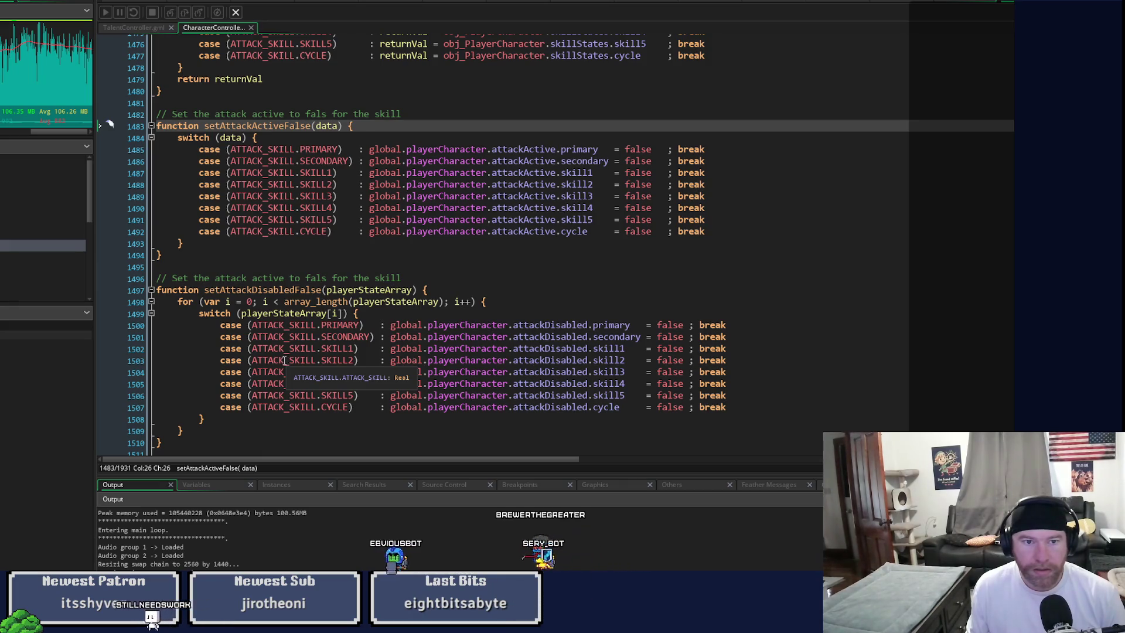
pyautogui.scroll(3, 285, 358)
pyautogui.scroll(2, 284, 363)
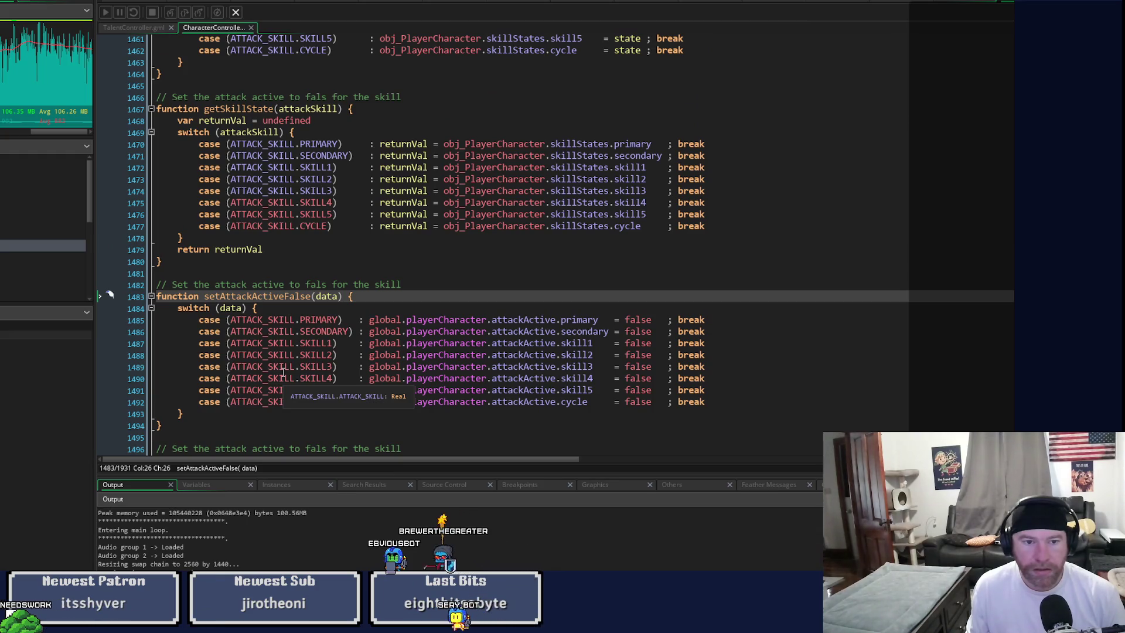
# Step: Correct 'fals' to 'false' in the line 1482 comment and return to MaddieInfo's talent code
pyautogui.click(327, 285)
pyautogui.write('e')
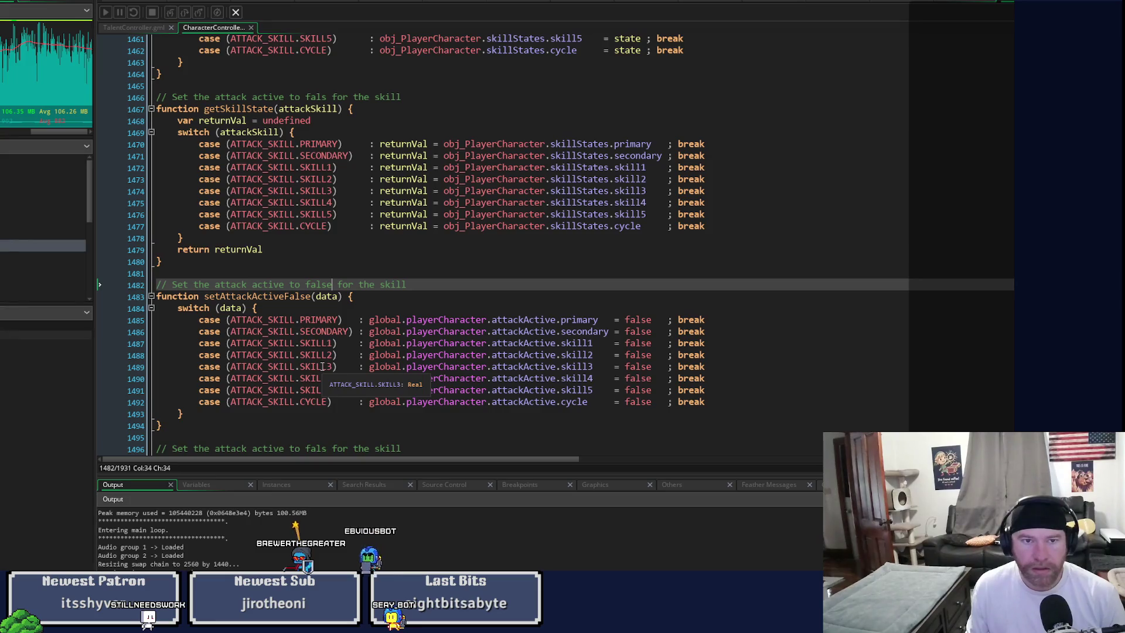
pyautogui.click(526, 1)
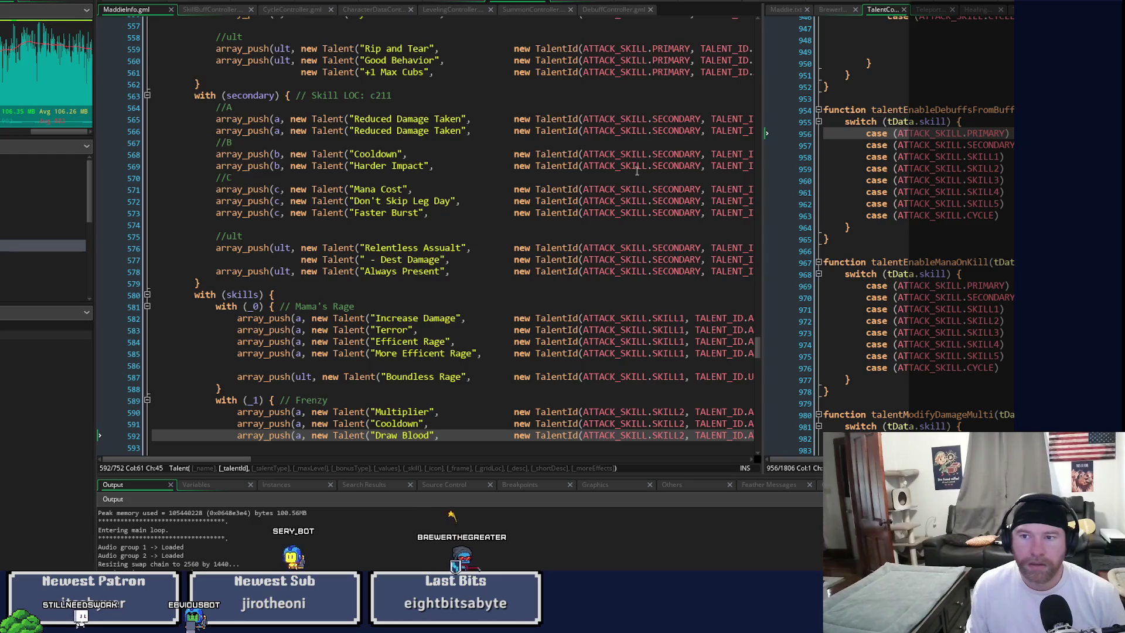
# Step: Show the CharacterController toggle script side by side with the player's Step event code
pyautogui.scroll(2, 914, 234)
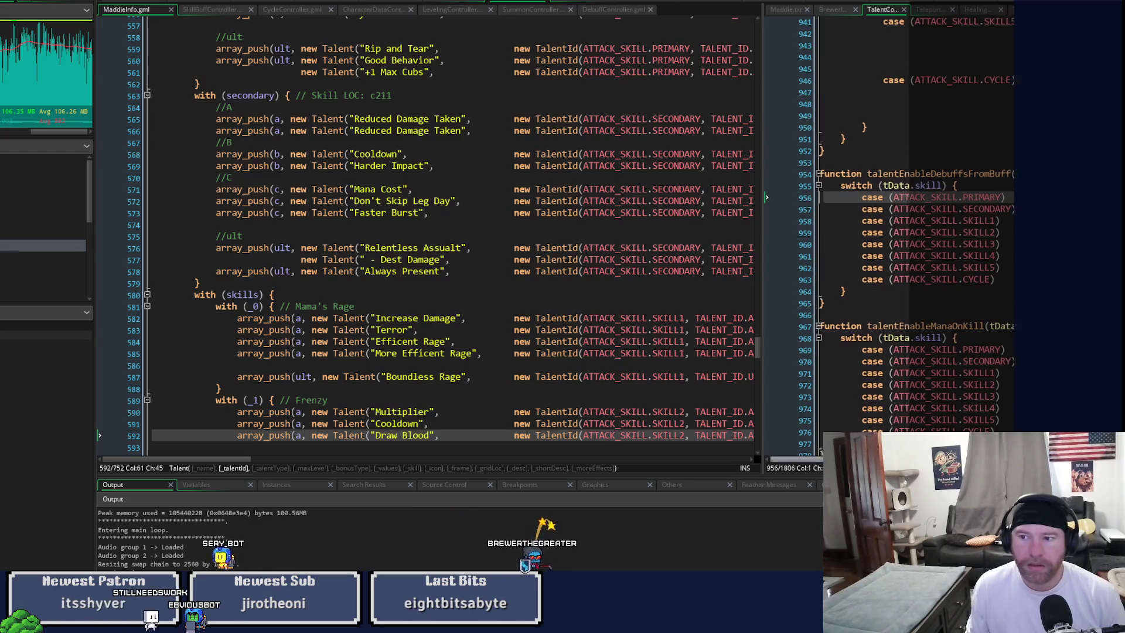
pyautogui.hscroll(5, 914, 234)
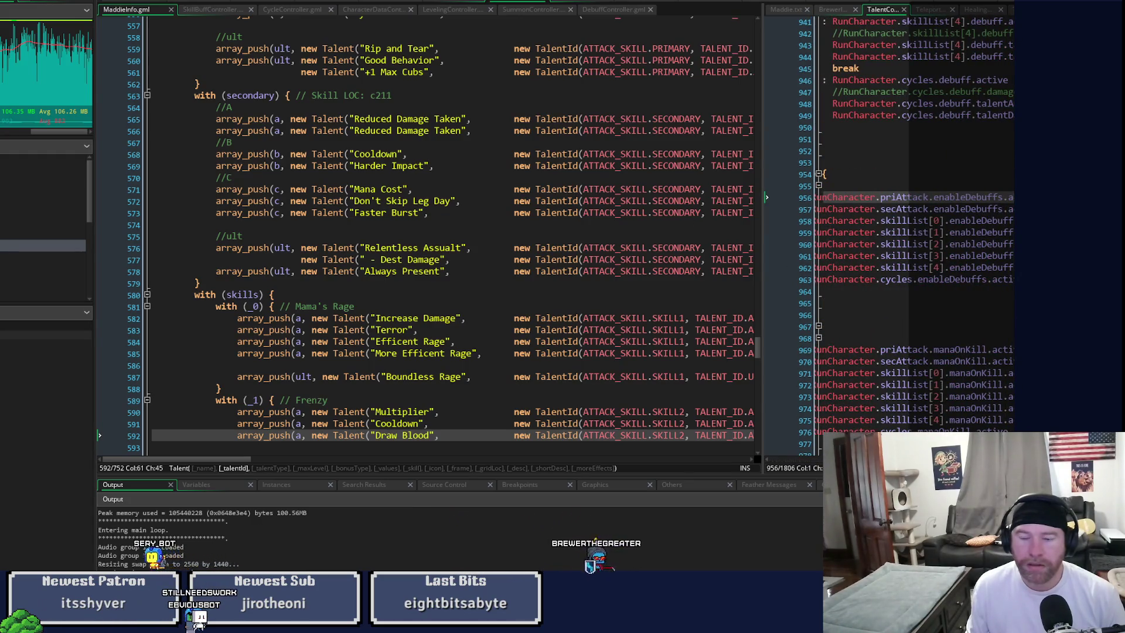
pyautogui.hscroll(-5, 913, 235)
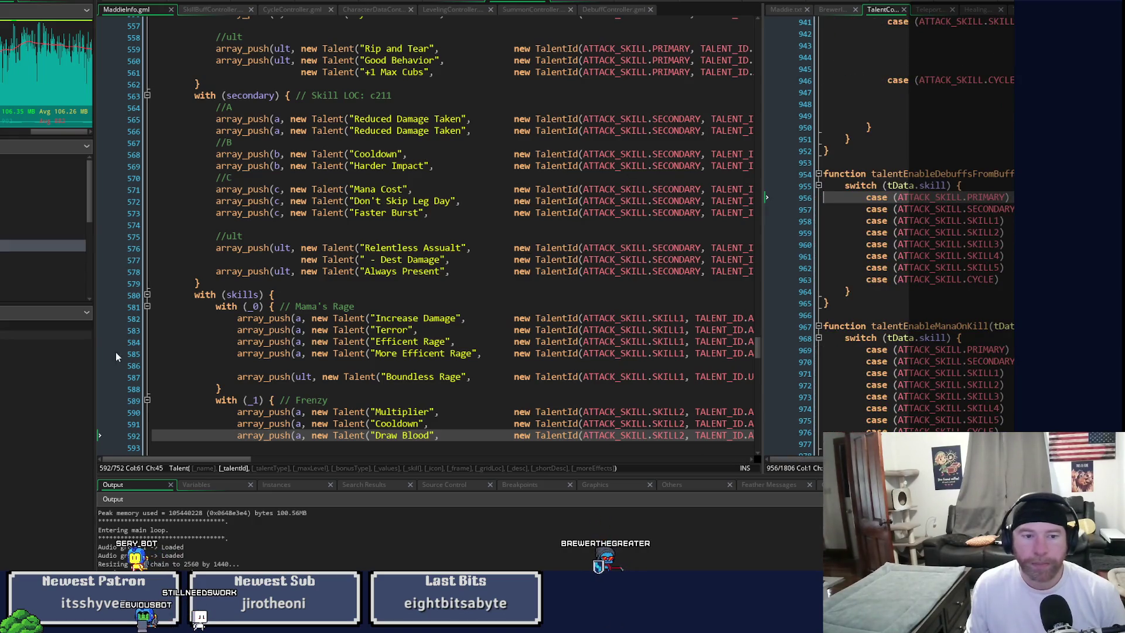
pyautogui.hscroll(3, 93, 356)
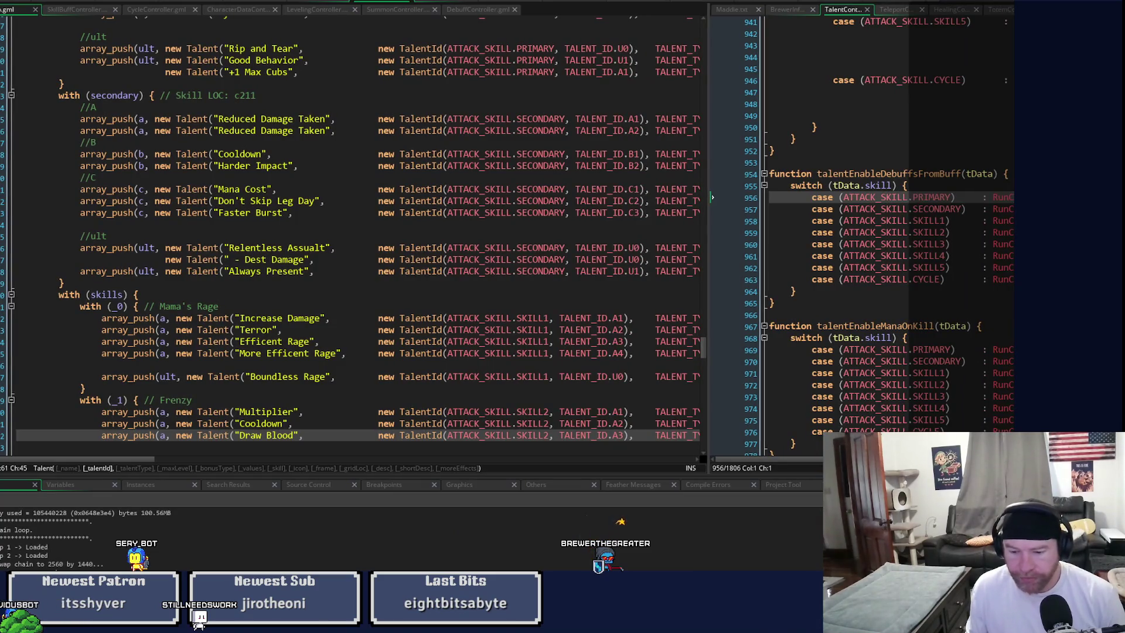
pyautogui.click(446, 3)
pyautogui.moveTo(905, 9); pyautogui.dragTo(608, 12)
pyautogui.click(608, 11)
pyautogui.moveTo(592, 130); pyautogui.dragTo(452, 130)
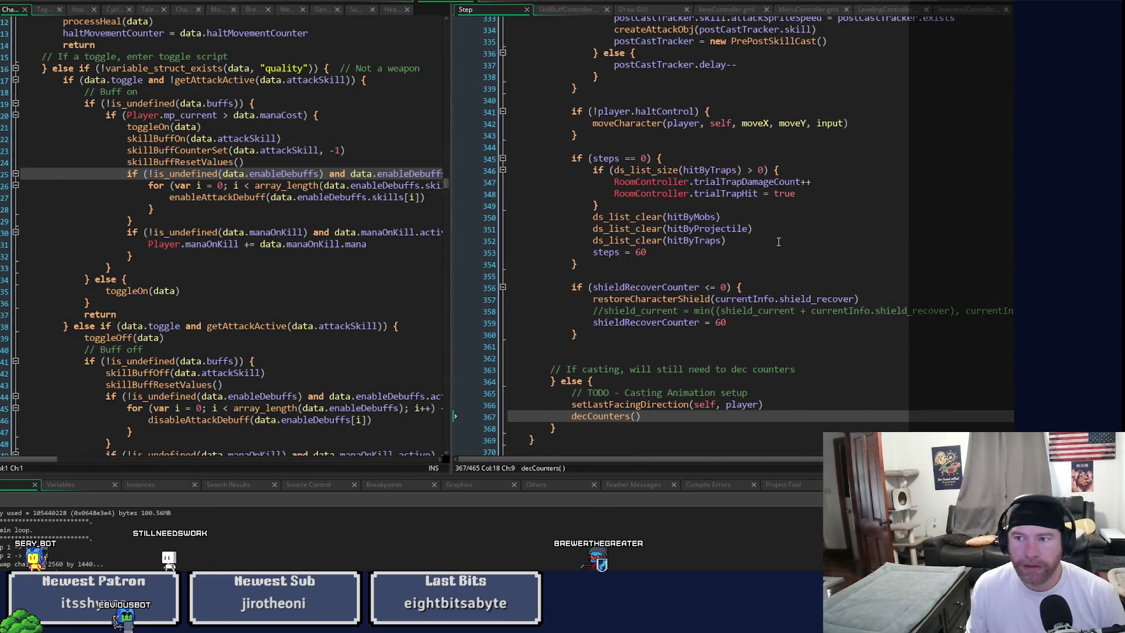
# Step: Jump to the decCounters() definition and inspect the skillBuffCounter check on line 83
pyautogui.scroll(-8, 761, 234)
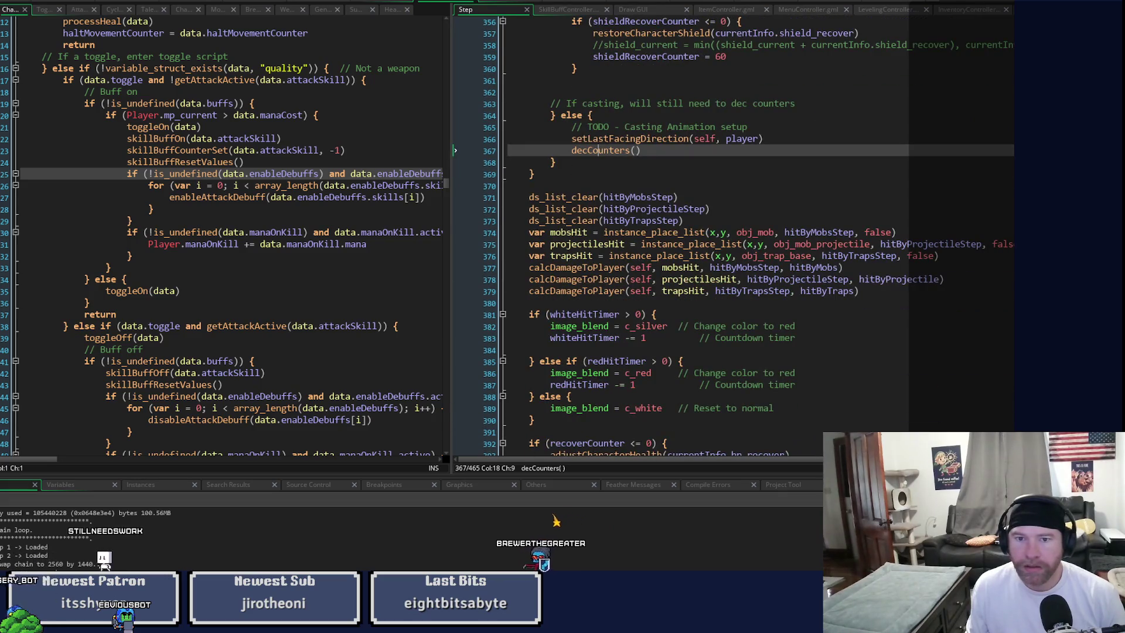
pyautogui.middleClick(619, 151)
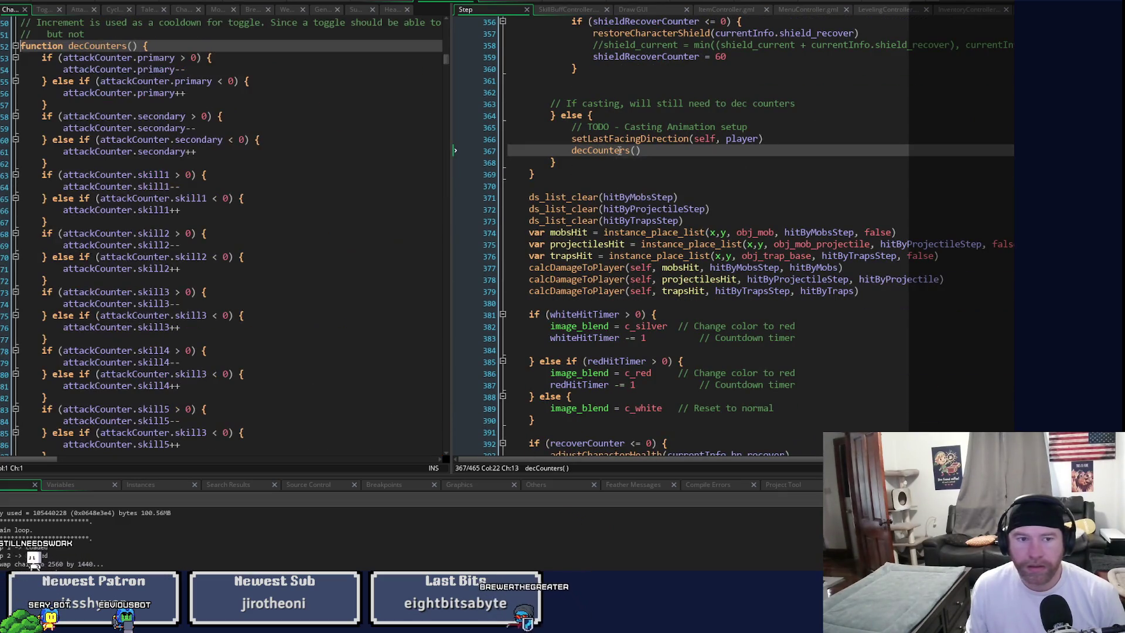
pyautogui.moveTo(454, 70)
pyautogui.mouseDown()
pyautogui.moveTo(553, 109)
pyautogui.moveTo(553, 90)
pyautogui.mouseUp()
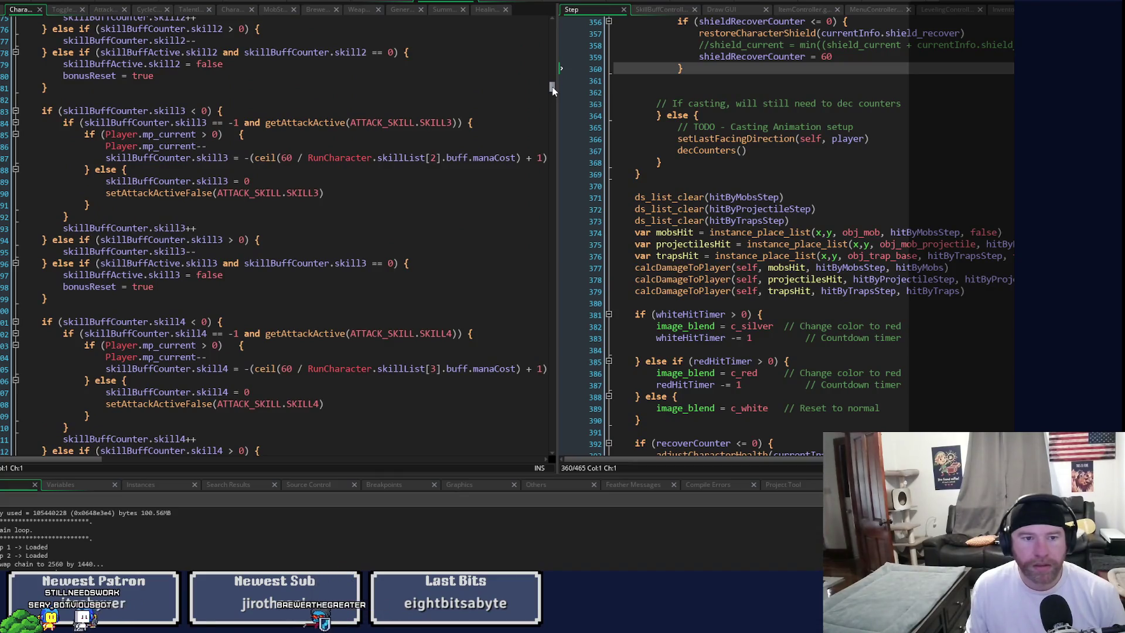
pyautogui.scroll(2, 553, 89)
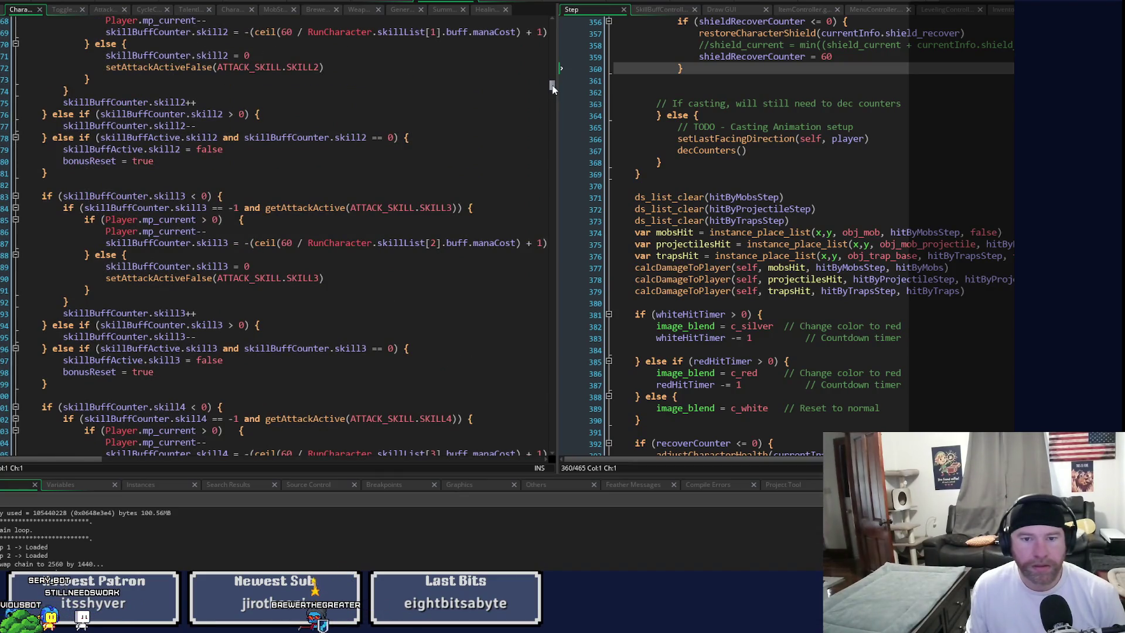
pyautogui.scroll(2, 552, 89)
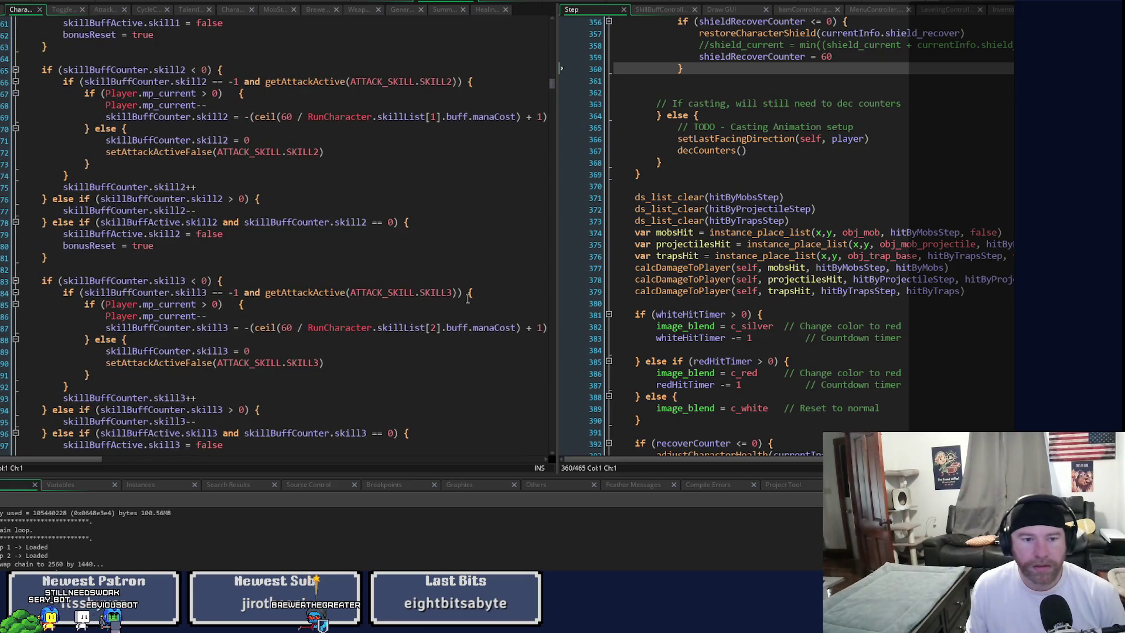
pyautogui.scroll(-2, 468, 299)
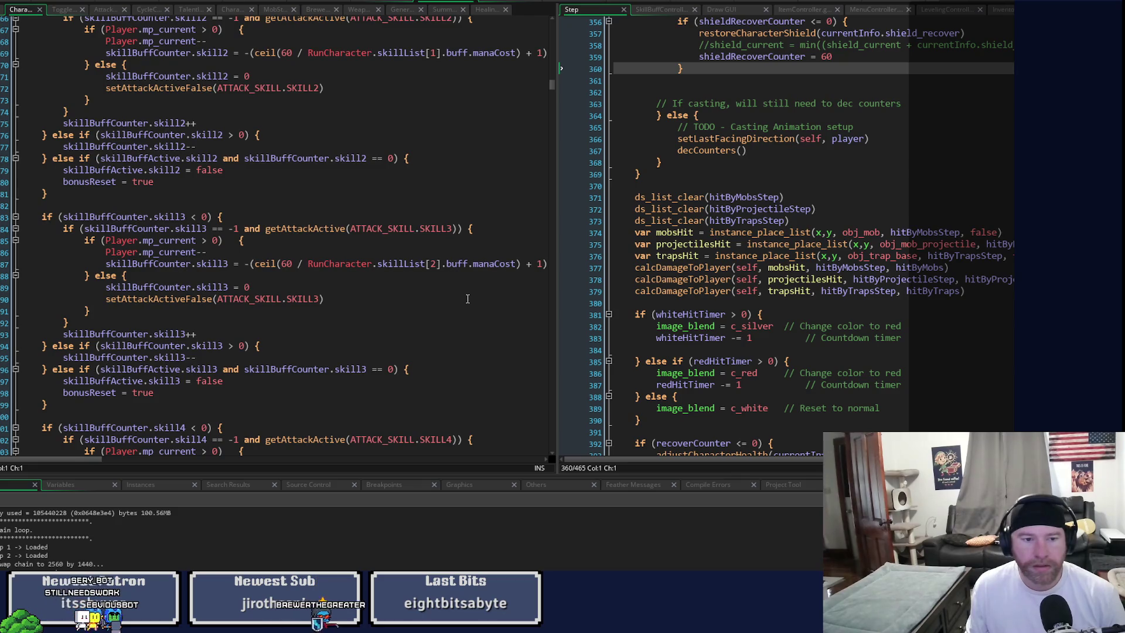
pyautogui.scroll(-2, 467, 298)
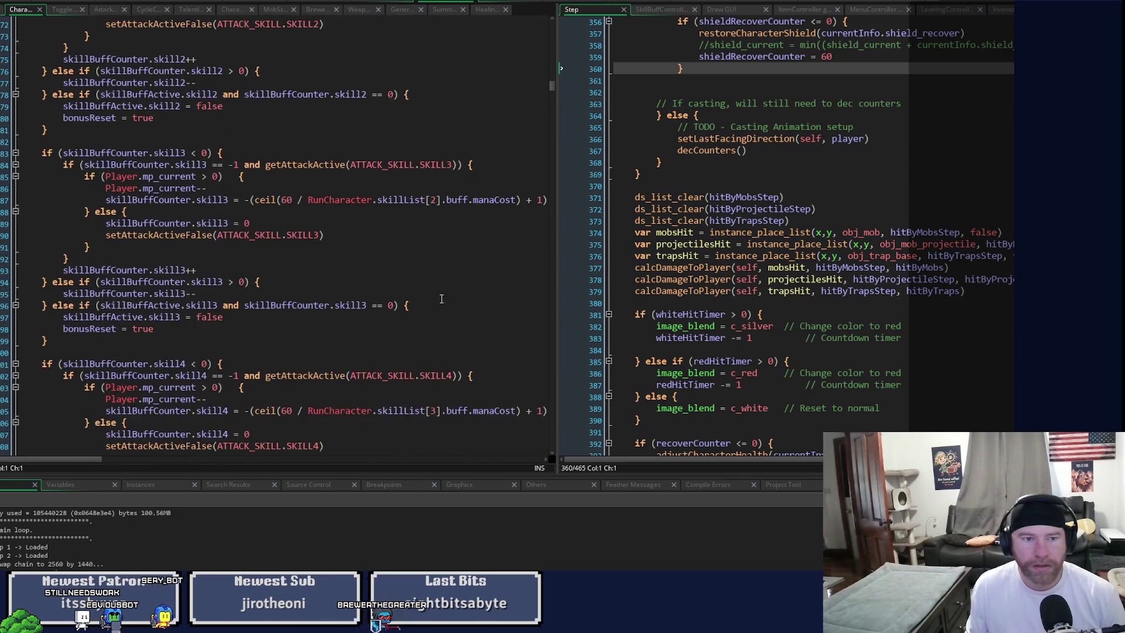
pyautogui.click(118, 153)
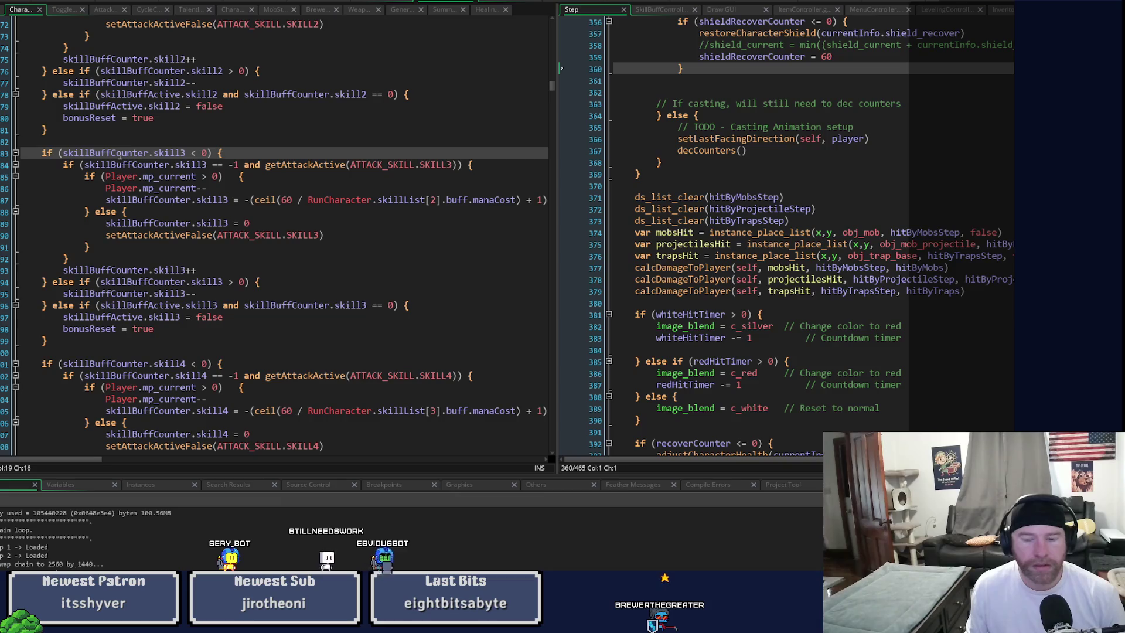
pyautogui.moveTo(118, 154)
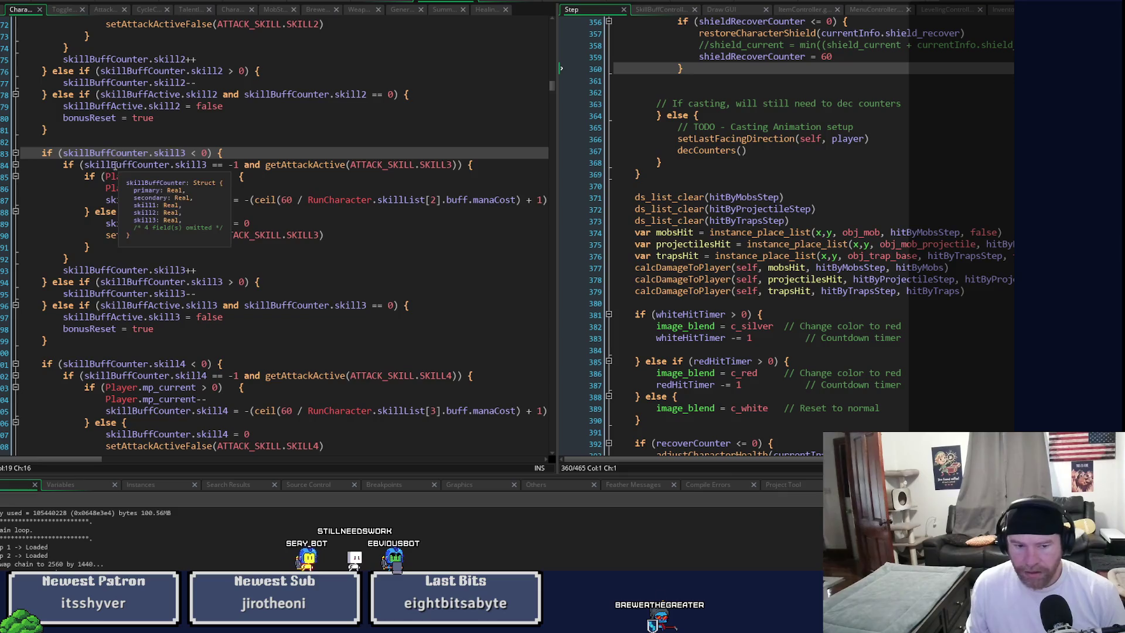
# Step: Go to the line 725 enableDebuffs match and select the disableAttackDebuff call
pyautogui.click(214, 485)
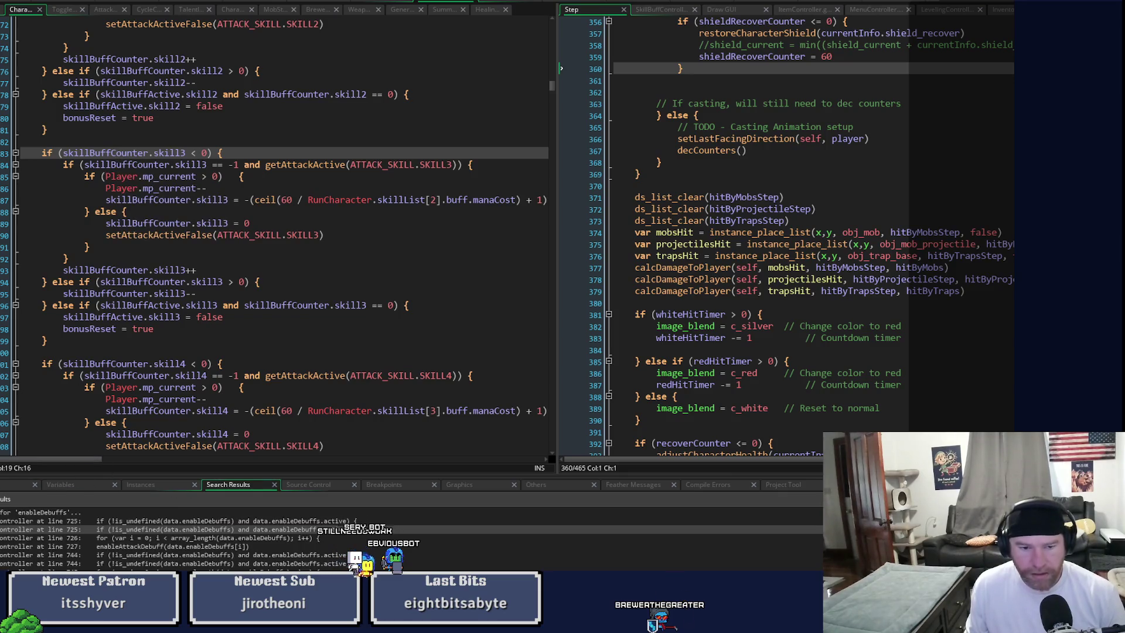
pyautogui.doubleClick(263, 529)
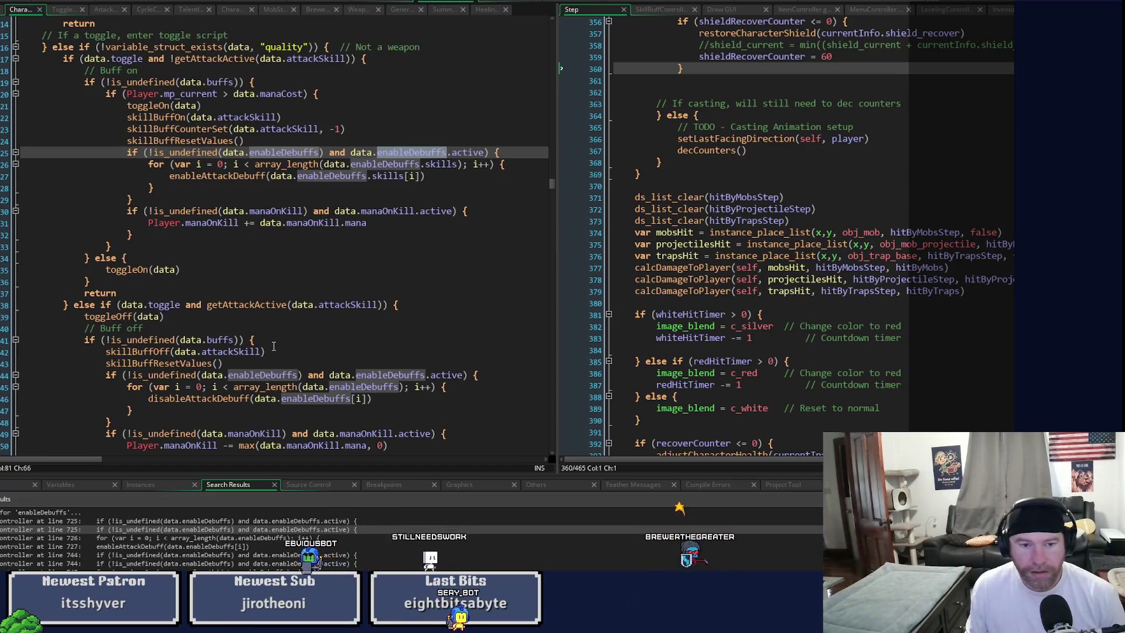
pyautogui.scroll(2, 273, 346)
pyautogui.scroll(-5, 273, 343)
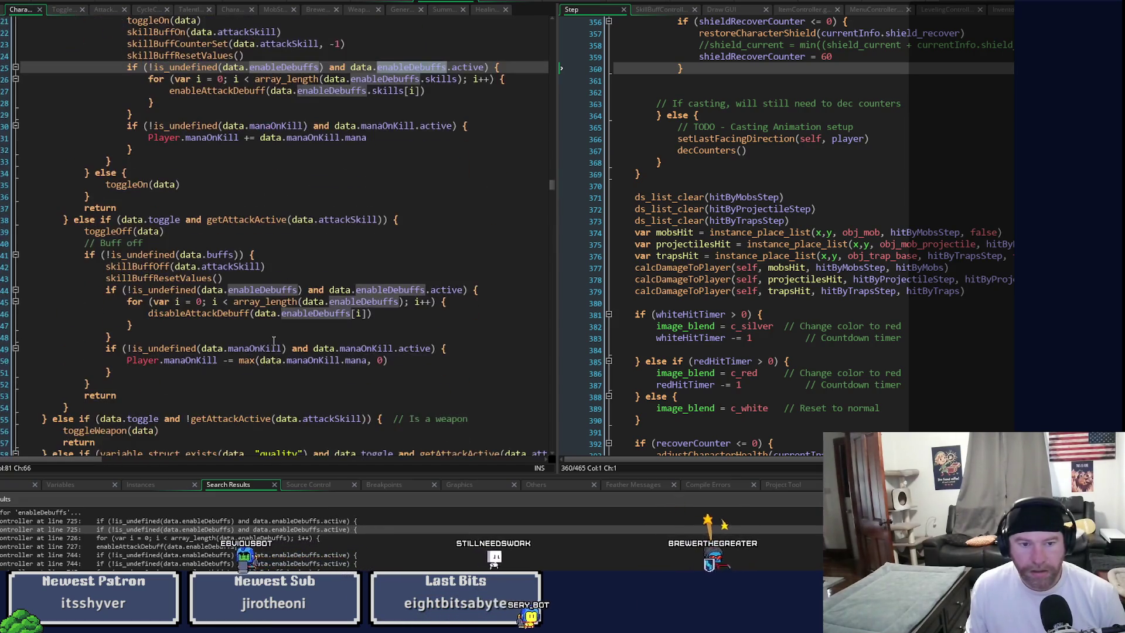
pyautogui.doubleClick(223, 314)
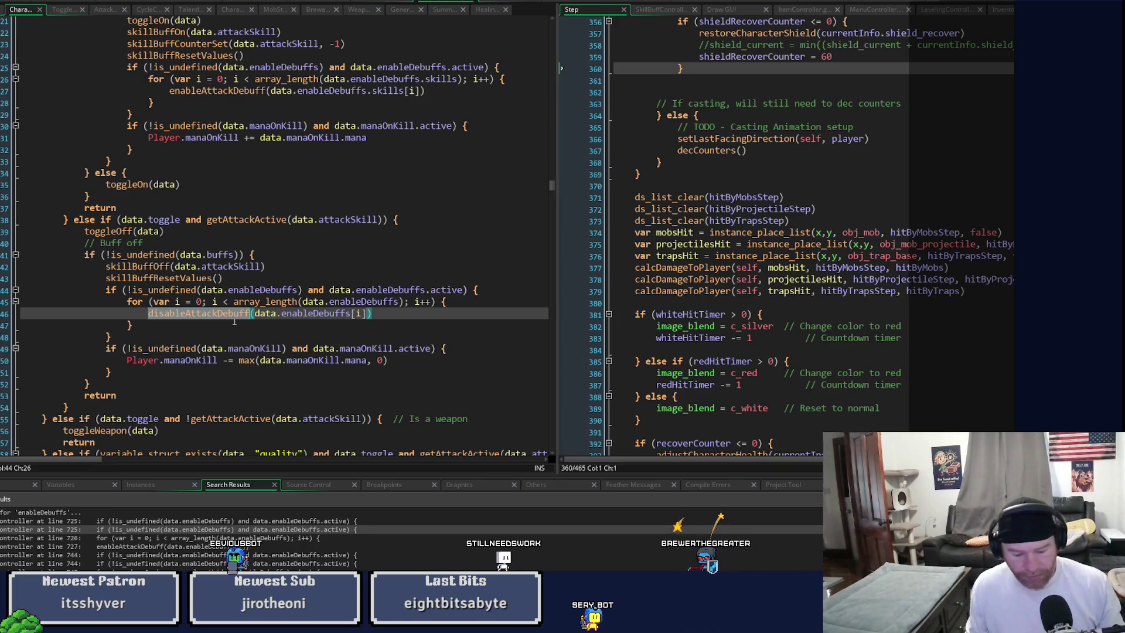
# Step: Find all occurrences of disableAttackDebuff, listing 2 results, and copy its name
pyautogui.hotkey('ctrl', 'shift', 'f')
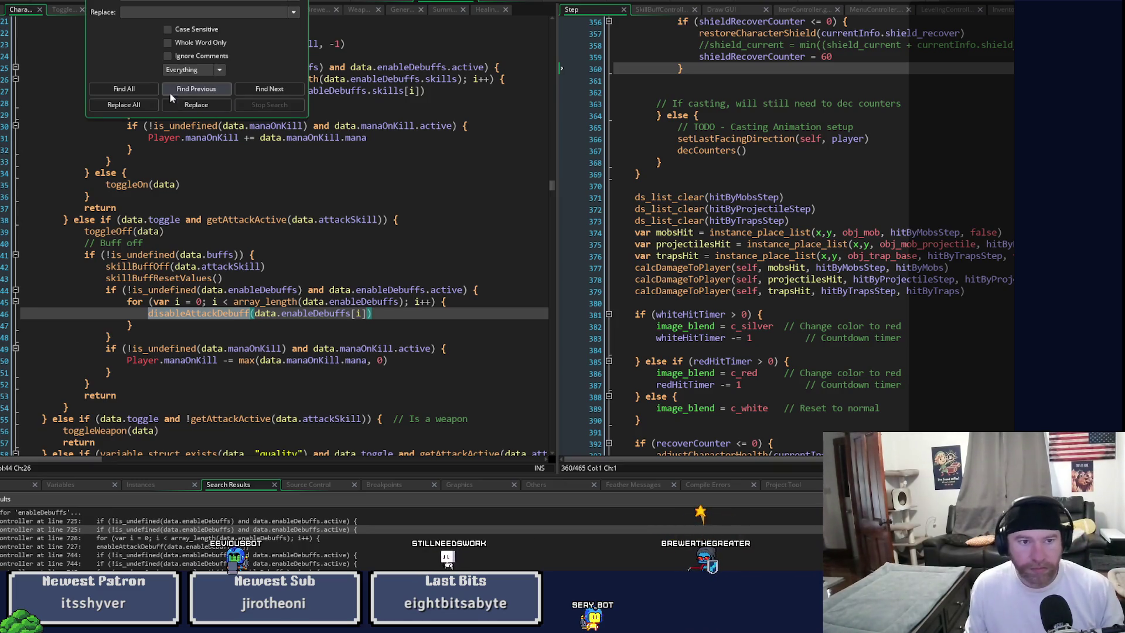
pyautogui.click(124, 88)
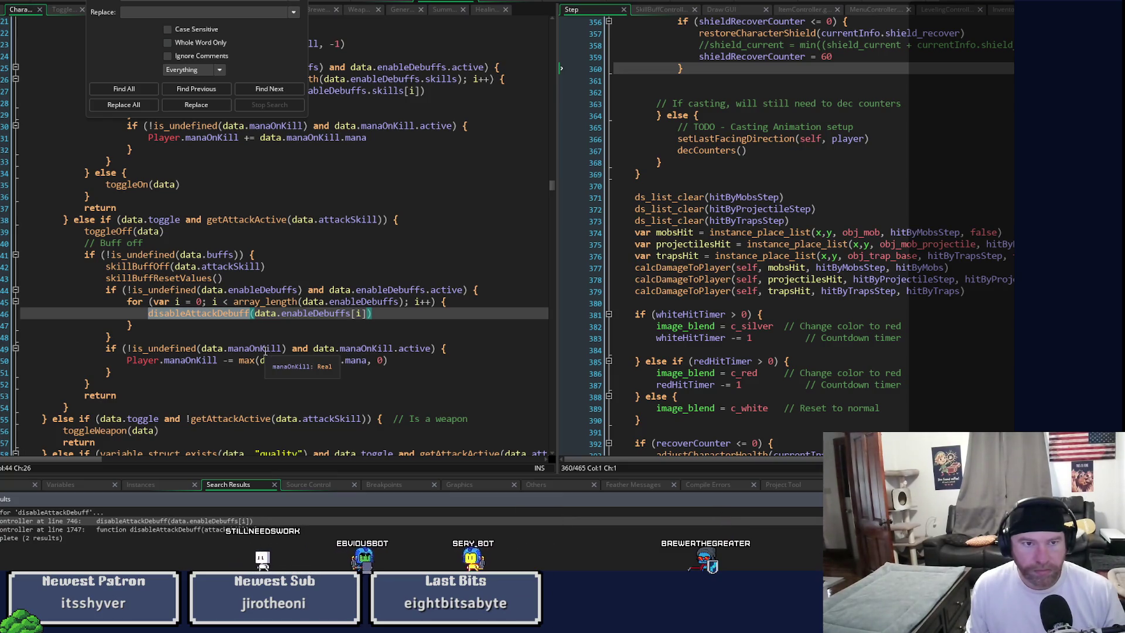
pyautogui.rightClick(181, 321)
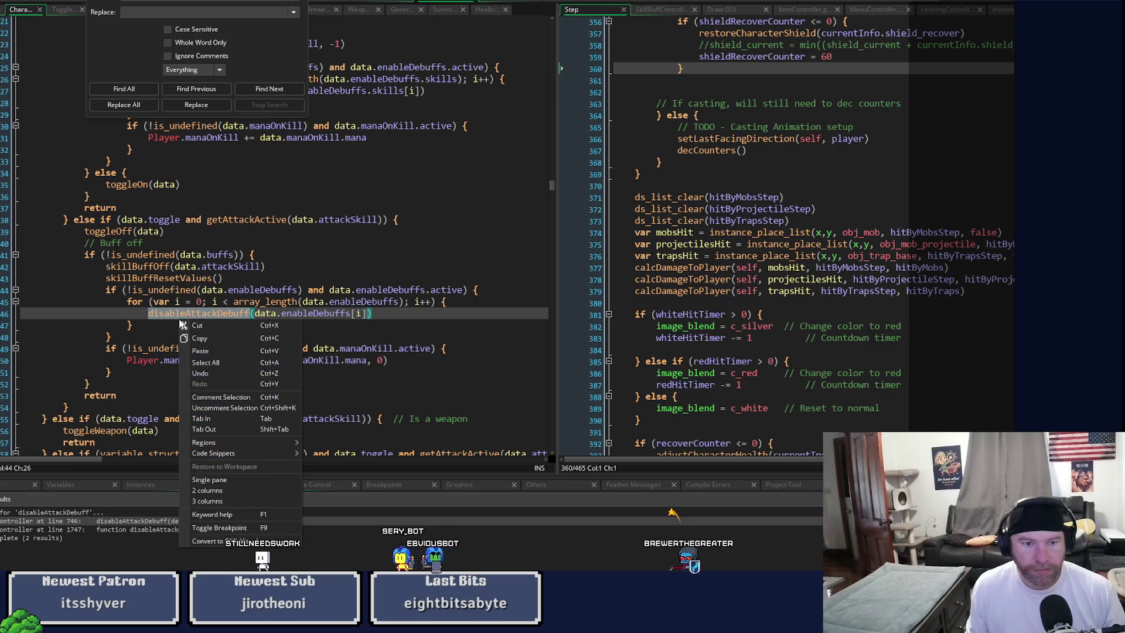
pyautogui.click(216, 338)
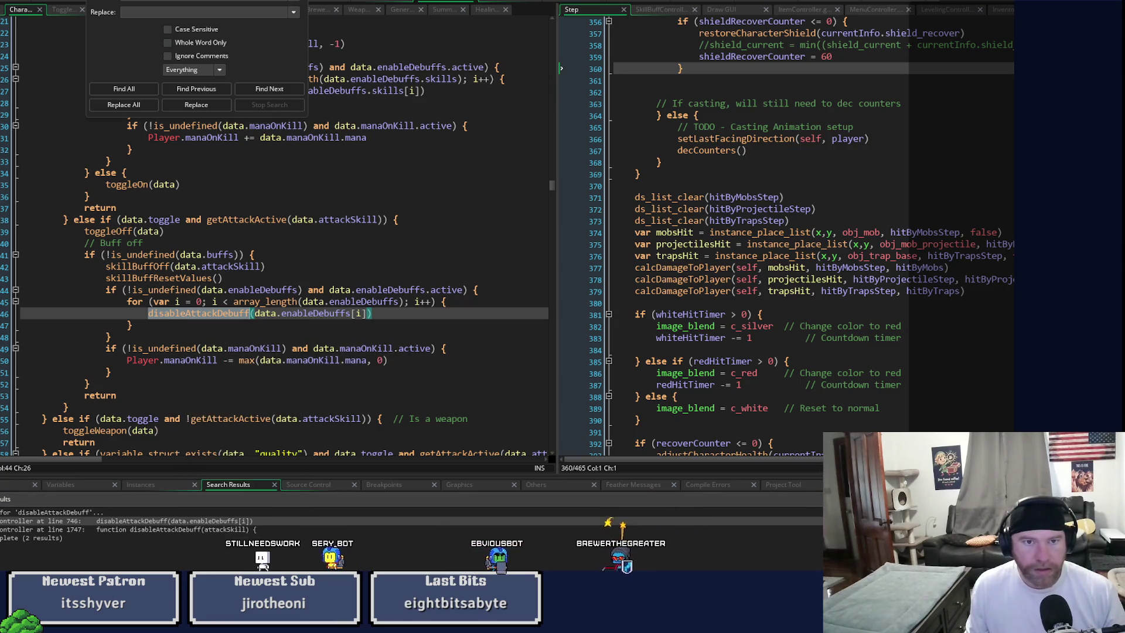
pyautogui.press('Escape')
pyautogui.scroll(5, 372, 383)
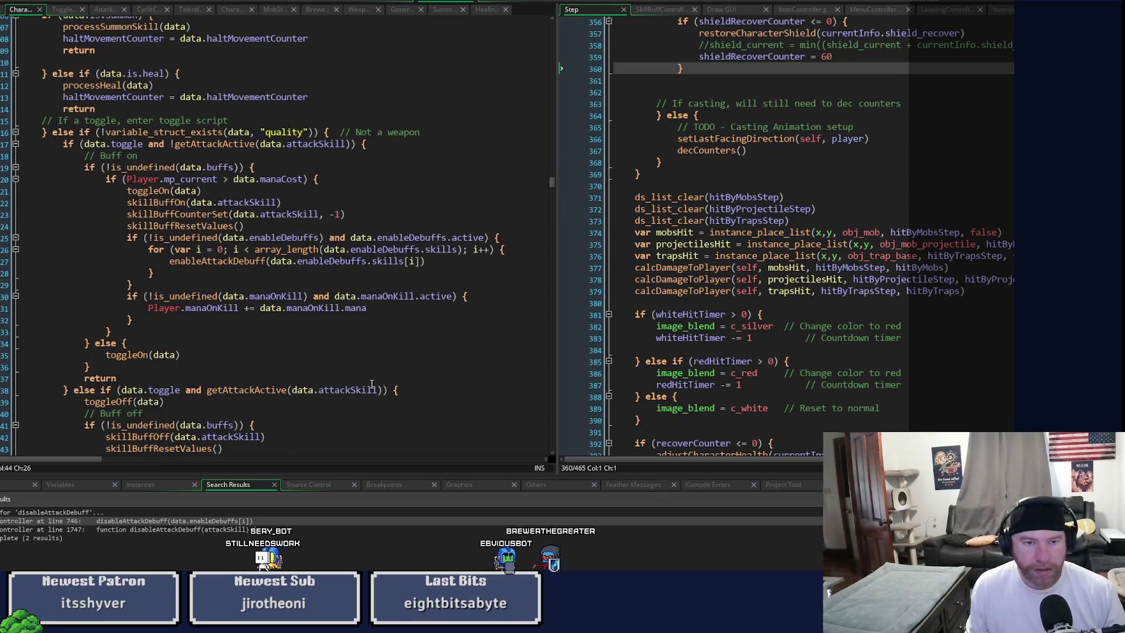
pyautogui.scroll(-5, 370, 384)
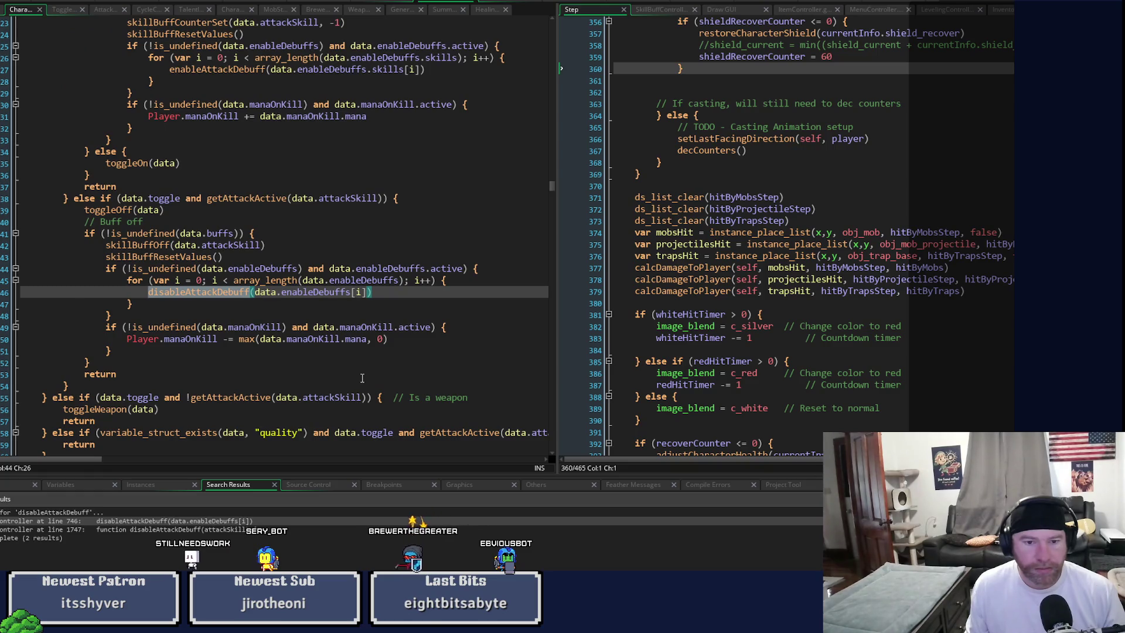
pyautogui.scroll(-2, 362, 378)
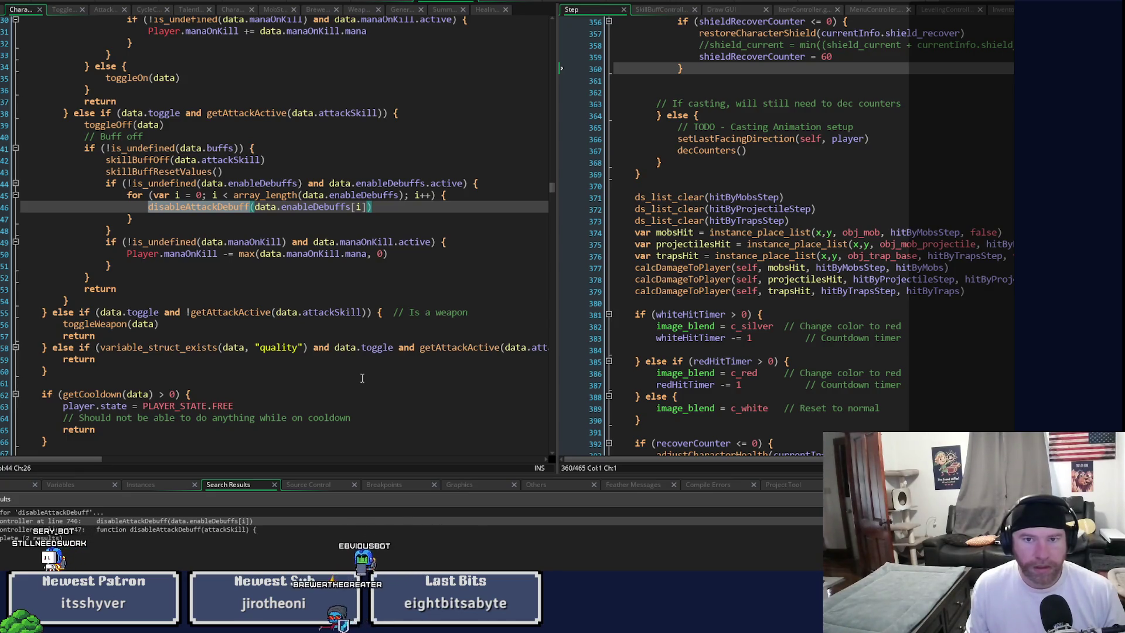
# Step: Open the toggle controller script and widen its editor to show toggleOn
pyautogui.scroll(3, 56, 19)
pyautogui.click(63, 9)
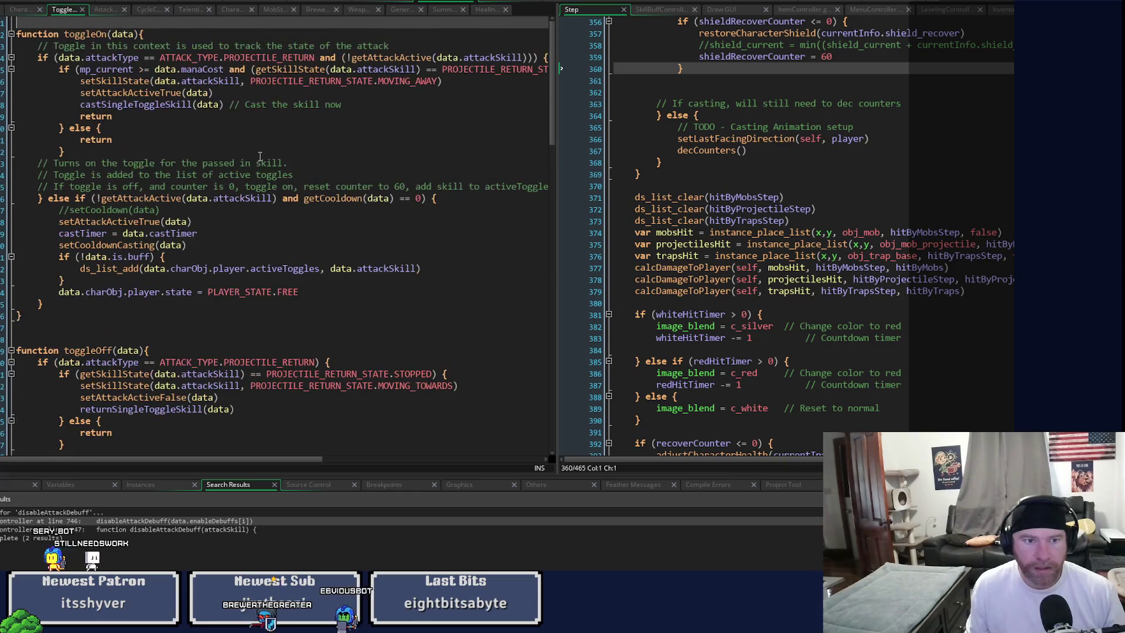
pyautogui.moveTo(549, 109)
pyautogui.mouseDown()
pyautogui.moveTo(719, 109)
pyautogui.moveTo(711, 356)
pyautogui.mouseUp()
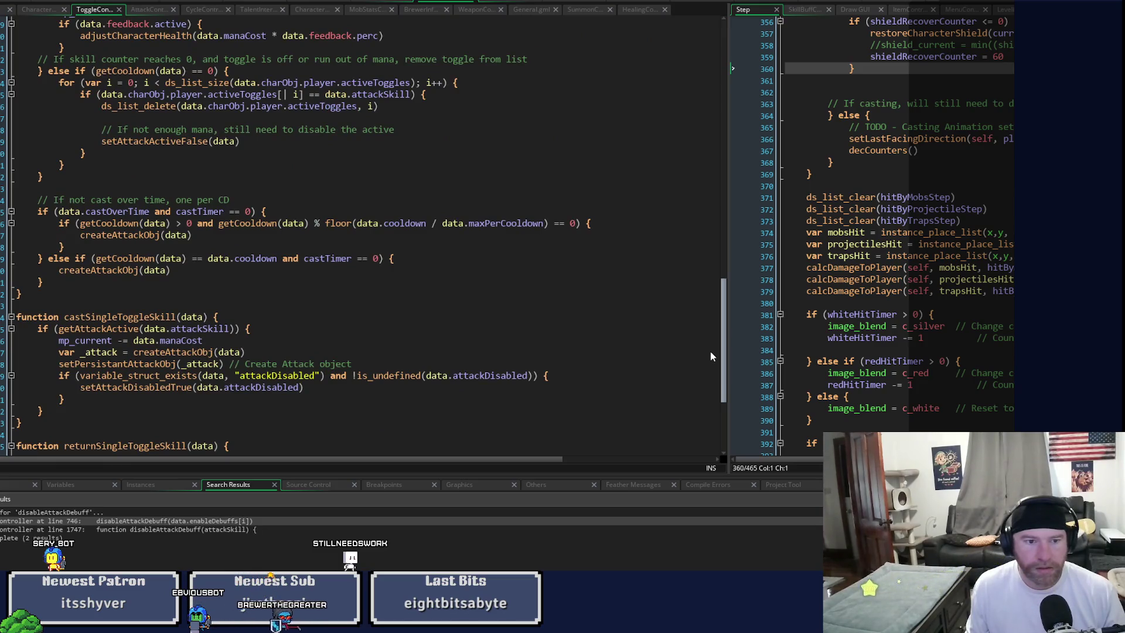
pyautogui.moveTo(710, 356); pyautogui.dragTo(712, 401)
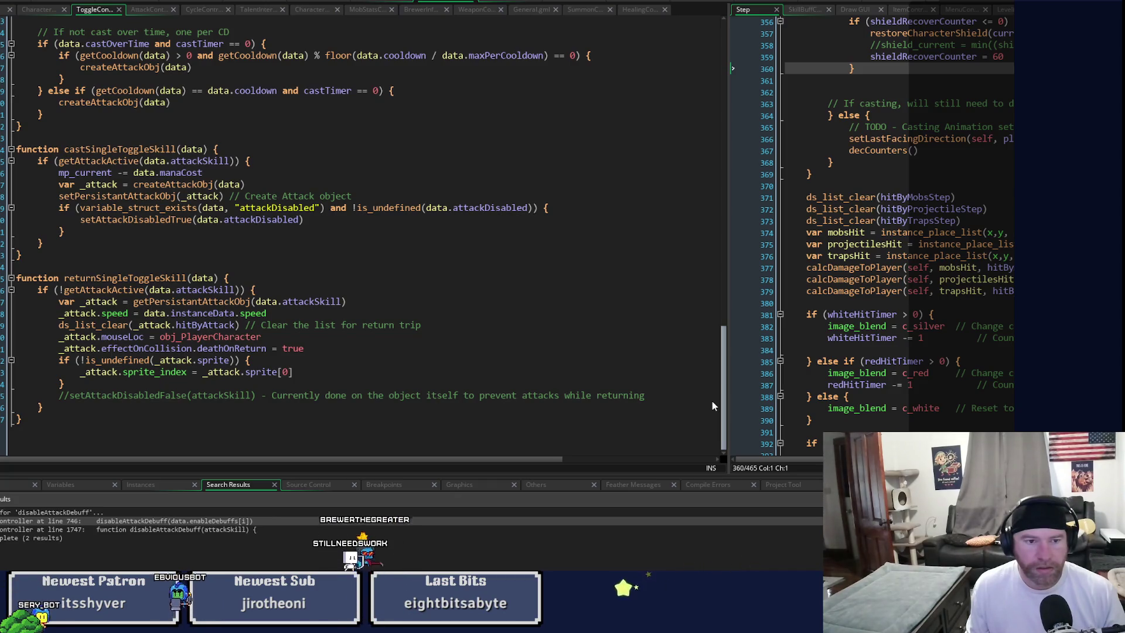
pyautogui.moveTo(711, 404); pyautogui.dragTo(711, 345)
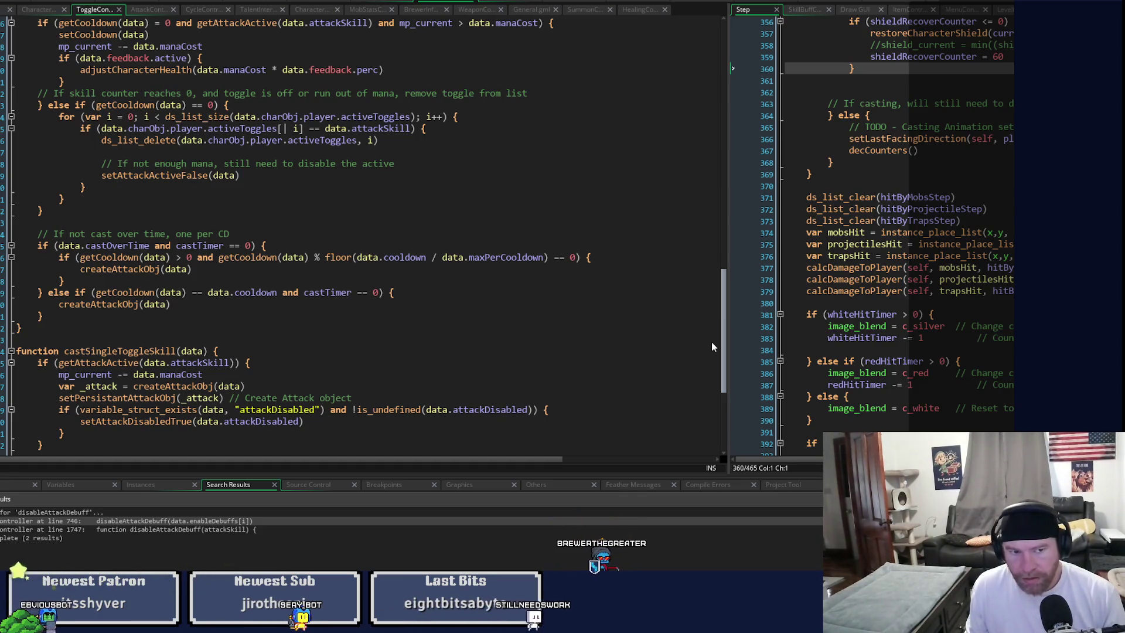
pyautogui.scroll(4, 711, 346)
pyautogui.scroll(5, 715, 311)
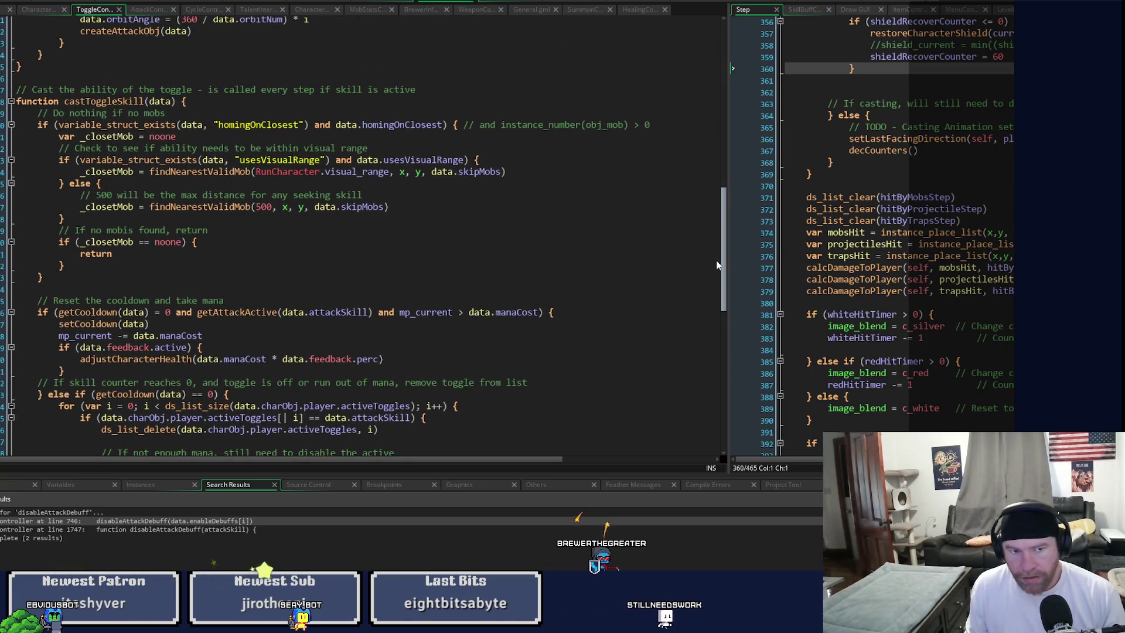
# Step: Check AttackController and ToggleController, then bring up CharacterController's toggle-off debuff code
pyautogui.click(146, 9)
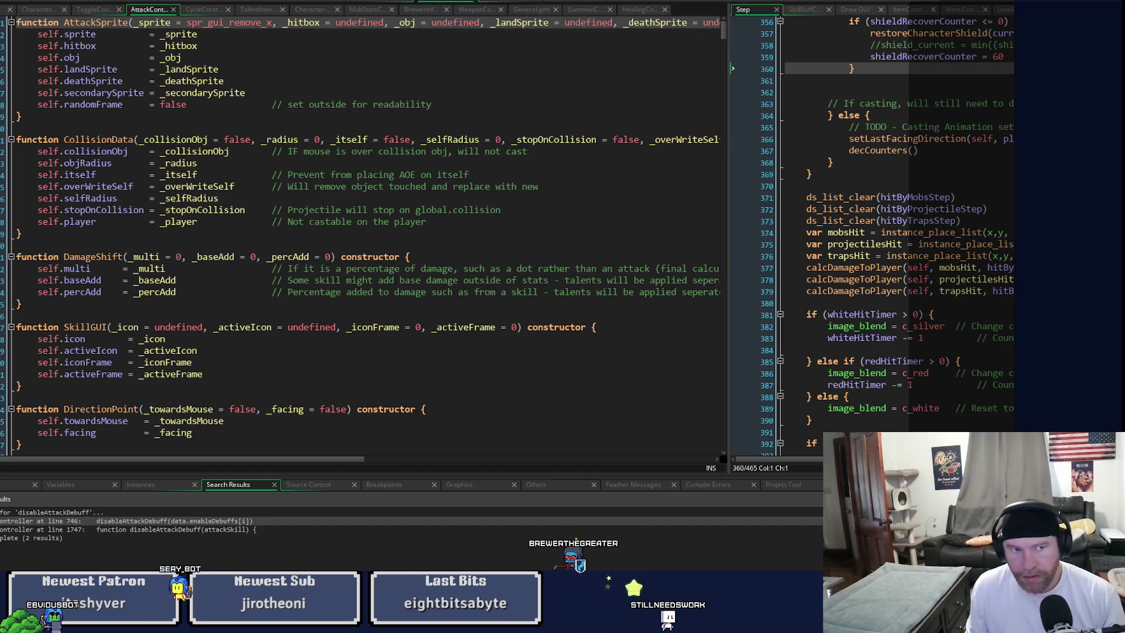
pyautogui.click(93, 9)
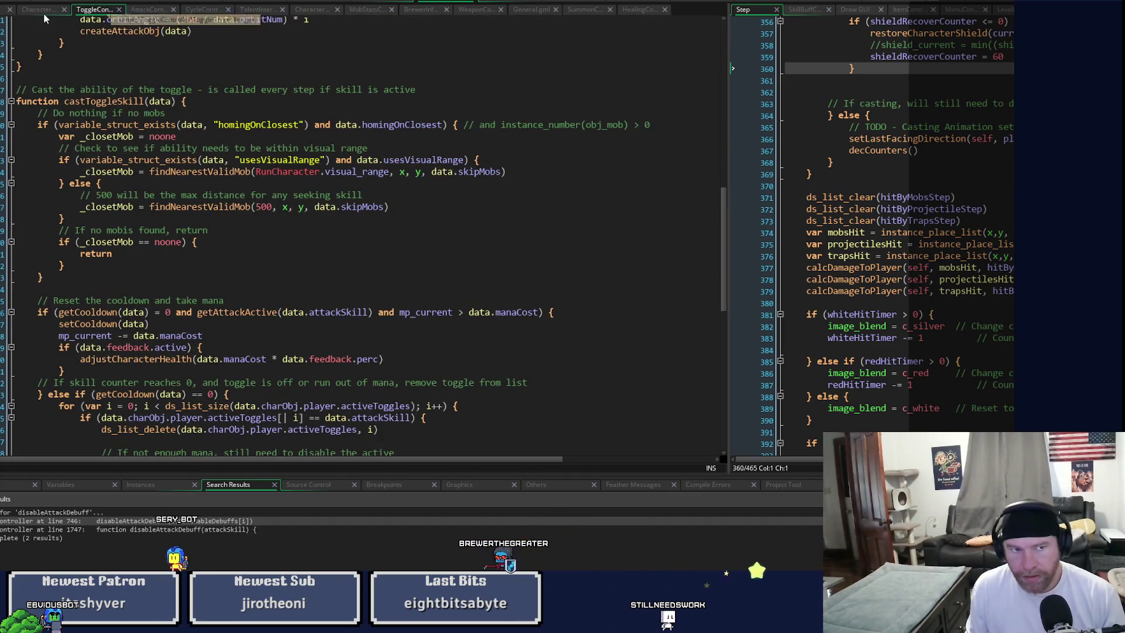
pyautogui.click(43, 14)
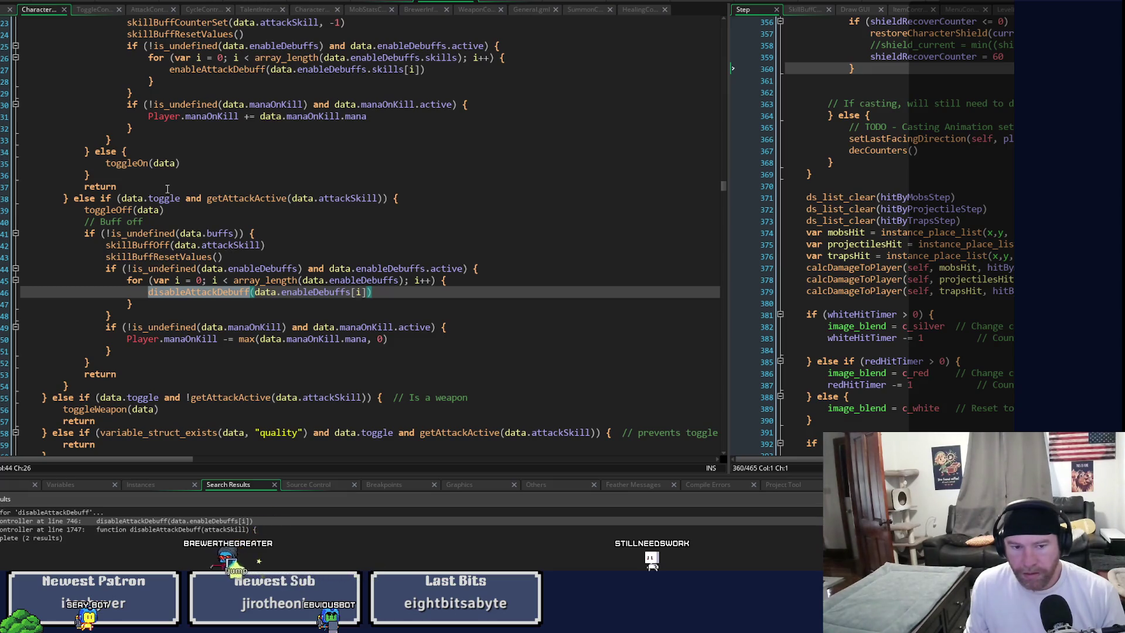
pyautogui.rightClick(234, 290)
pyautogui.click(263, 310)
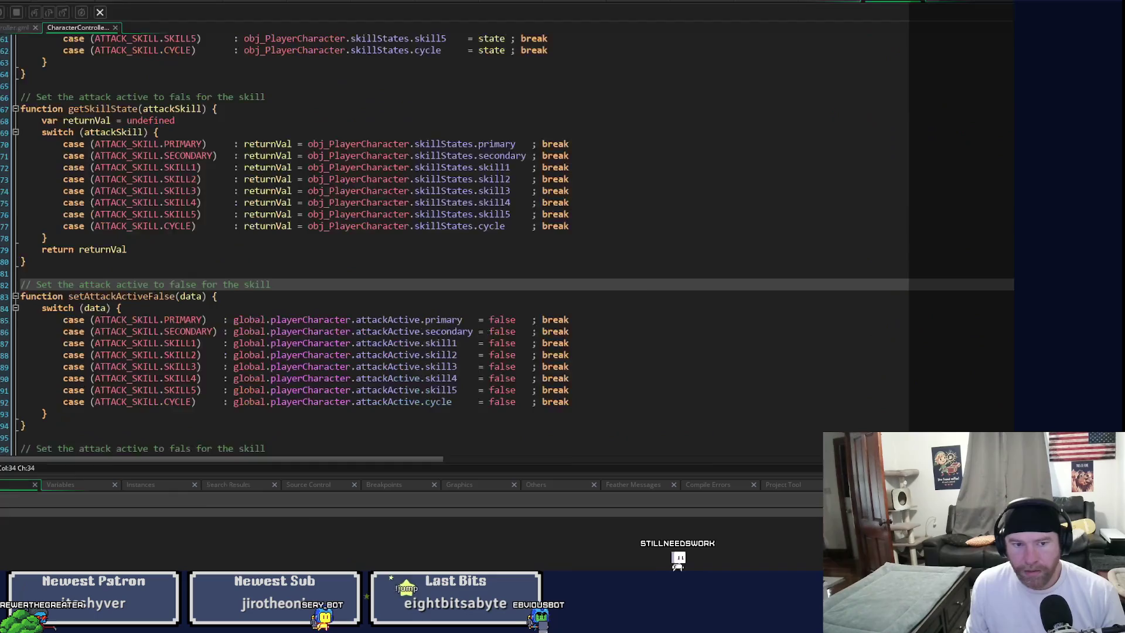
pyautogui.moveTo(318, 319)
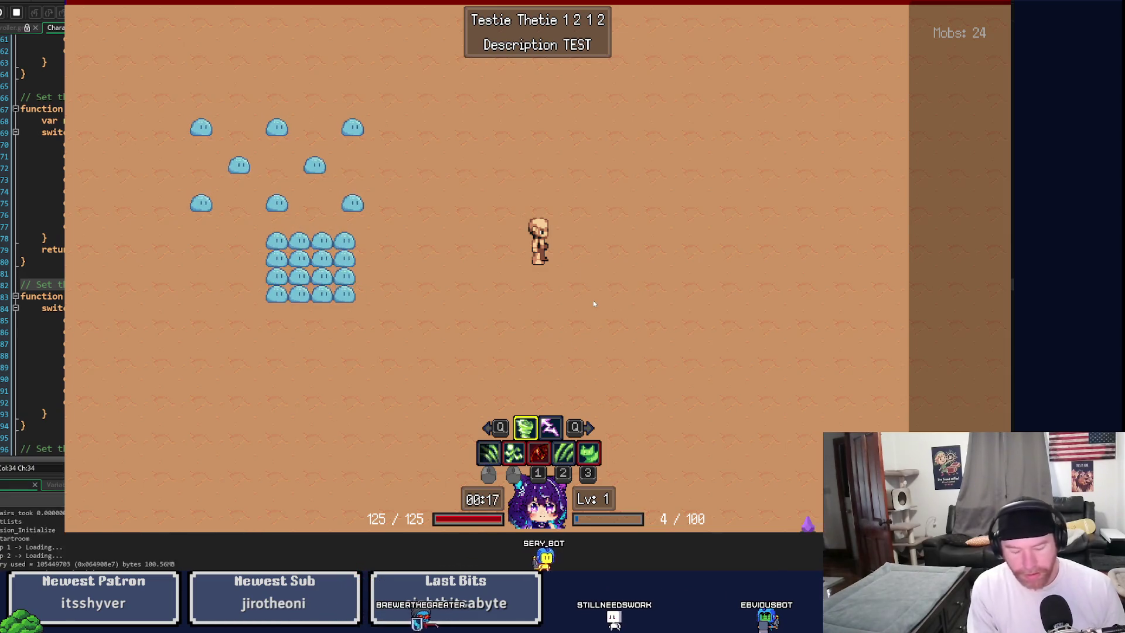
pyautogui.press('Escape')
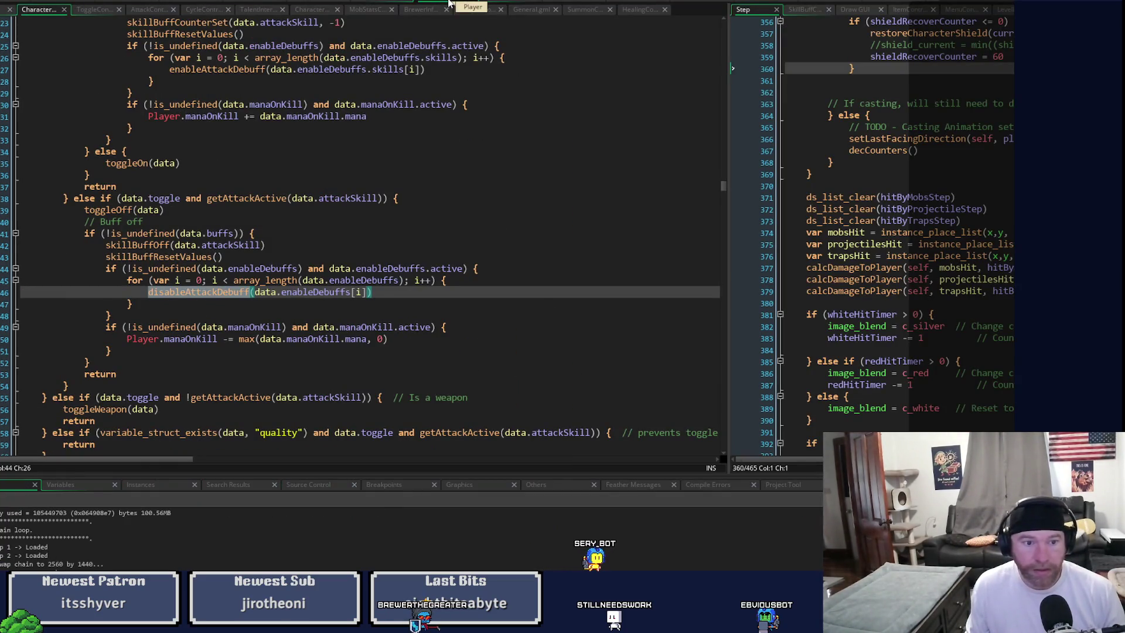
# Step: Switch to the ToggleController script and scroll through castToggleSkill and returnSingleToggleSkill
pyautogui.scroll(-3, 478, 286)
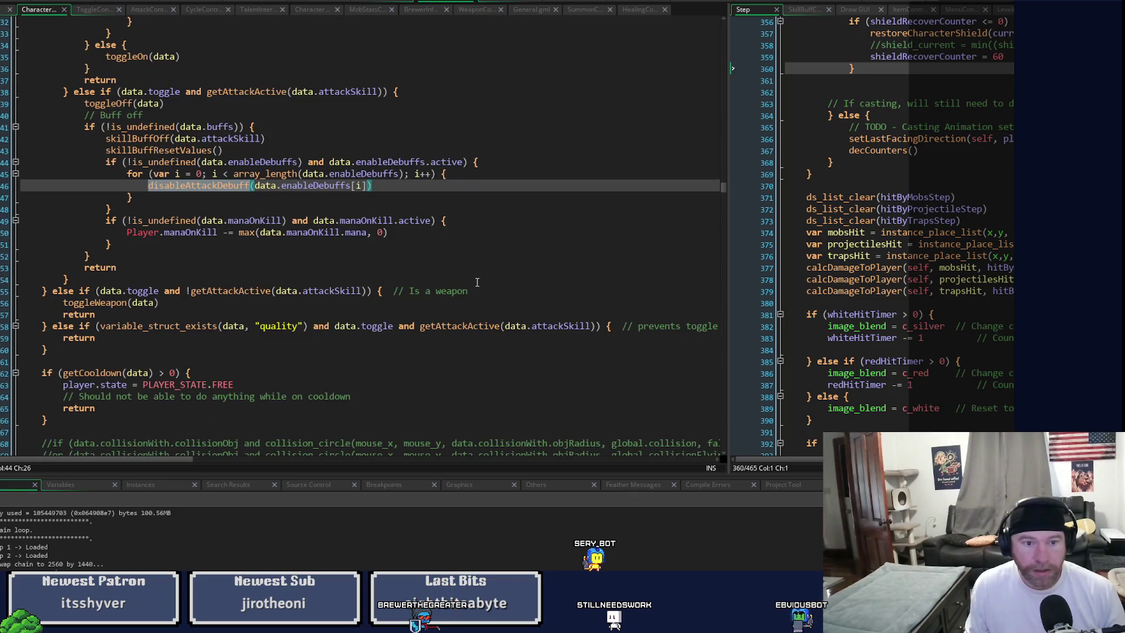
pyautogui.scroll(-3, 474, 271)
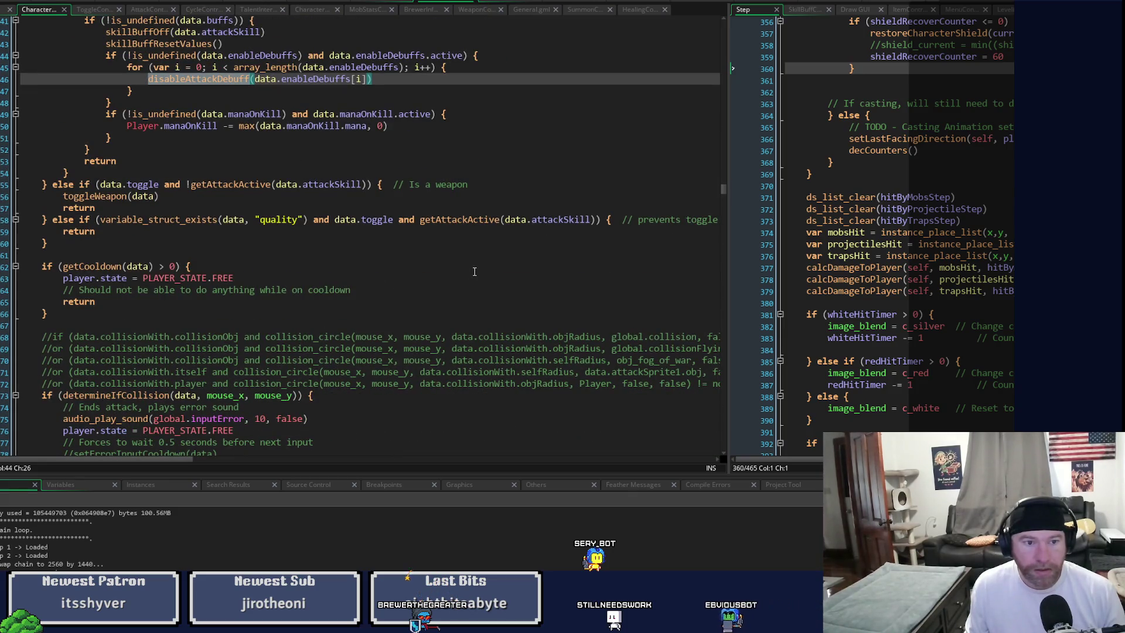
pyautogui.click(94, 9)
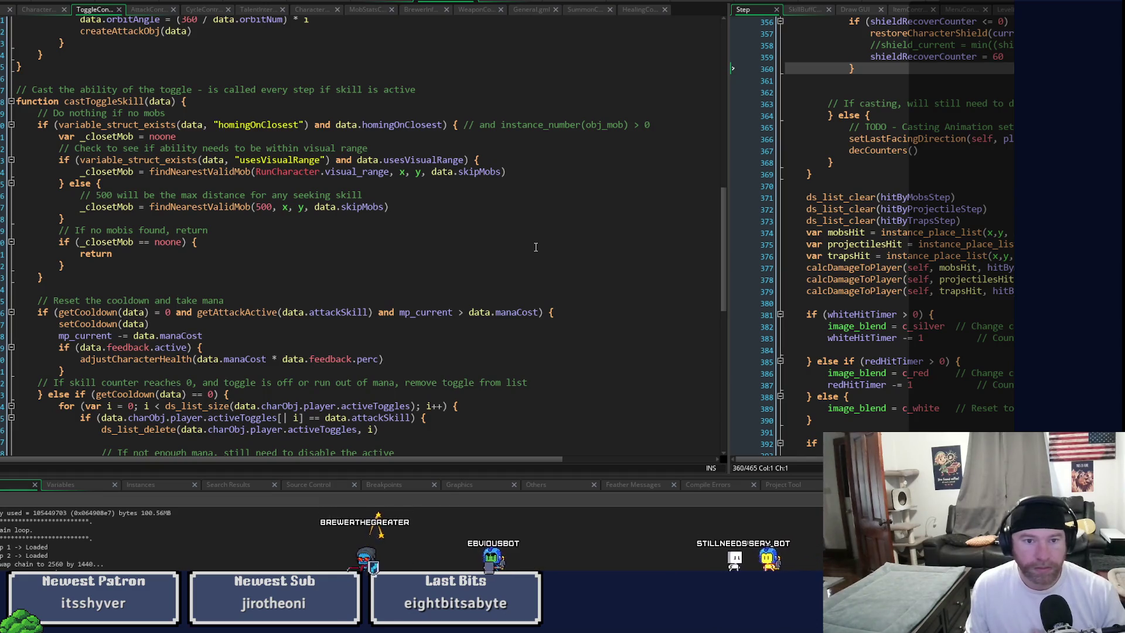
pyautogui.scroll(-3, 533, 244)
pyautogui.scroll(-2, 531, 241)
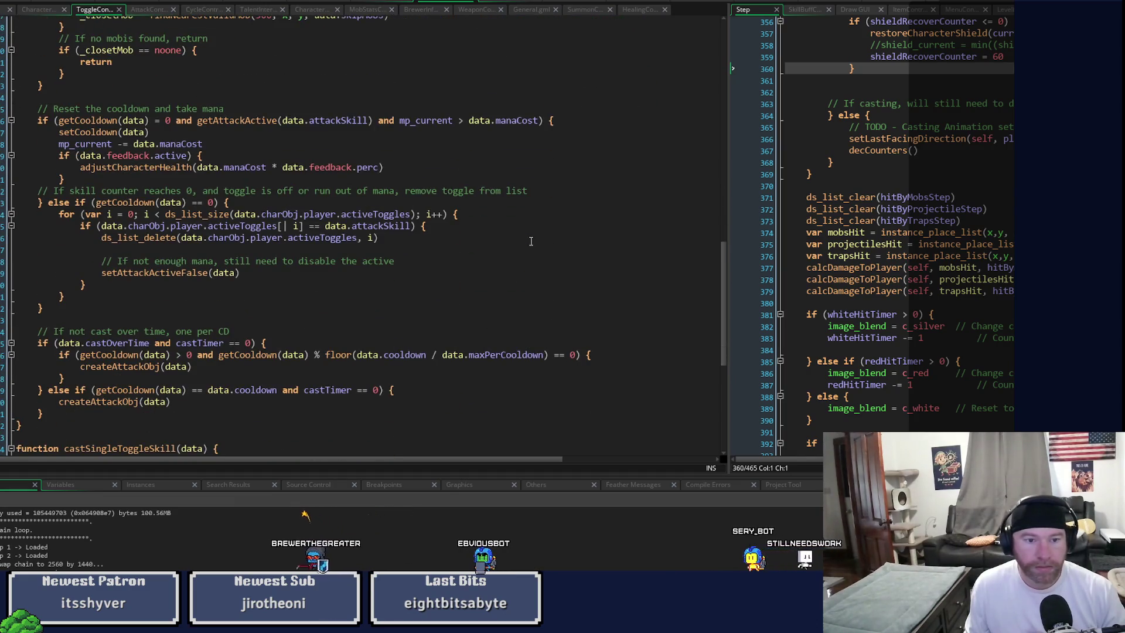
pyautogui.scroll(-4, 530, 241)
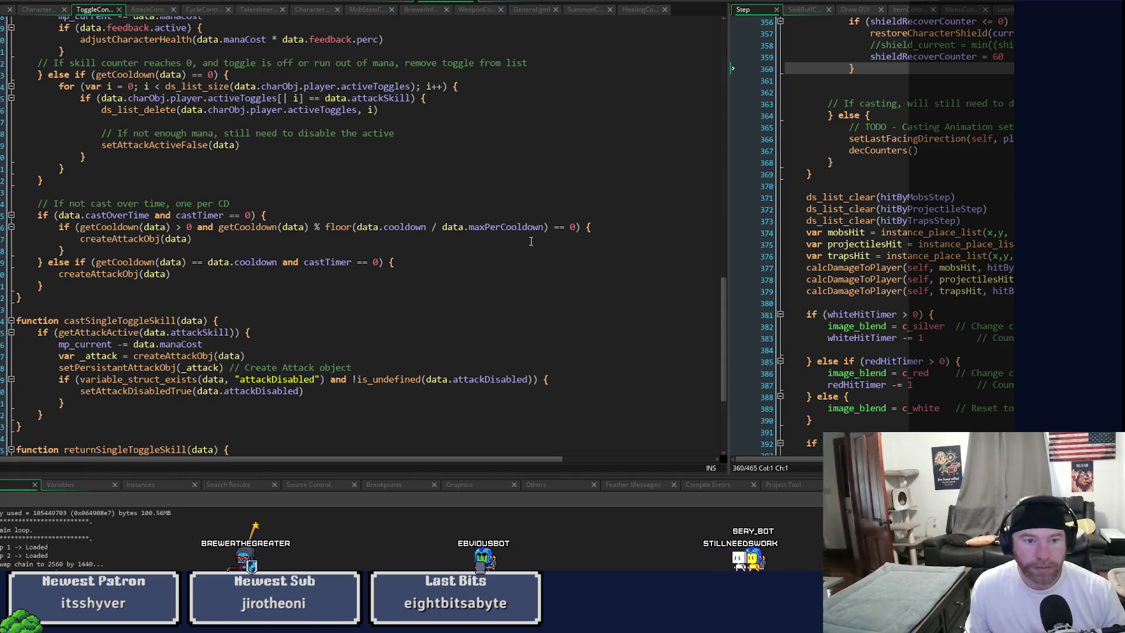
pyautogui.scroll(-4, 531, 241)
pyautogui.scroll(-2, 531, 242)
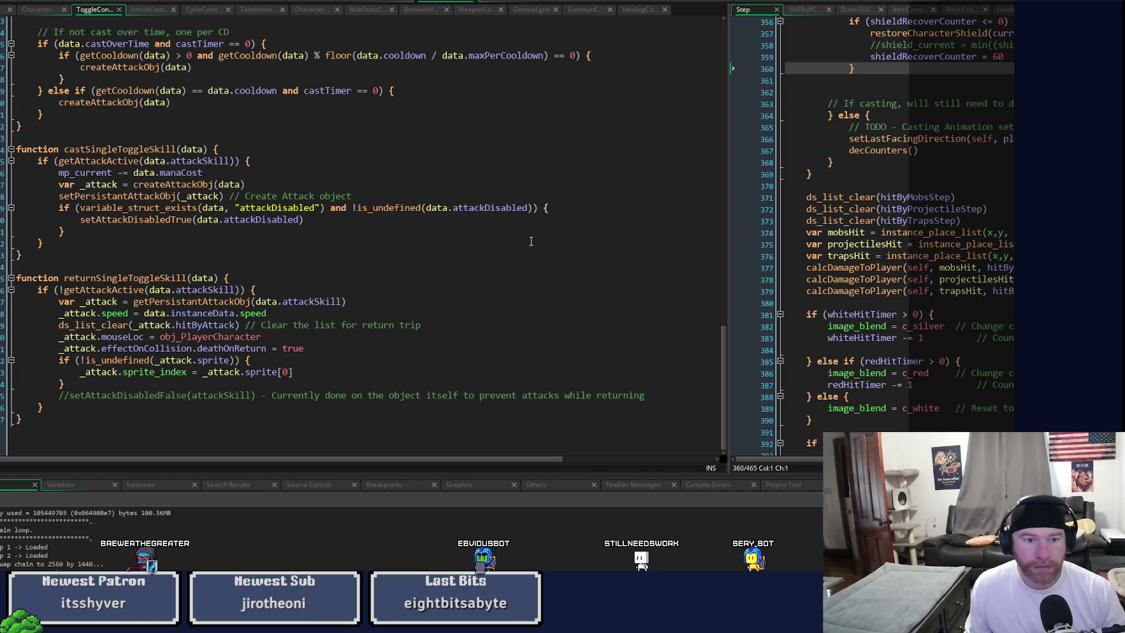
pyautogui.scroll(6, 531, 242)
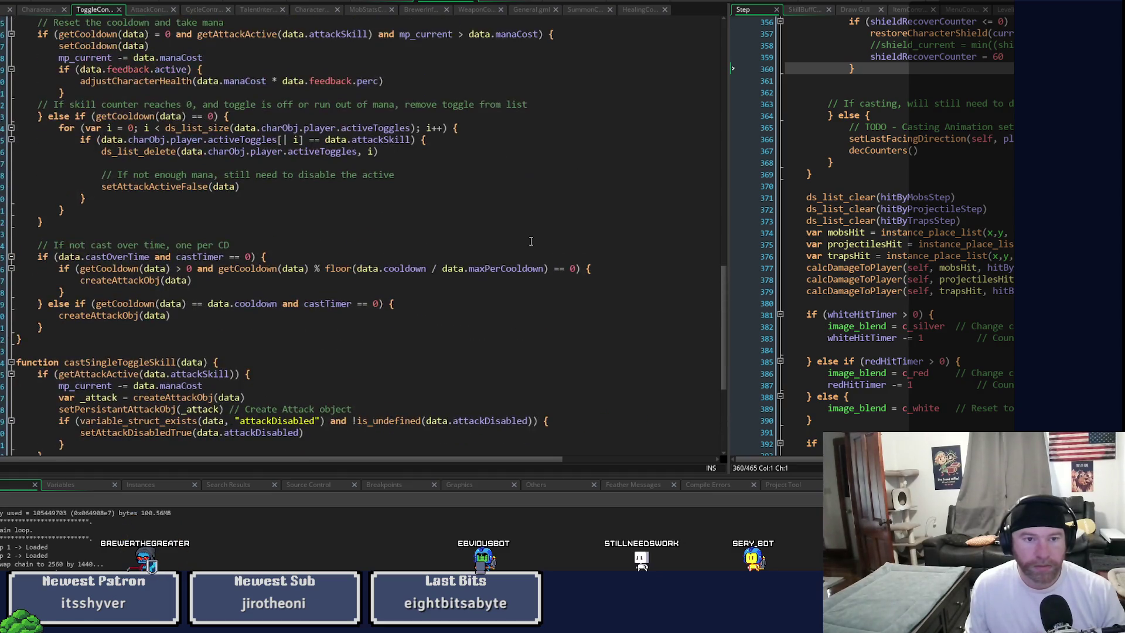
# Step: Search the script for 'mana' from the cast-over-time code
pyautogui.click(531, 242)
pyautogui.hotkey('ctrl', 'f')
pyautogui.write('mana')
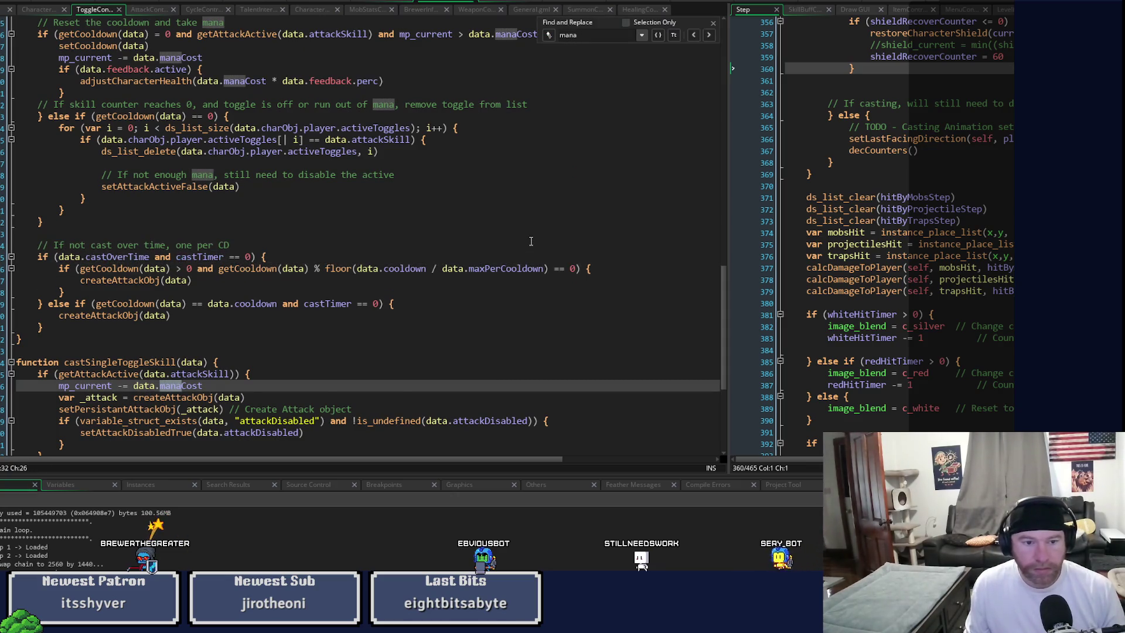
# Step: Step back through the 'mana' matches to toggleOn's mp_current >= data.manaCost check
pyautogui.scroll(-3, 458, 279)
pyautogui.moveTo(421, 336)
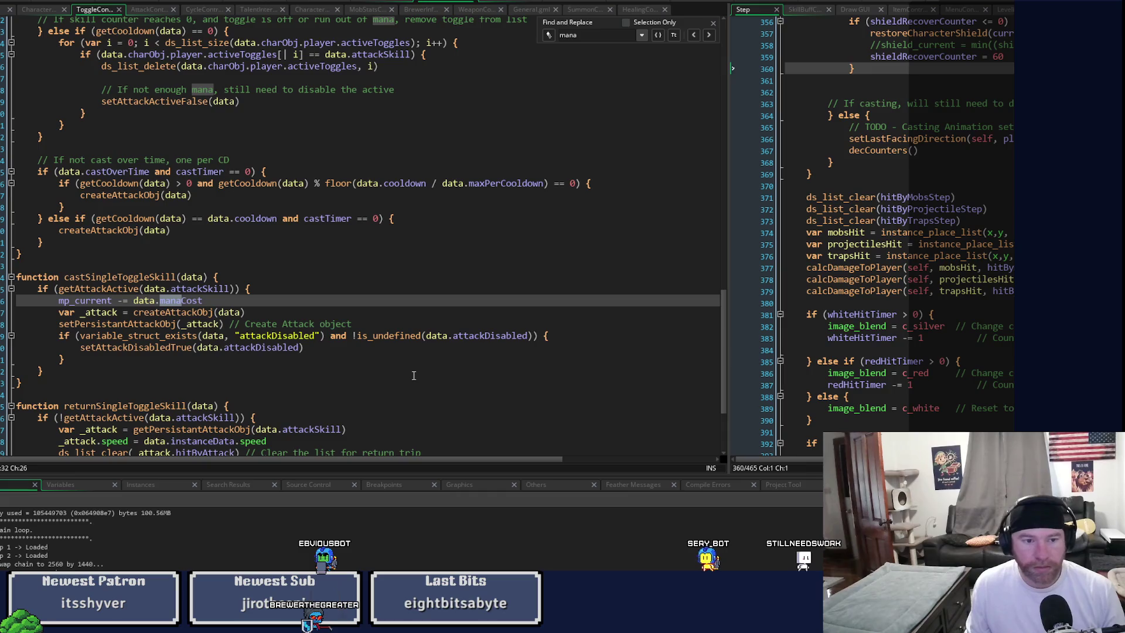
pyautogui.click(696, 37)
pyautogui.click(696, 37)
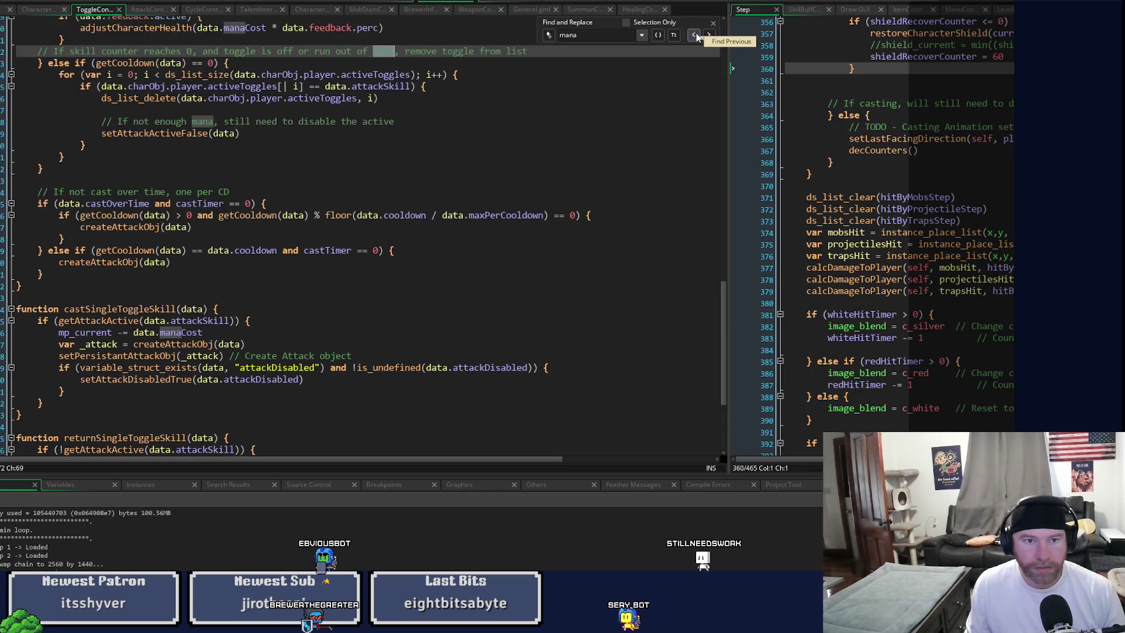
pyautogui.scroll(3, 524, 327)
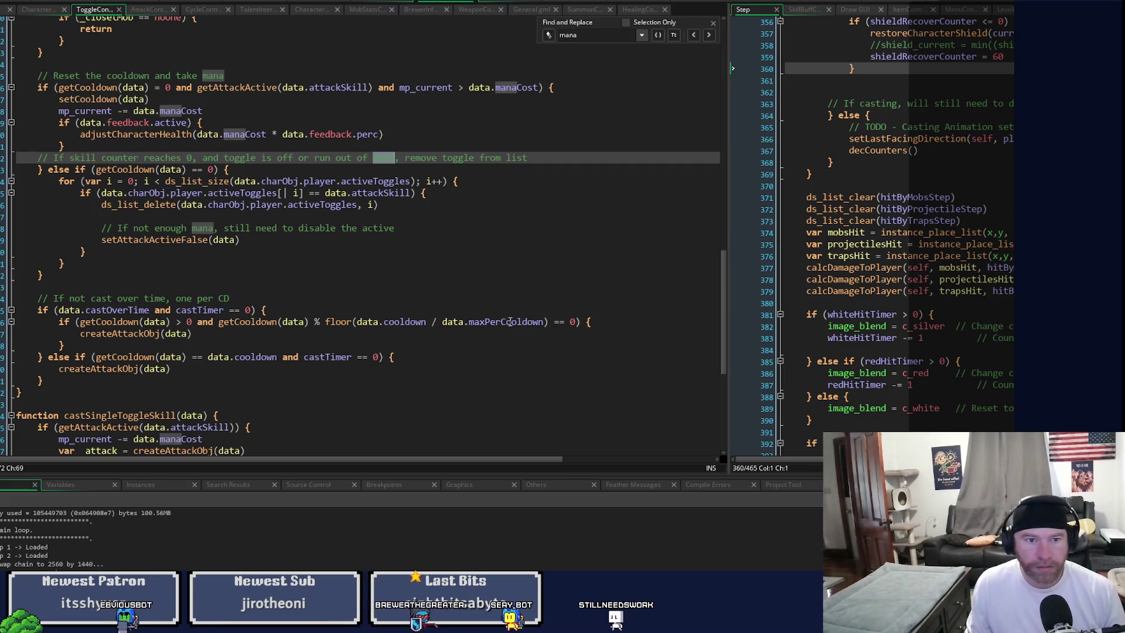
pyautogui.scroll(5, 511, 322)
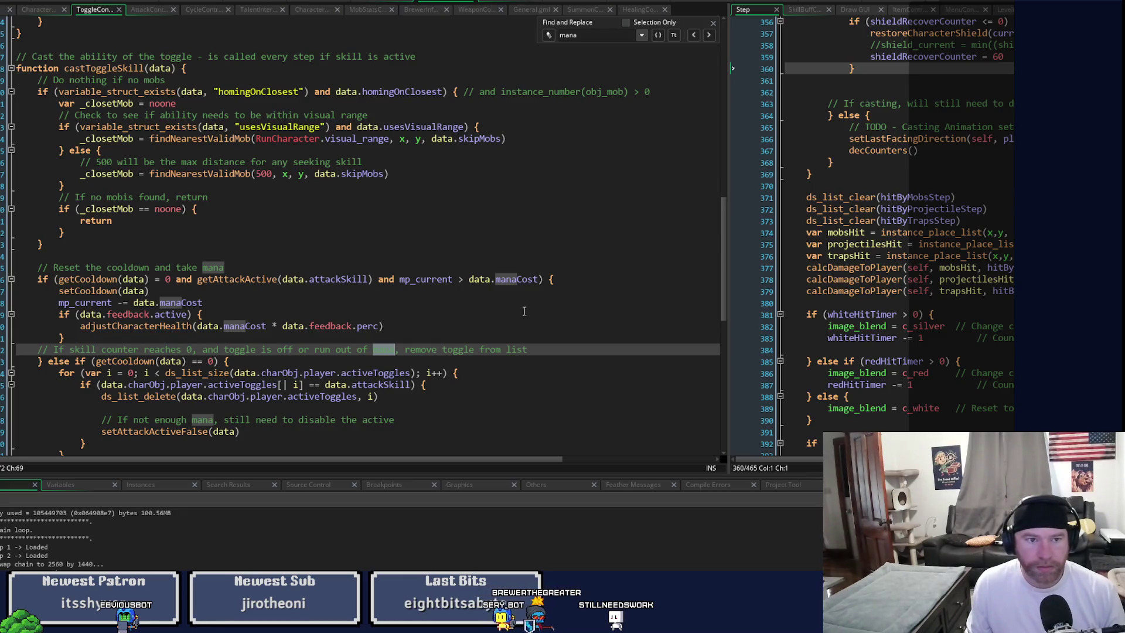
pyautogui.click(693, 36)
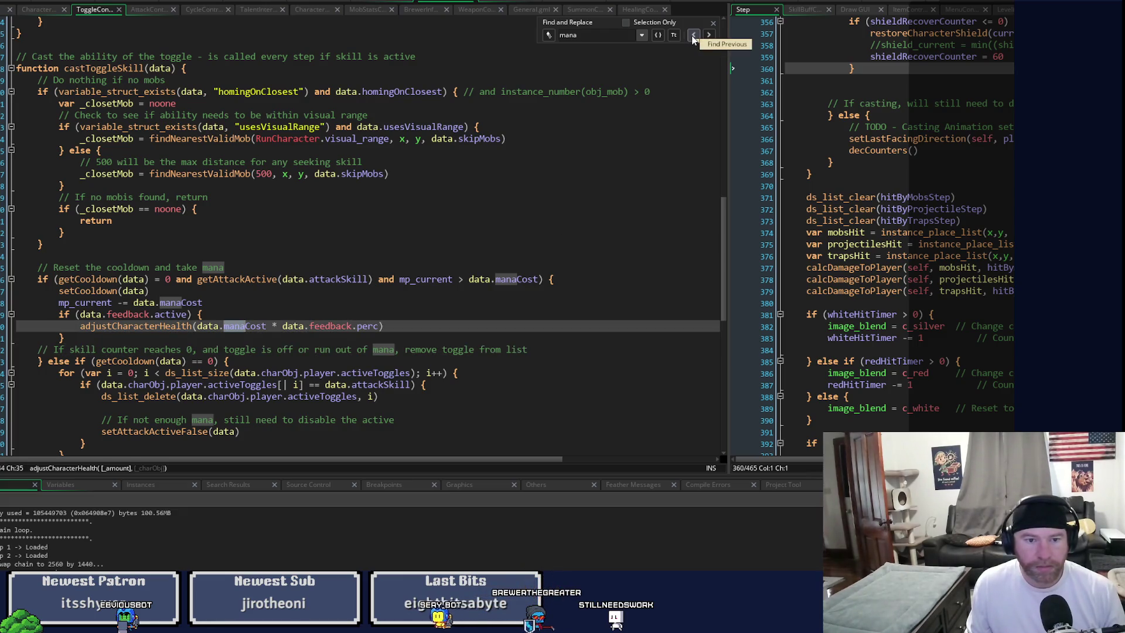
pyautogui.click(693, 37)
pyautogui.click(693, 36)
pyautogui.click(693, 37)
pyautogui.click(693, 37)
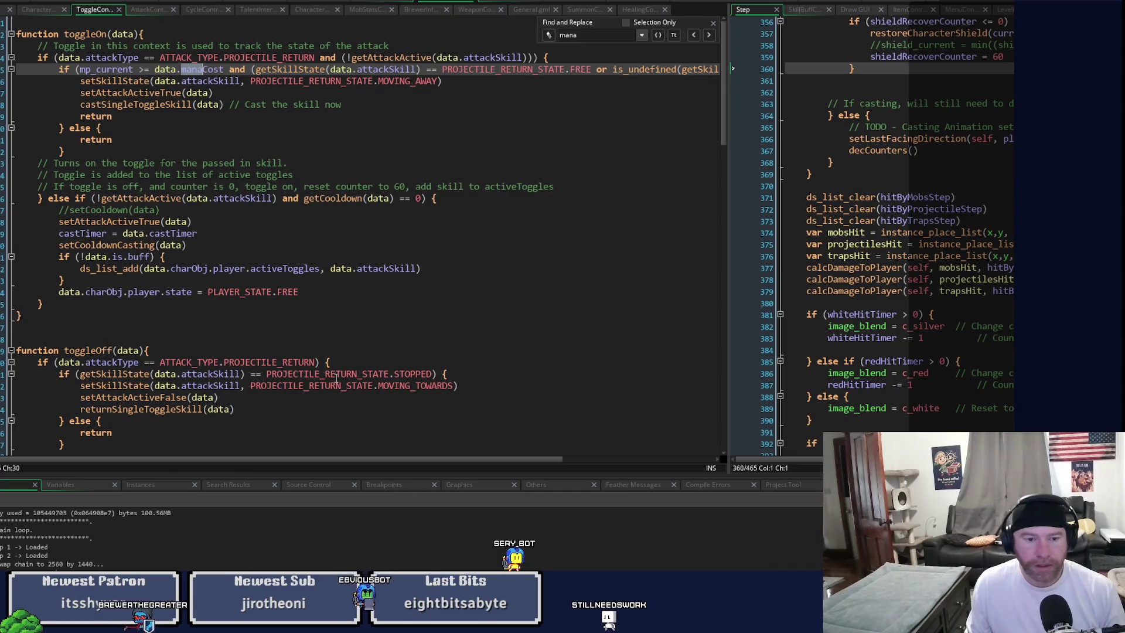
# Step: Switch the bottom panel from Instances back to the disableAttackDebuff search results
pyautogui.click(148, 485)
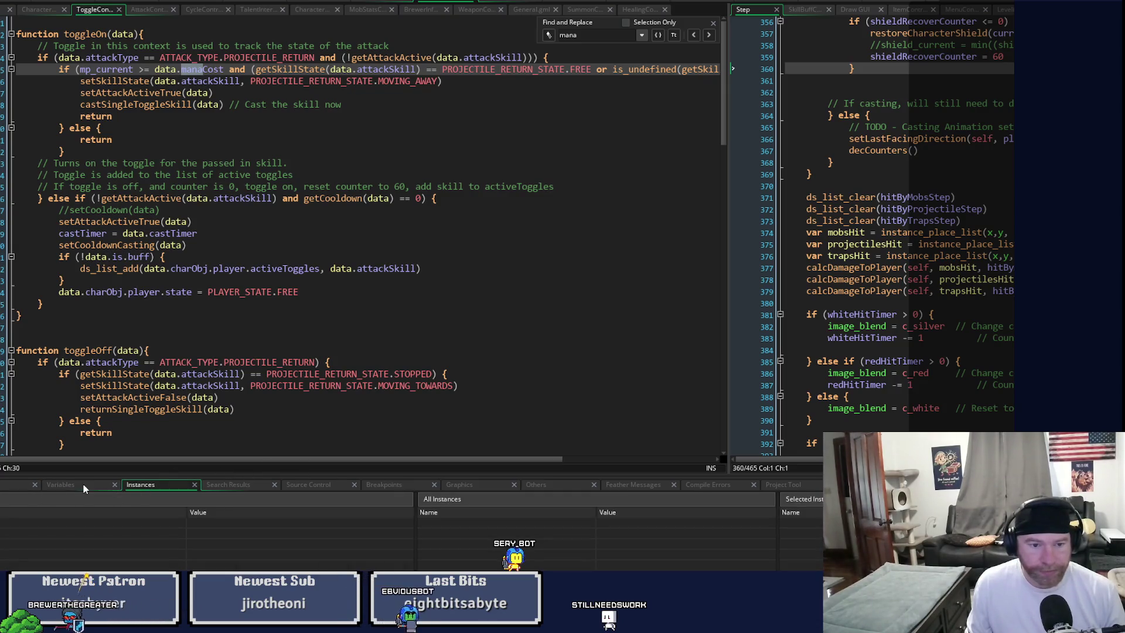
pyautogui.click(243, 484)
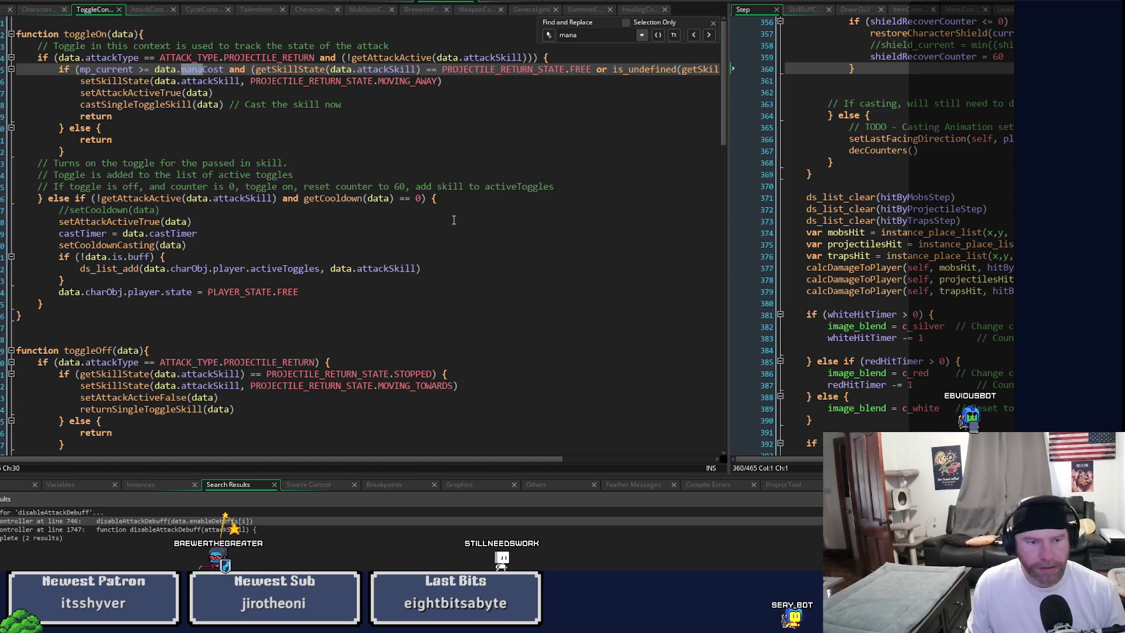
# Step: Find all activeToggles uses project-wide and open the Character Step match at line 180
pyautogui.doubleClick(285, 268)
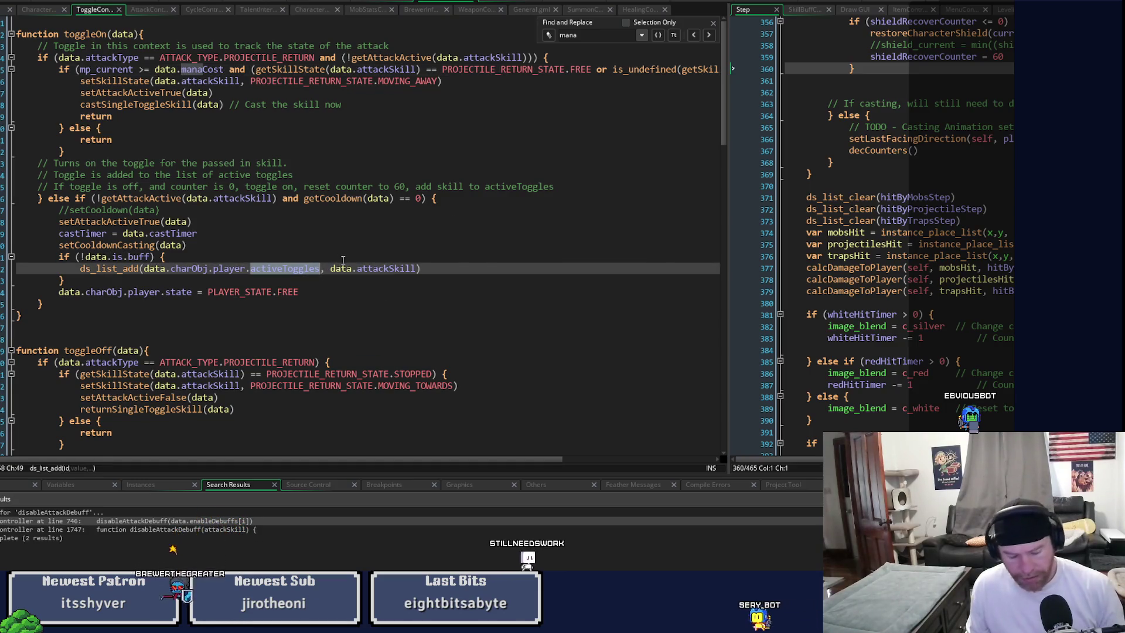
pyautogui.hotkey('ctrl', 'shift', 'f')
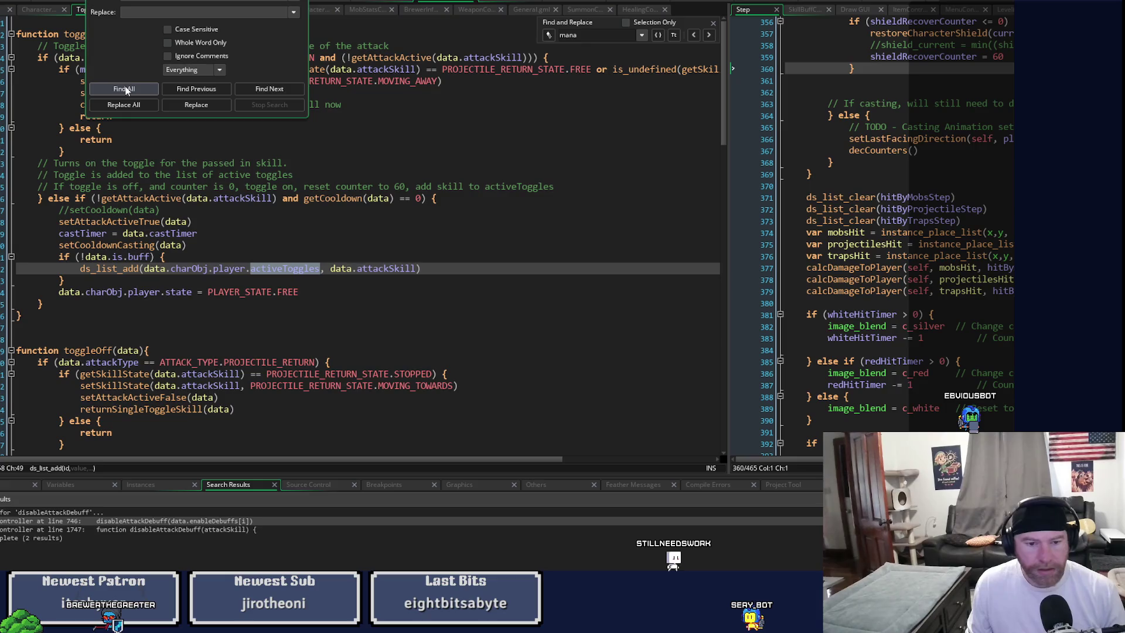
pyautogui.click(126, 89)
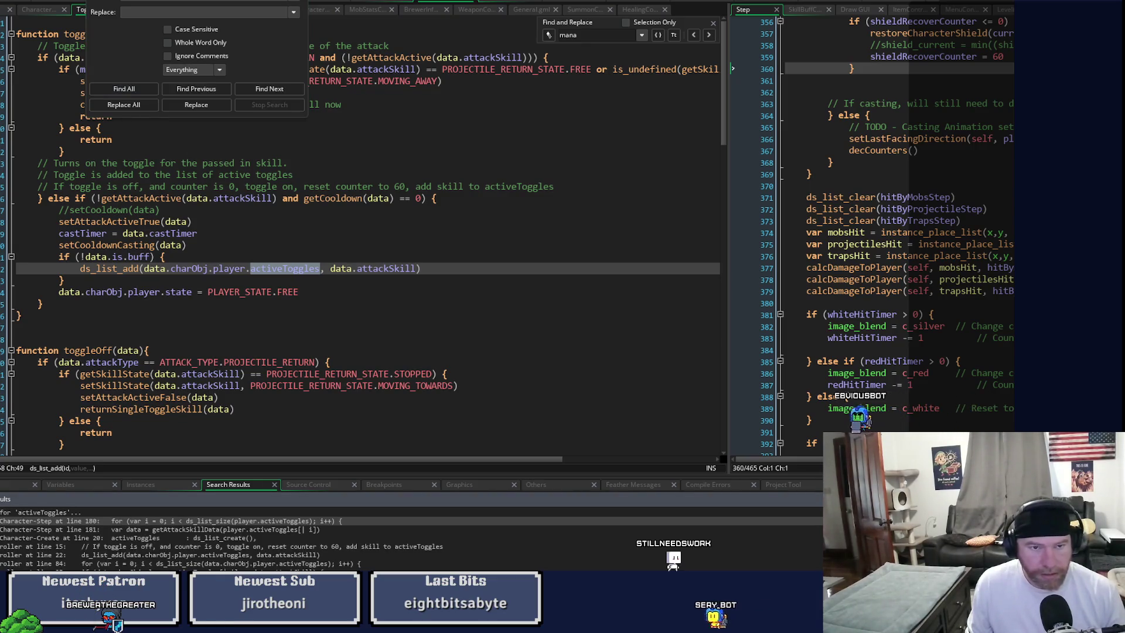
pyautogui.press('Escape')
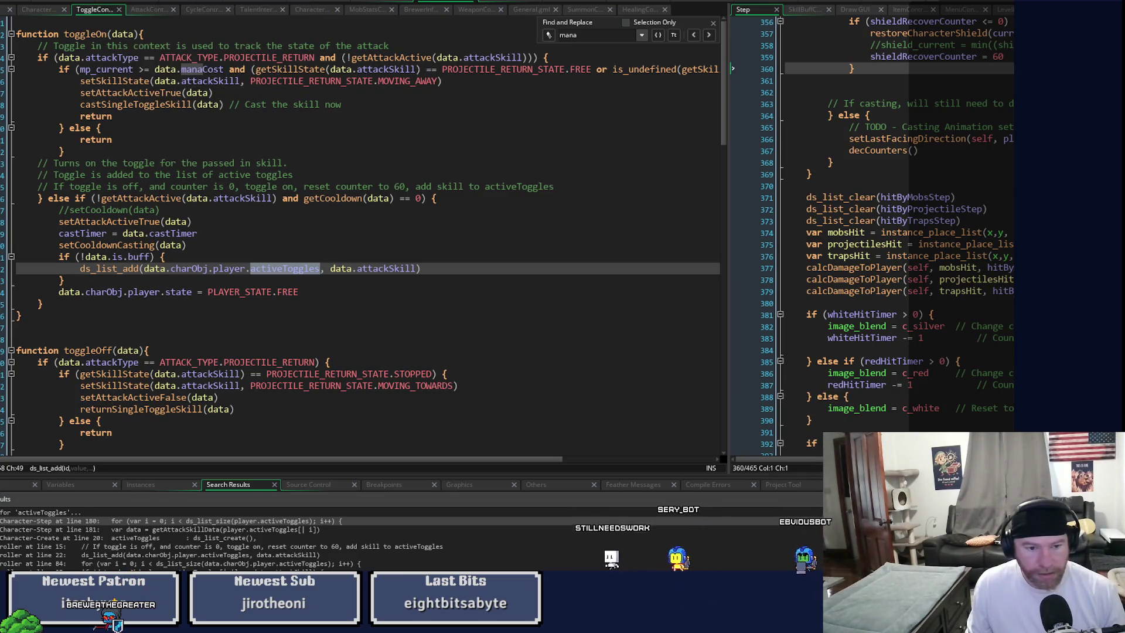
pyautogui.doubleClick(306, 520)
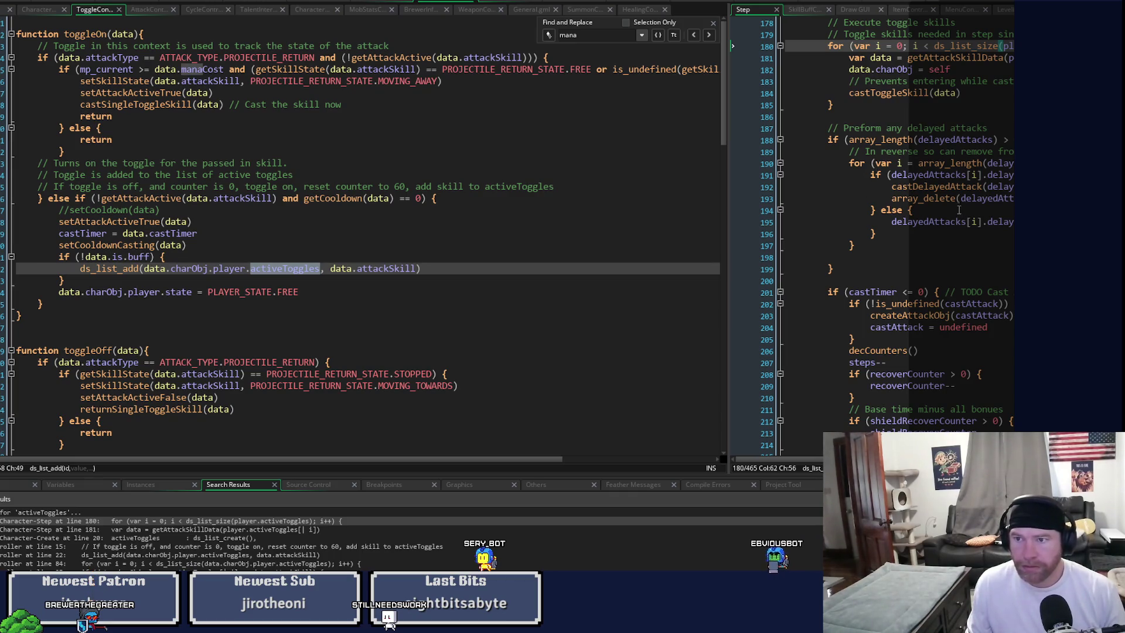
# Step: Jump from line 184 to the castToggleSkill definition, scroll through it, and widen the right pane
pyautogui.middleClick(908, 94)
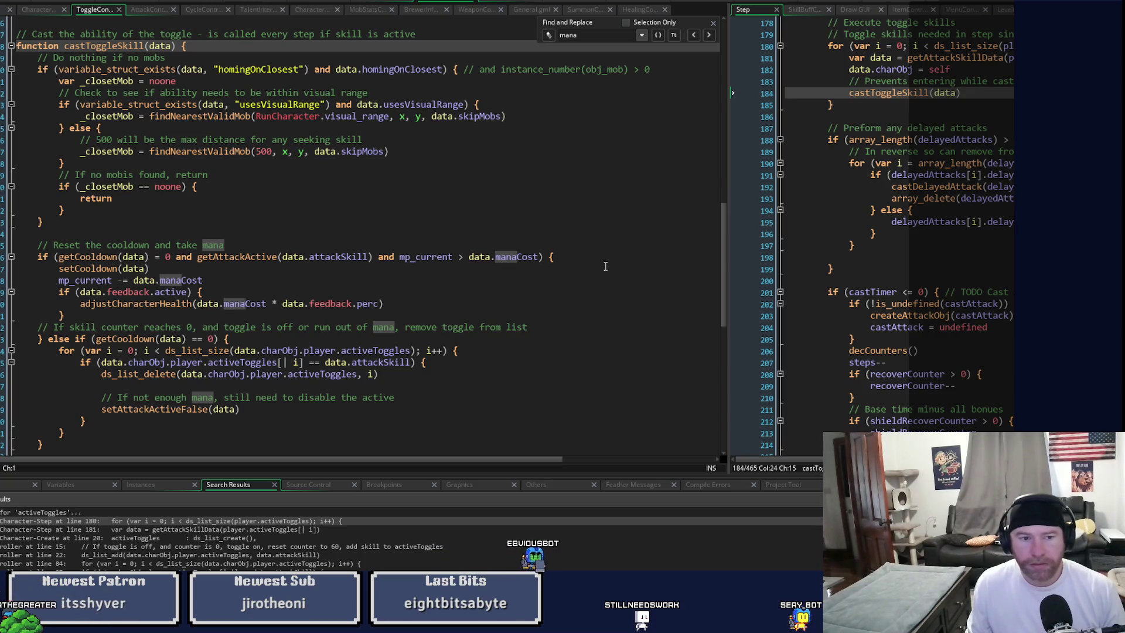
pyautogui.scroll(-5, 611, 278)
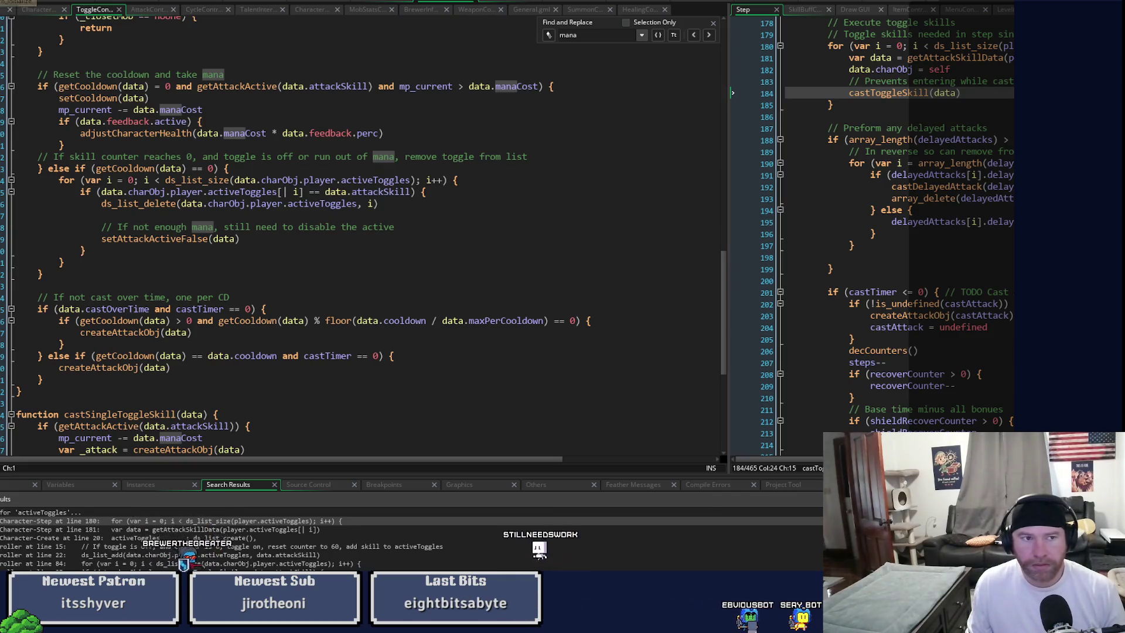
pyautogui.moveTo(725, 152); pyautogui.dragTo(305, 152)
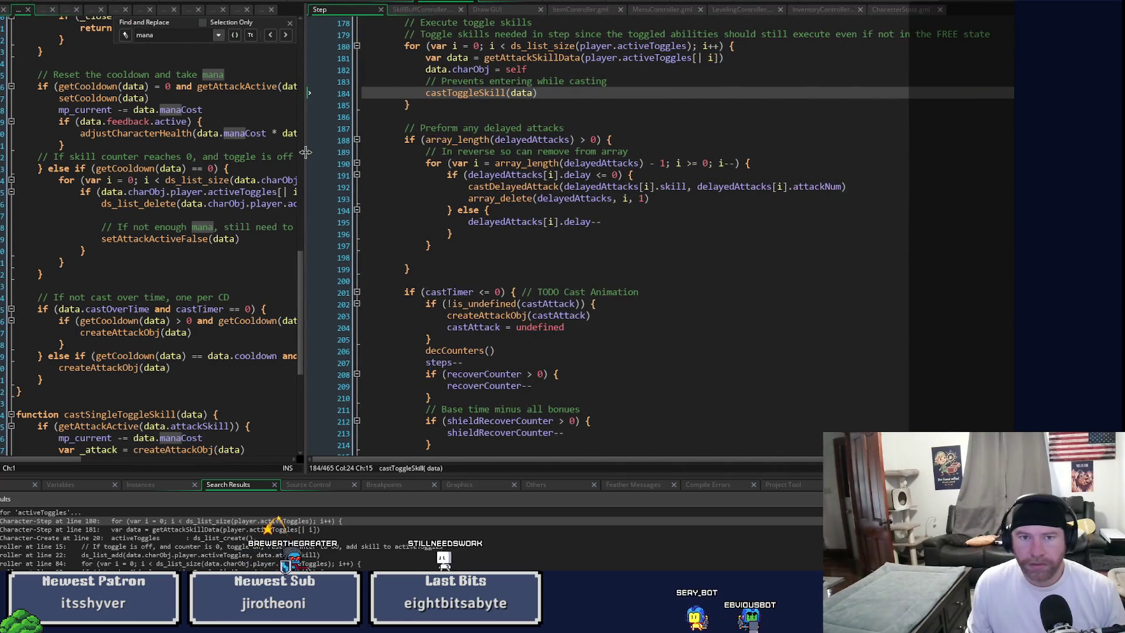
# Step: Resize the split and review skillBuffResetValues in the SkillBuffController code
pyautogui.moveTo(305, 153); pyautogui.dragTo(505, 166)
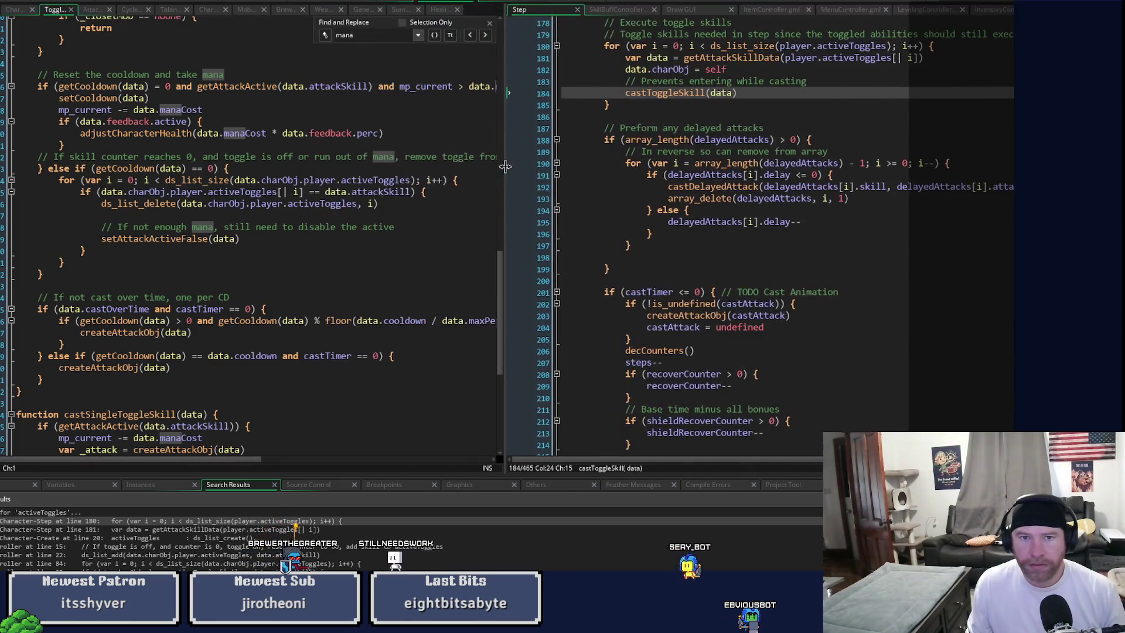
pyautogui.click(615, 9)
pyautogui.scroll(3, 894, 327)
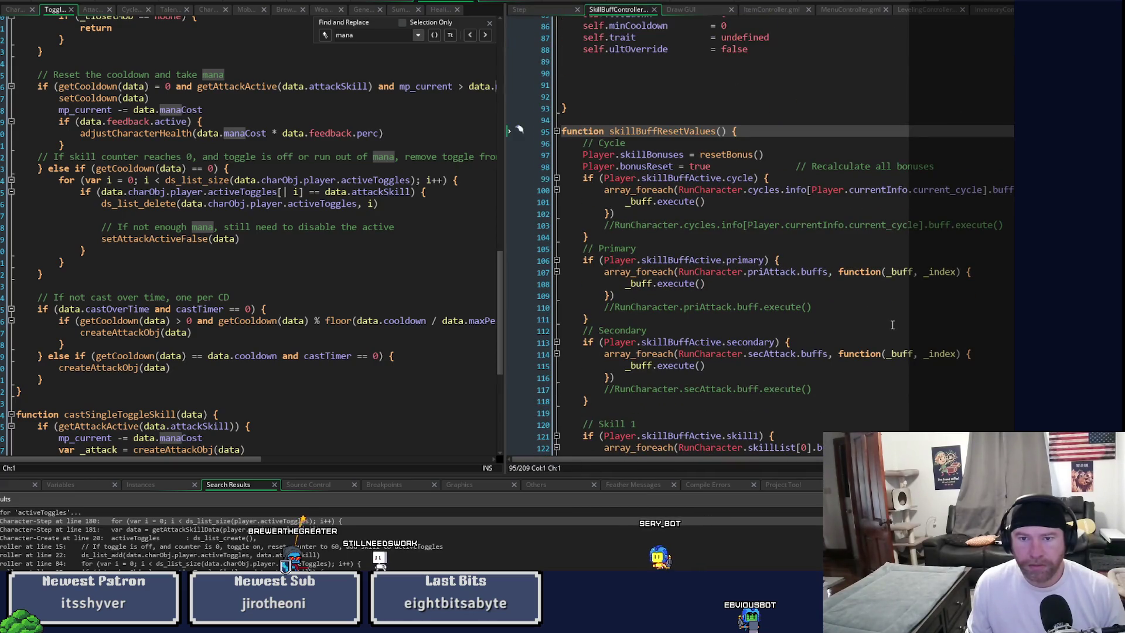
pyautogui.scroll(-3, 892, 325)
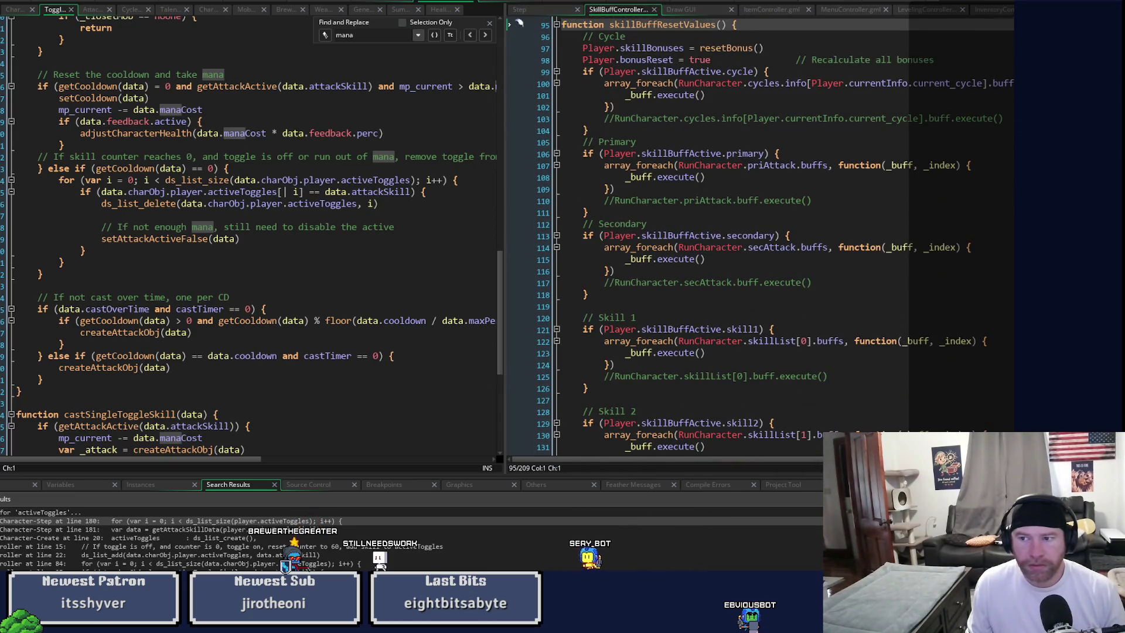
pyautogui.scroll(19, 520, 24)
pyautogui.scroll(12, 777, 236)
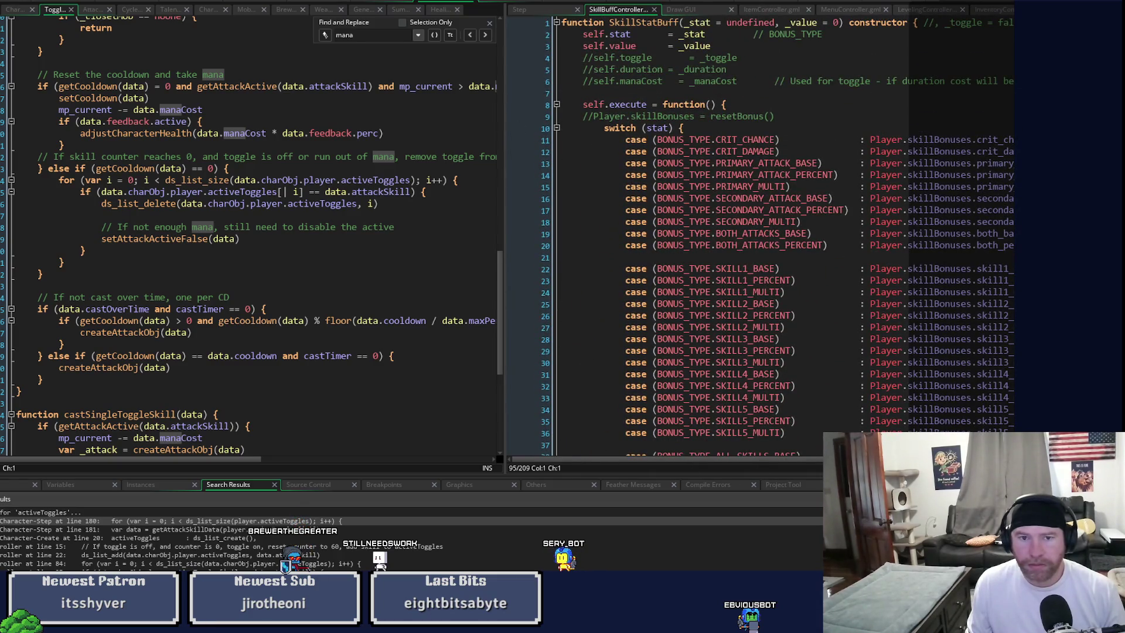
pyautogui.scroll(-16, 777, 236)
pyautogui.scroll(-9, 520, 226)
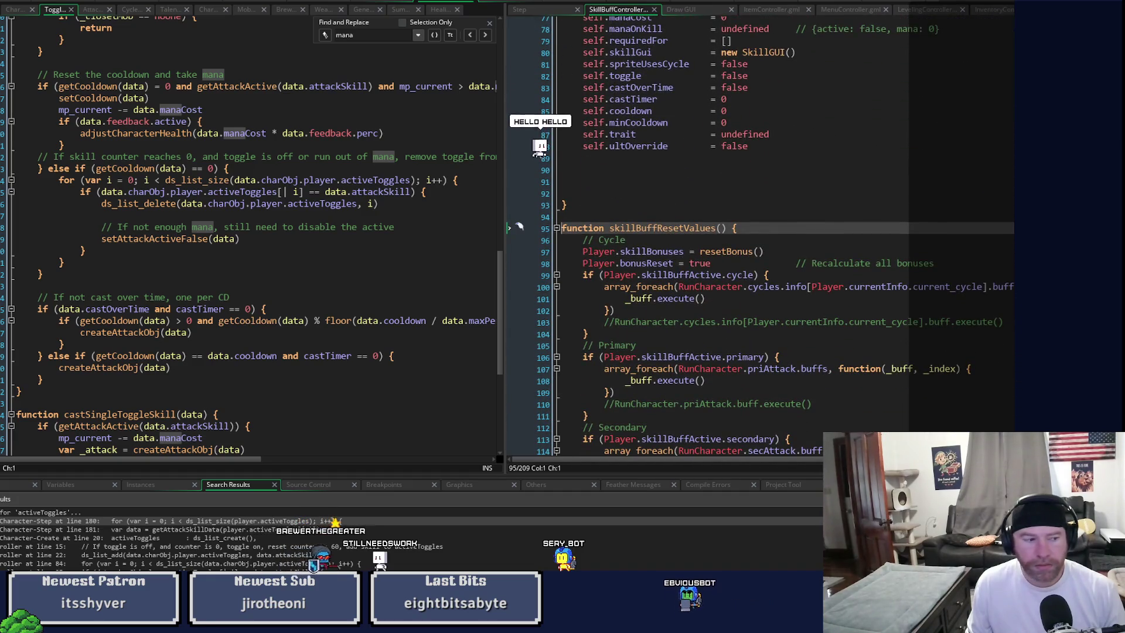
pyautogui.scroll(2, 762, 235)
pyautogui.scroll(-4, 520, 311)
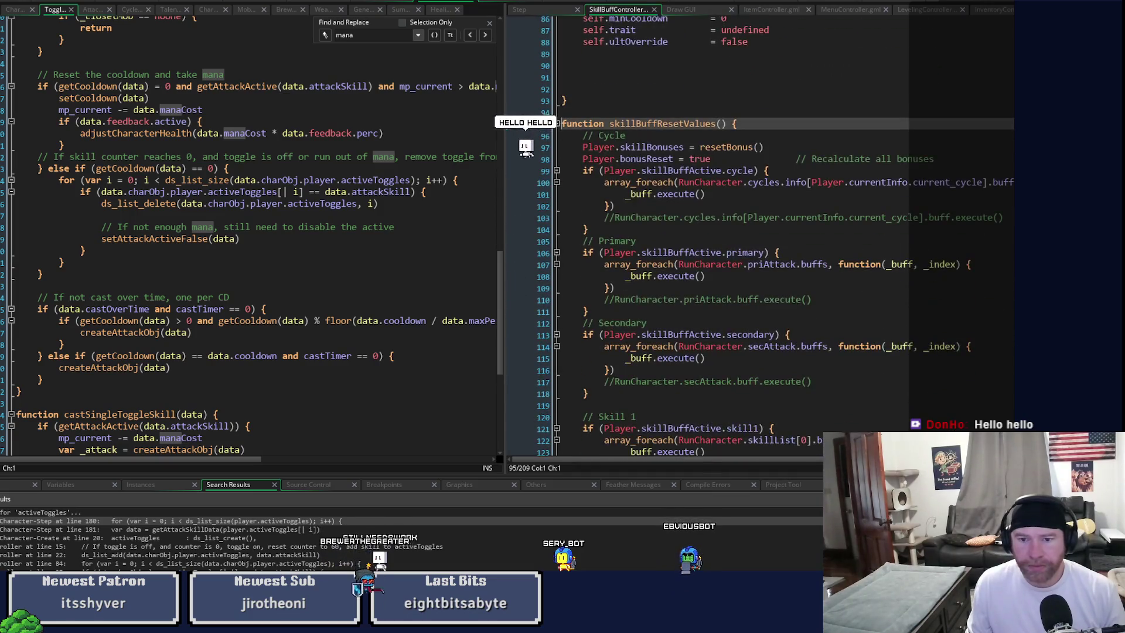
pyautogui.scroll(-9, 519, 310)
pyautogui.scroll(1, 761, 235)
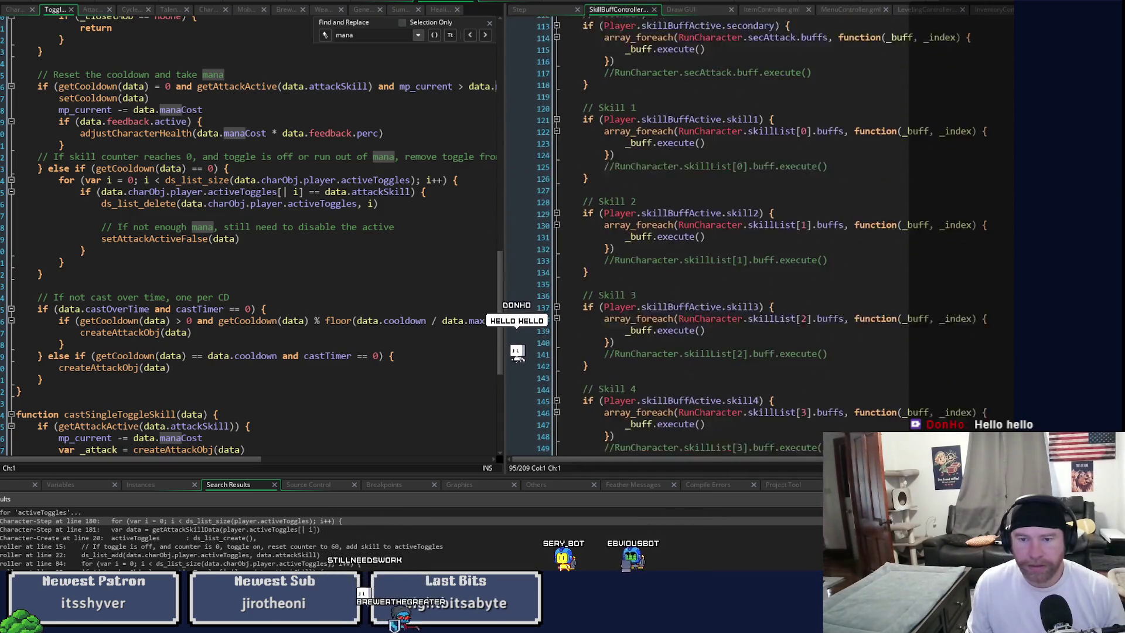
pyautogui.scroll(10, 761, 234)
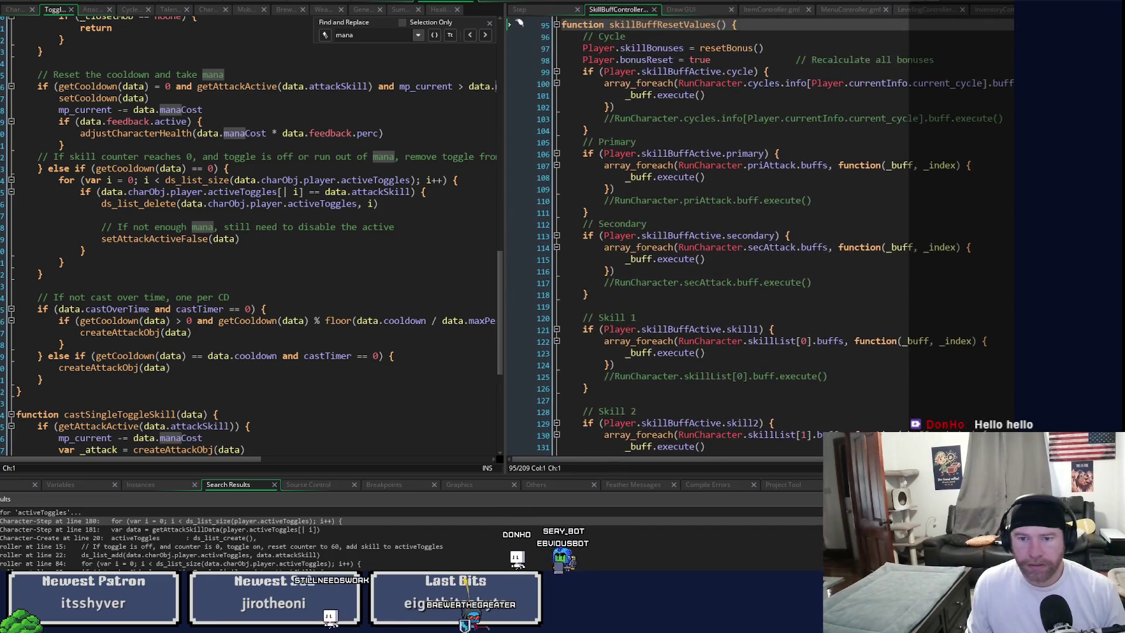
pyautogui.scroll(-15, 762, 234)
pyautogui.scroll(-3, 761, 235)
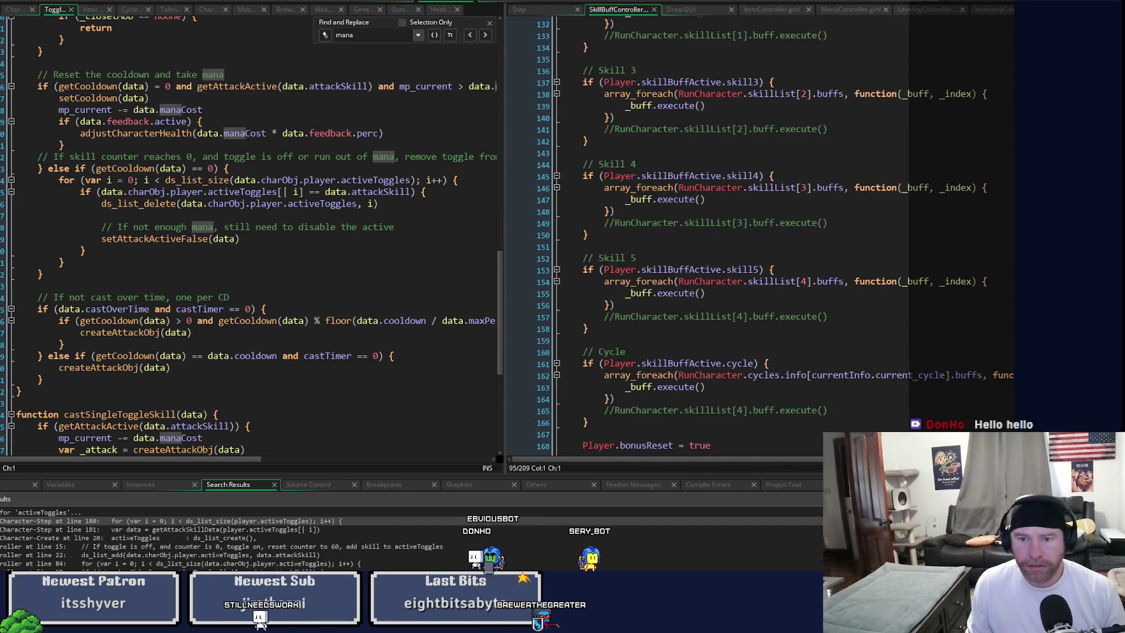
pyautogui.scroll(-4, 762, 234)
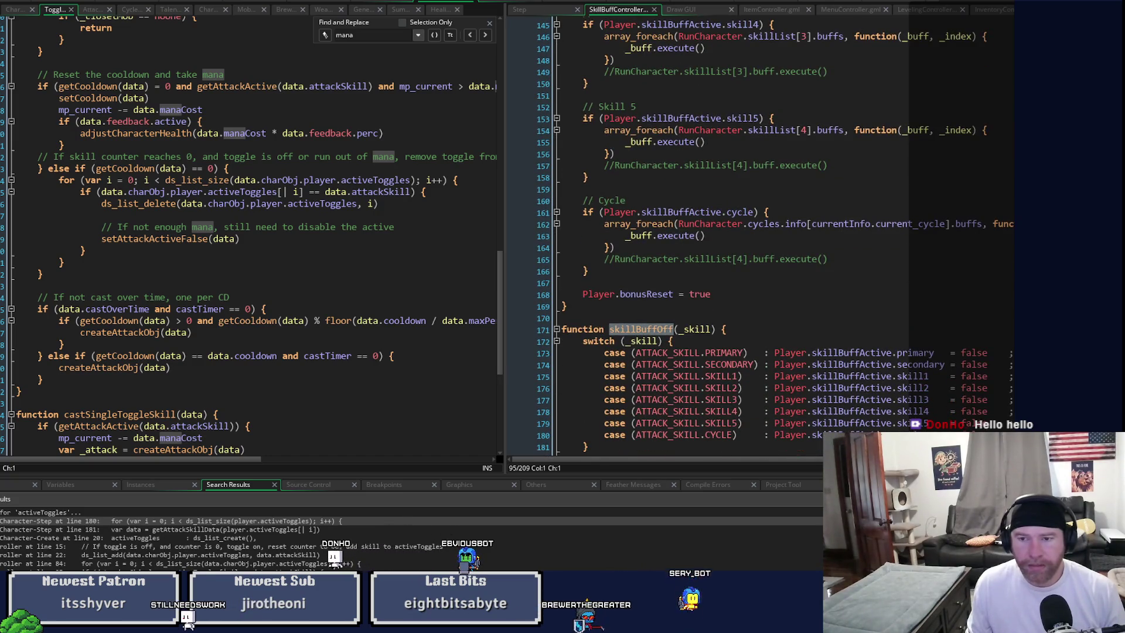
# Step: Read through skillBuffOff and skillBuffOn, marking skillBuffOff's primary case
pyautogui.scroll(2, 762, 234)
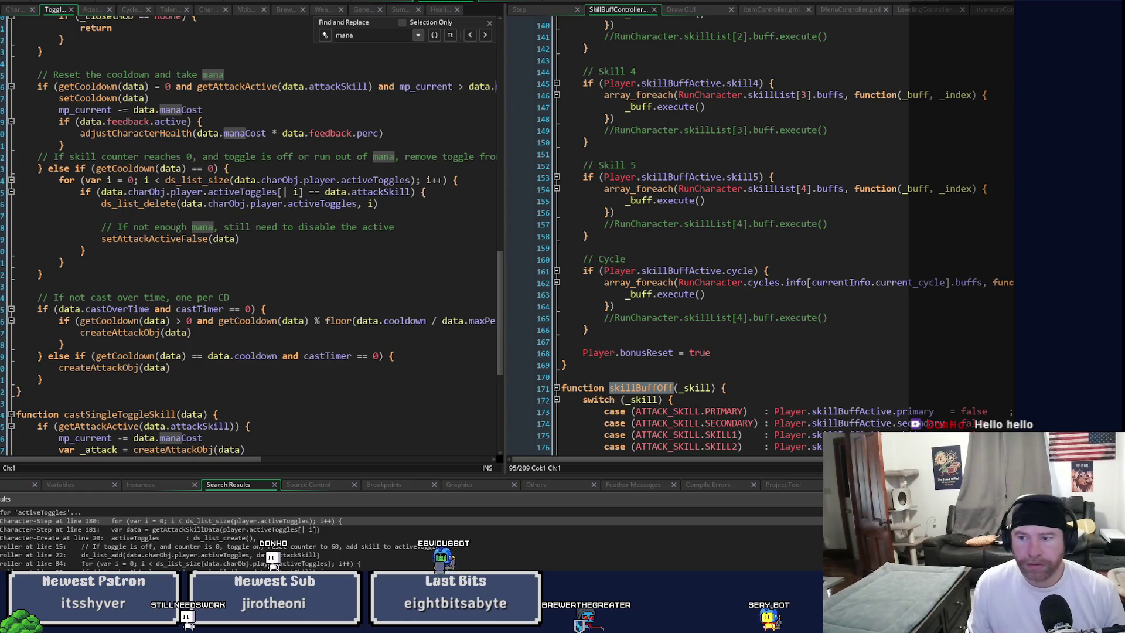
pyautogui.scroll(-15, 761, 235)
pyautogui.scroll(10, 761, 235)
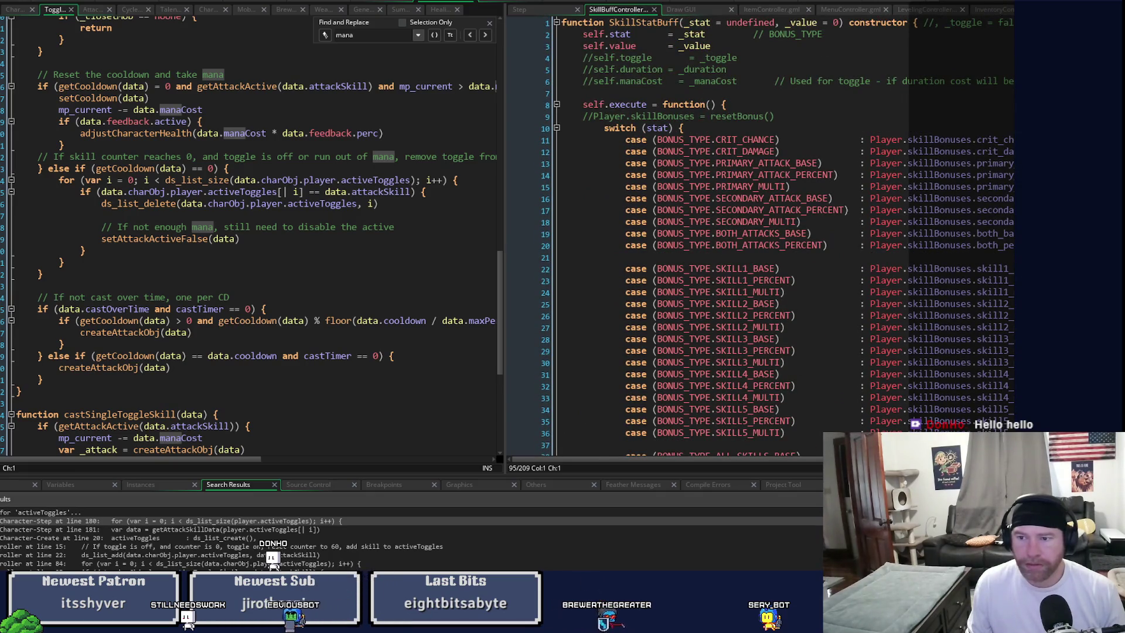
pyautogui.scroll(-7, 761, 235)
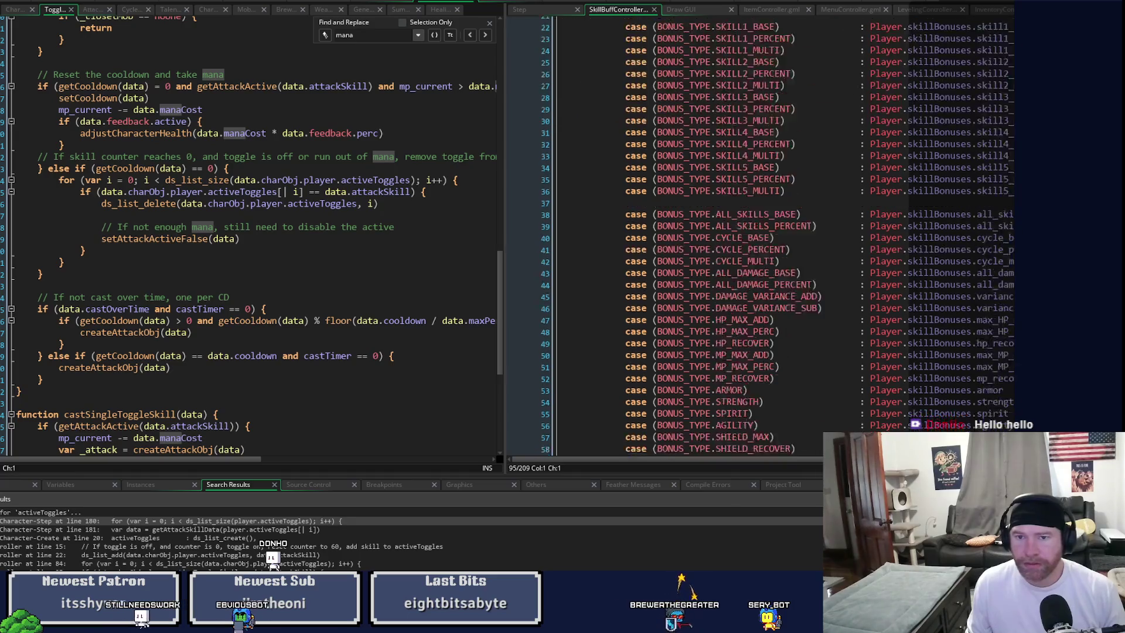
pyautogui.scroll(-15, 519, 341)
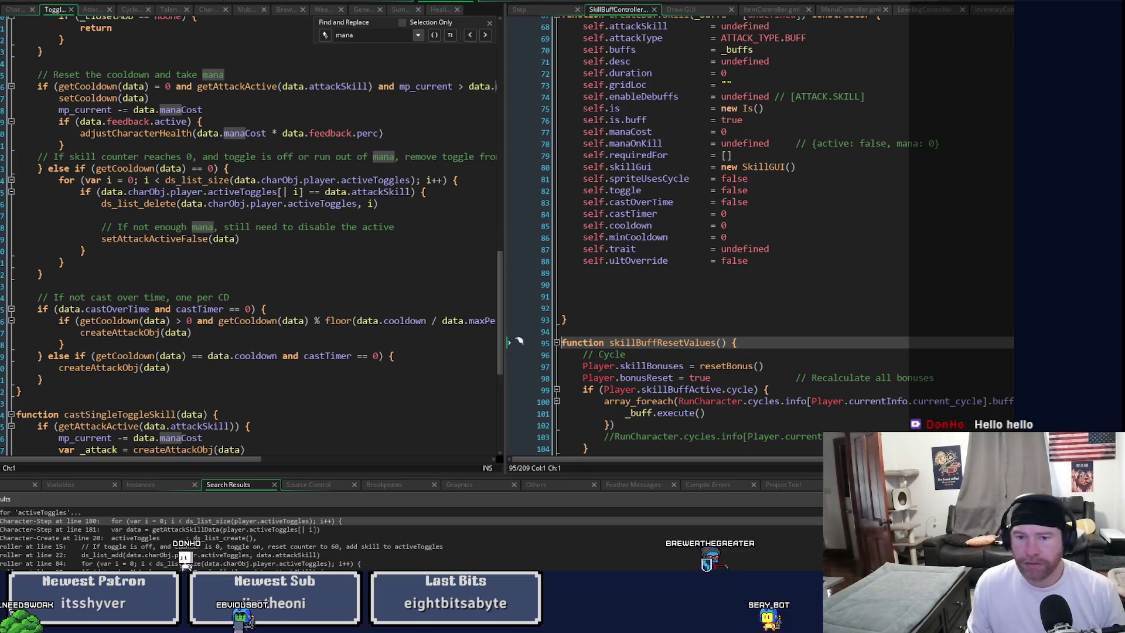
pyautogui.scroll(-9, 762, 235)
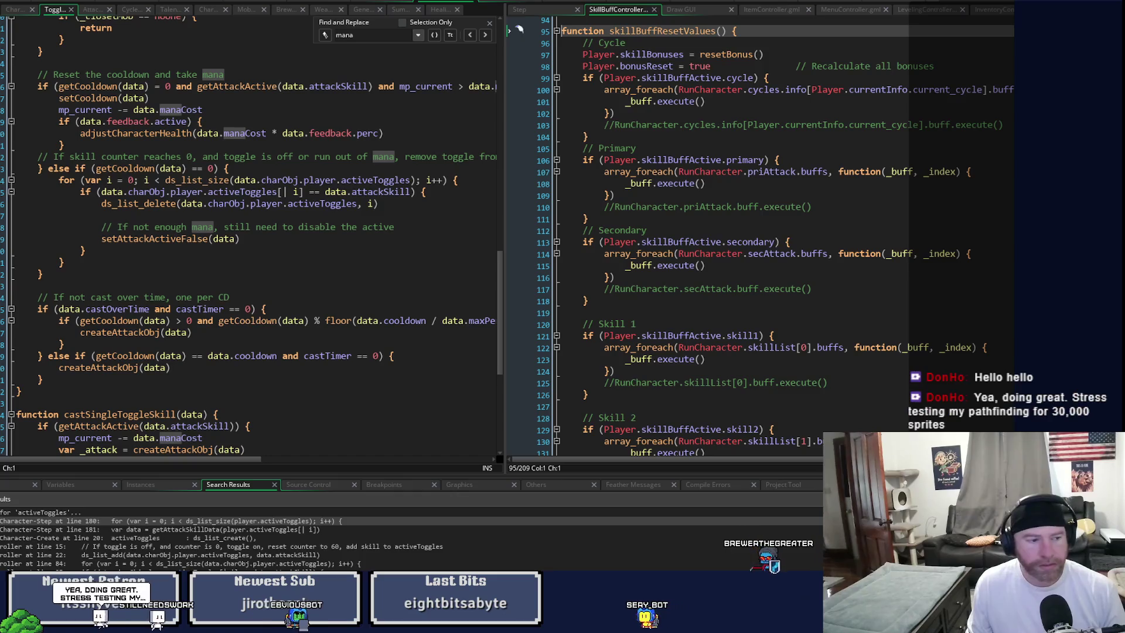
pyautogui.scroll(1, 761, 234)
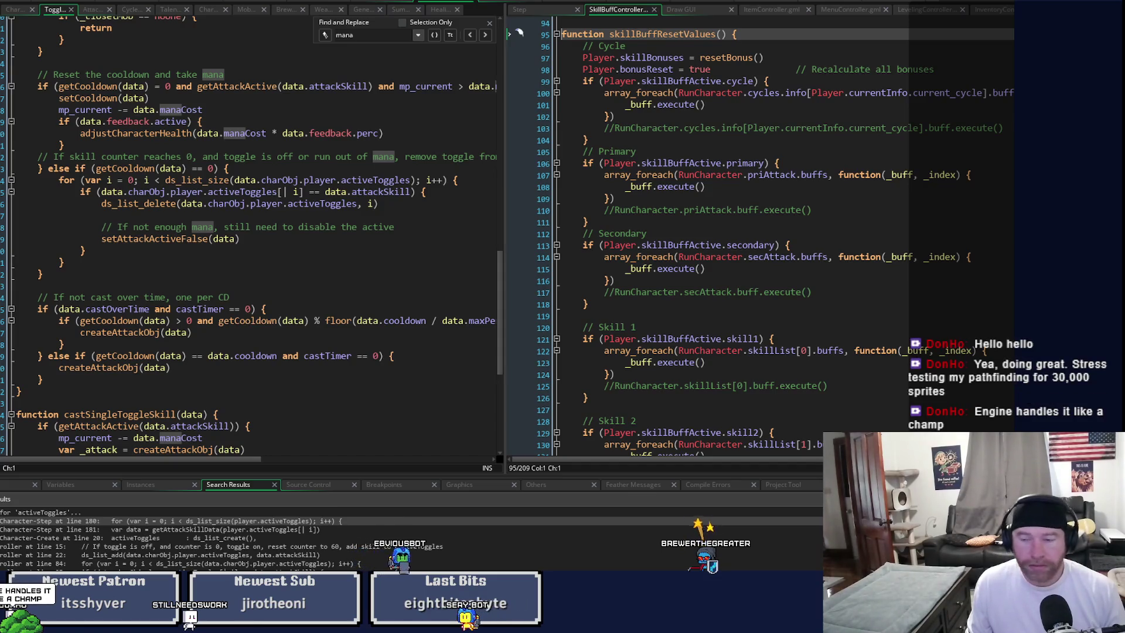
pyautogui.scroll(-5, 519, 33)
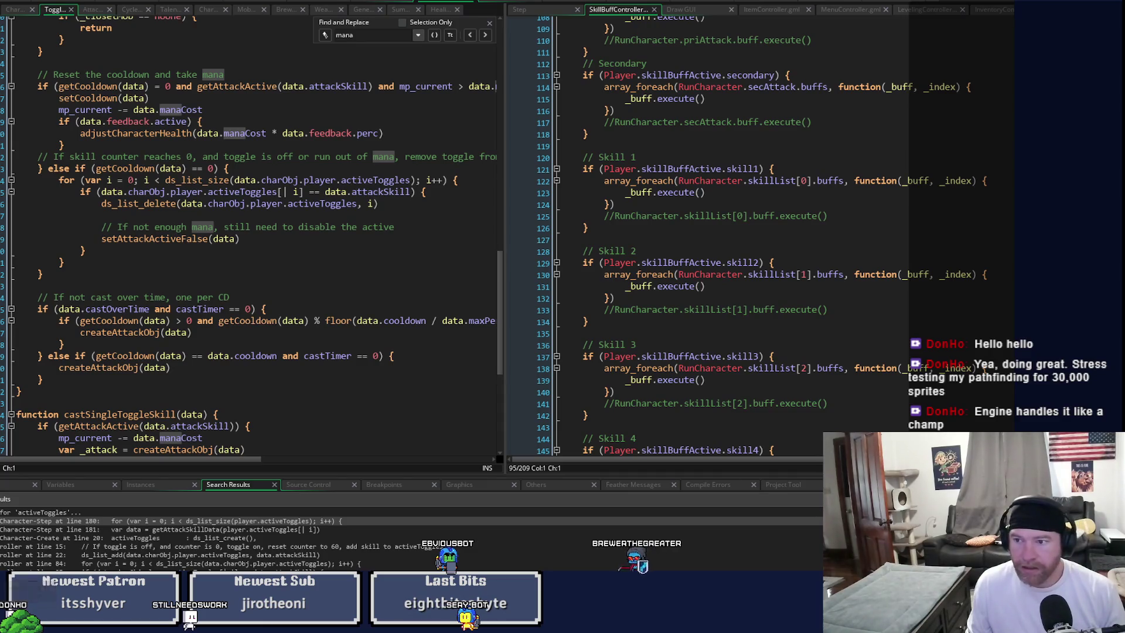
pyautogui.scroll(-20, 761, 234)
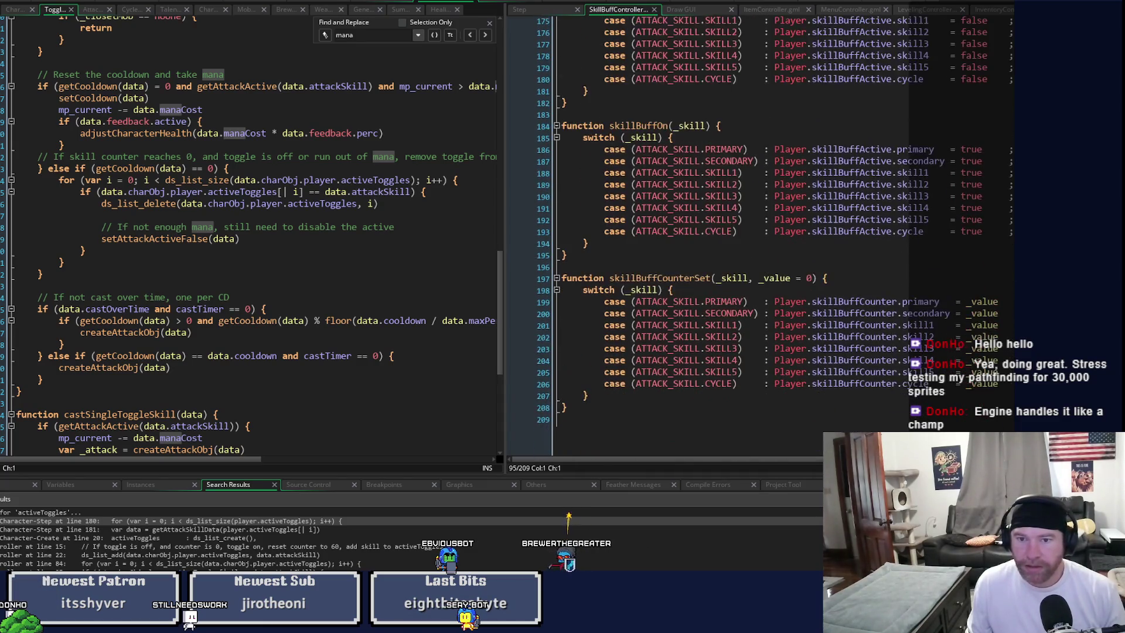
pyautogui.scroll(7, 761, 234)
pyautogui.click(1046, 247)
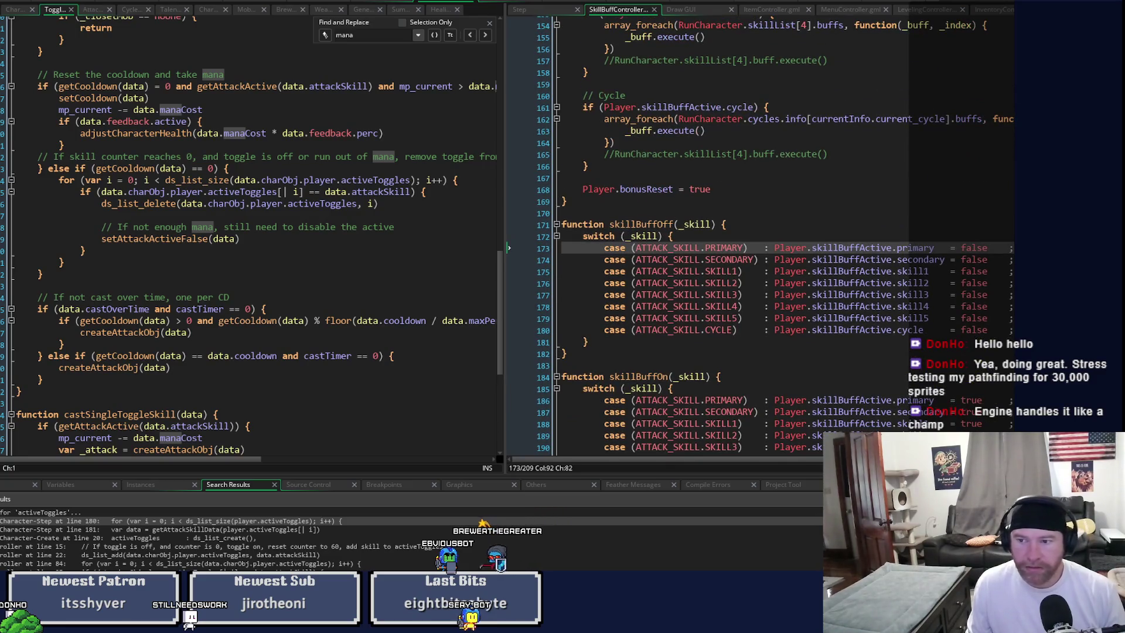
pyautogui.scroll(16, 762, 235)
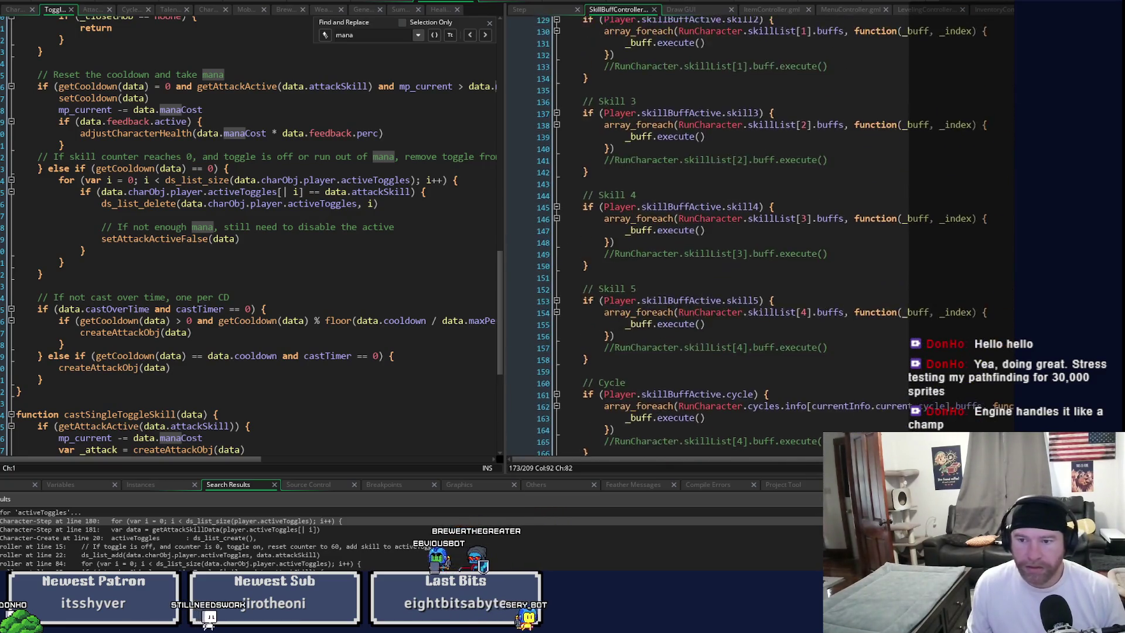
pyautogui.scroll(7, 761, 235)
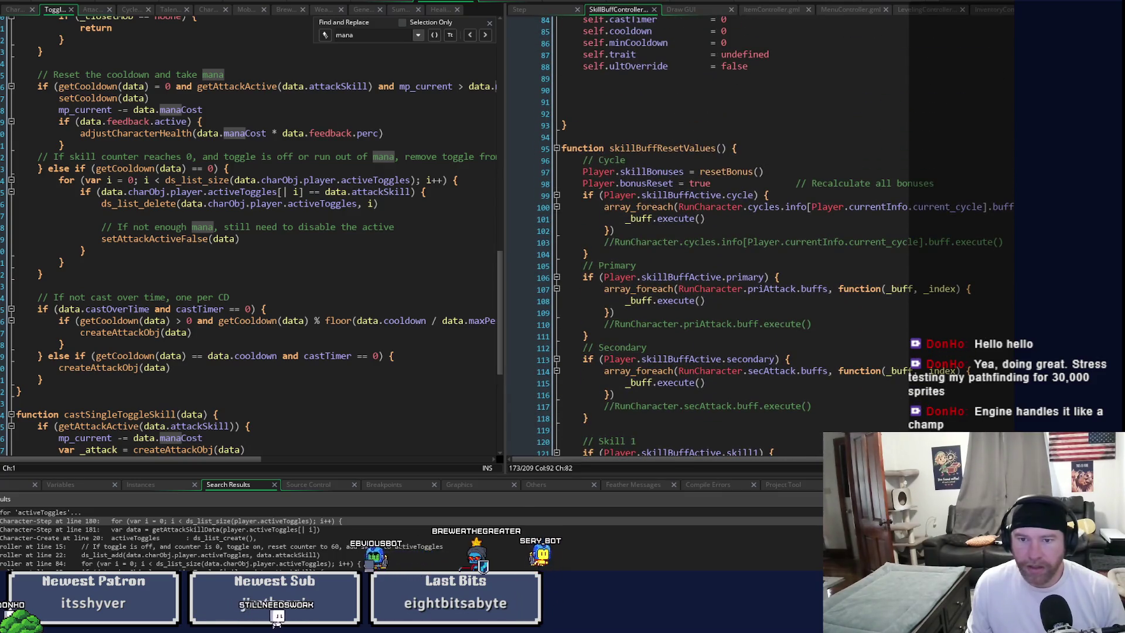
pyautogui.scroll(-2, 761, 234)
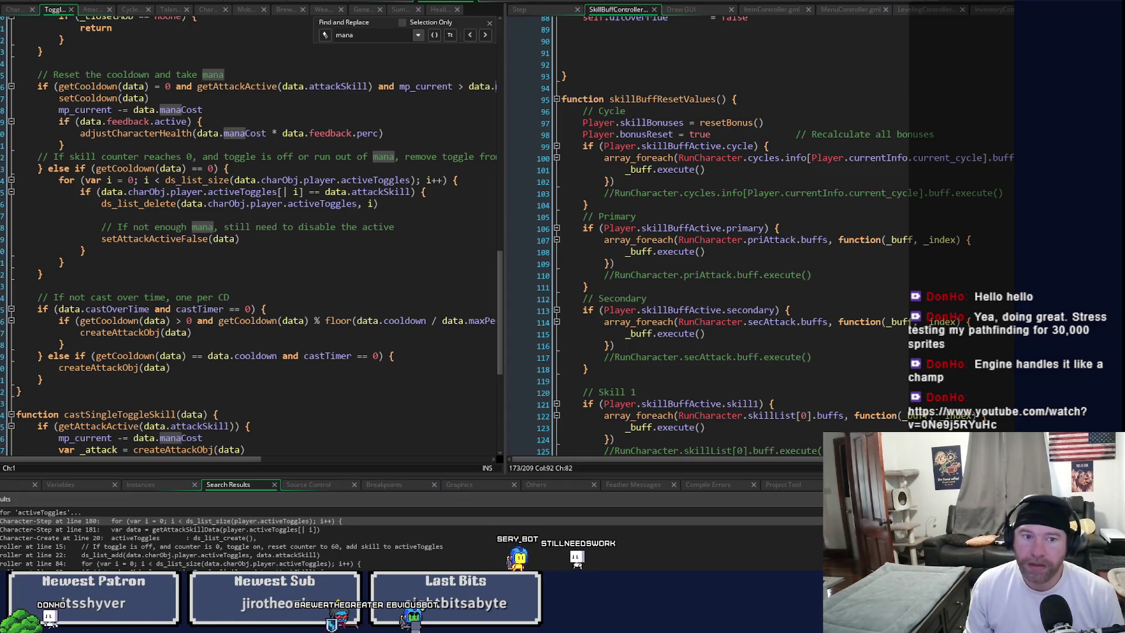
# Step: Find all 4 skillBuffResetValues calls and open the first one, inside updateAllRunStats
pyautogui.doubleClick(691, 101)
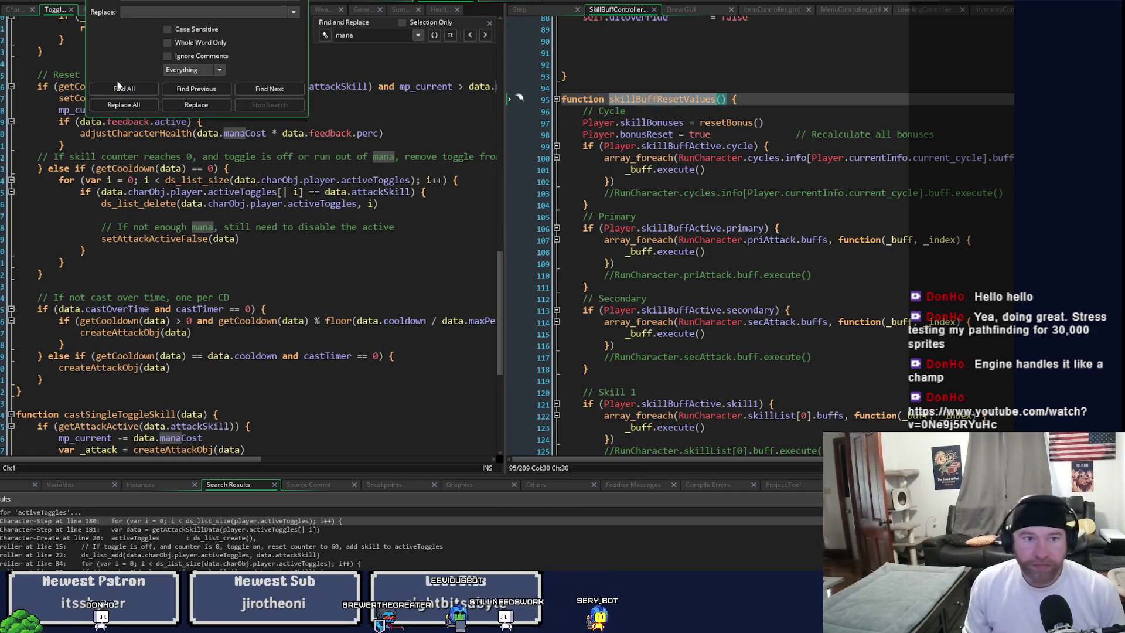
pyautogui.click(124, 88)
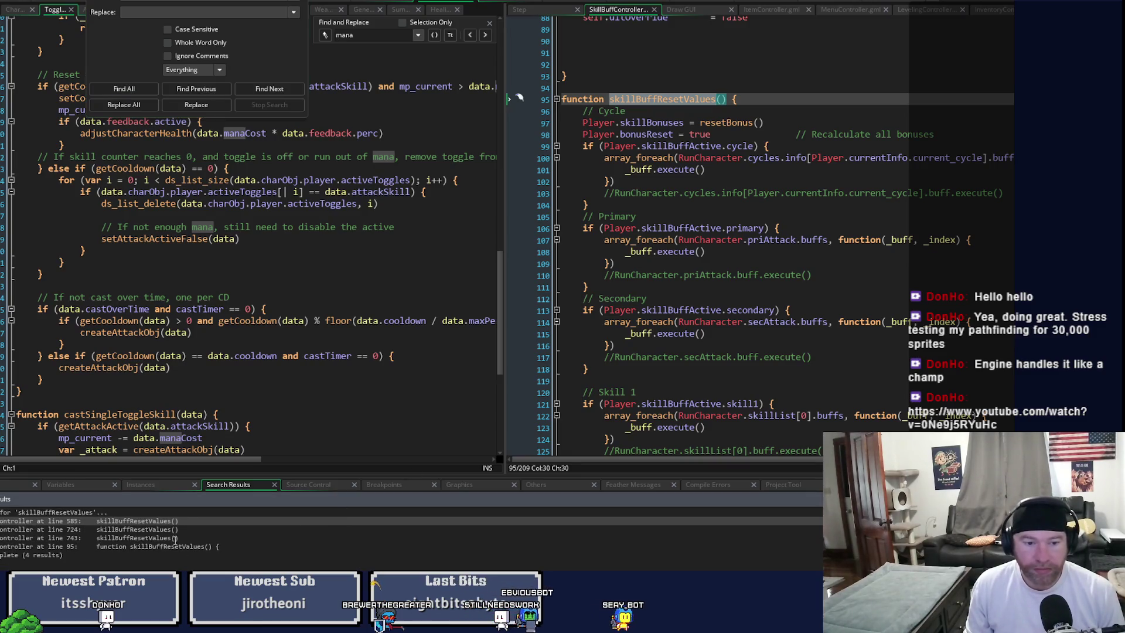
pyautogui.click(310, 441)
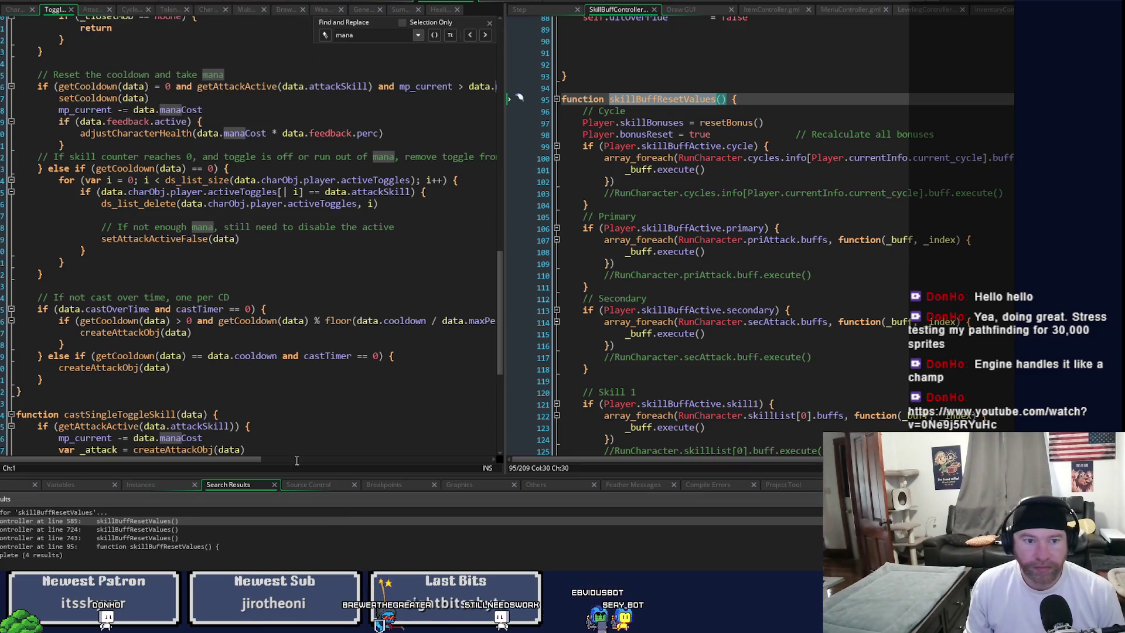
pyautogui.doubleClick(154, 520)
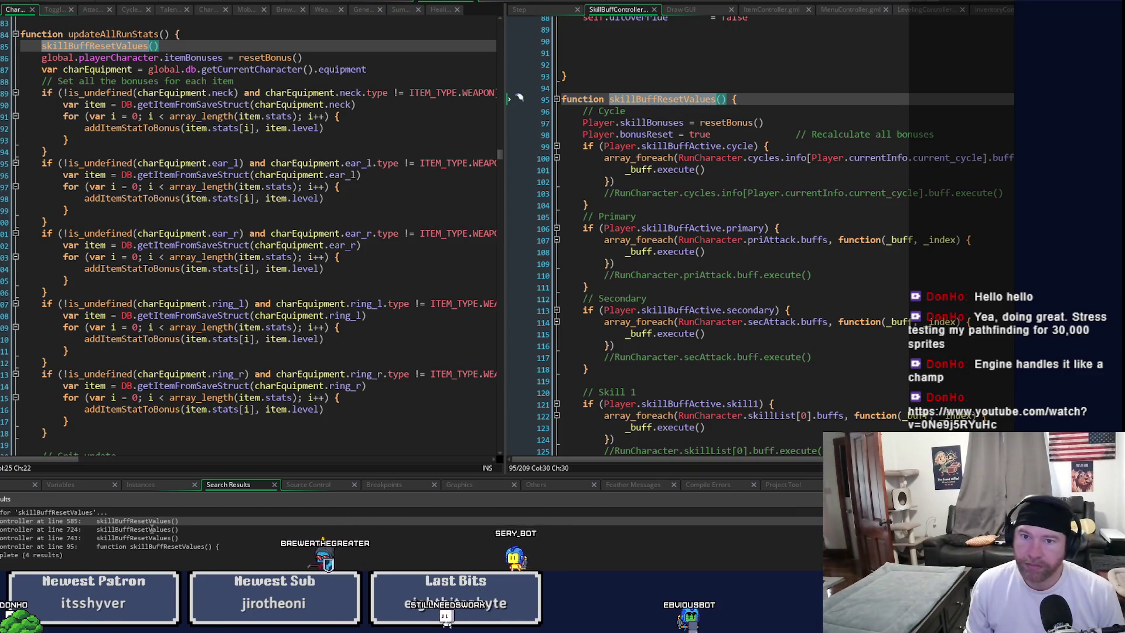
pyautogui.doubleClick(152, 529)
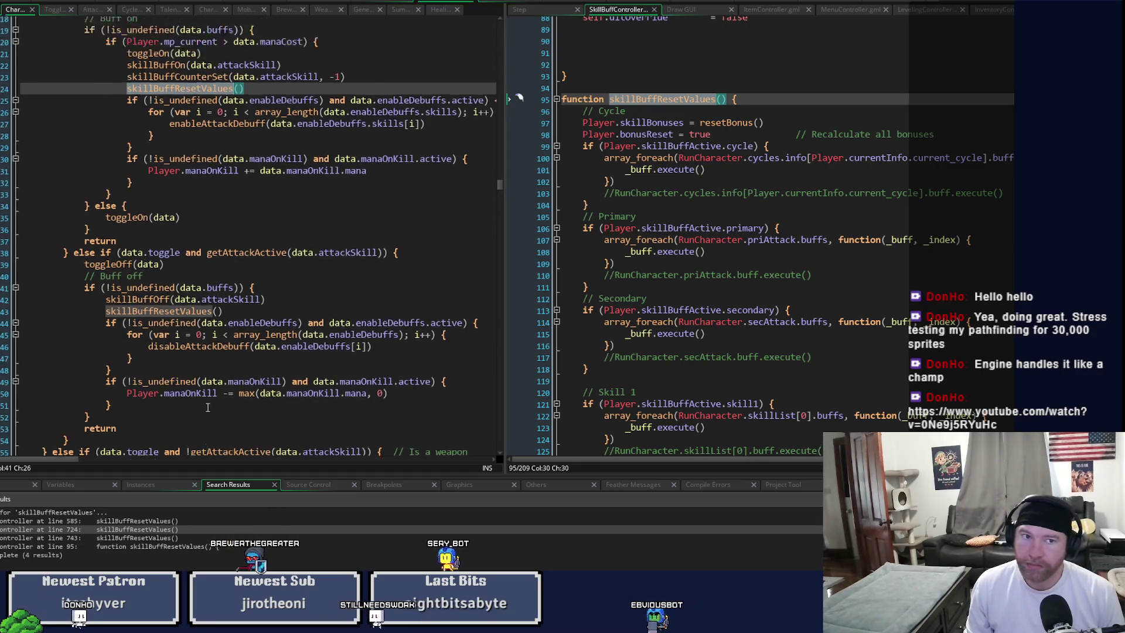
pyautogui.scroll(3, 204, 416)
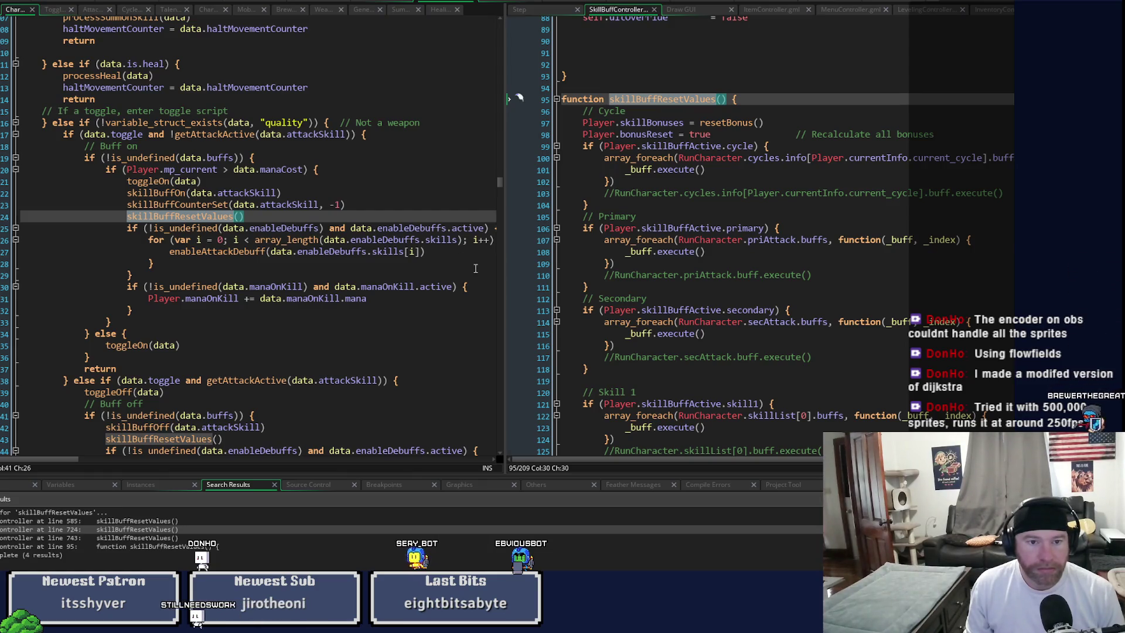
pyautogui.moveTo(216, 223)
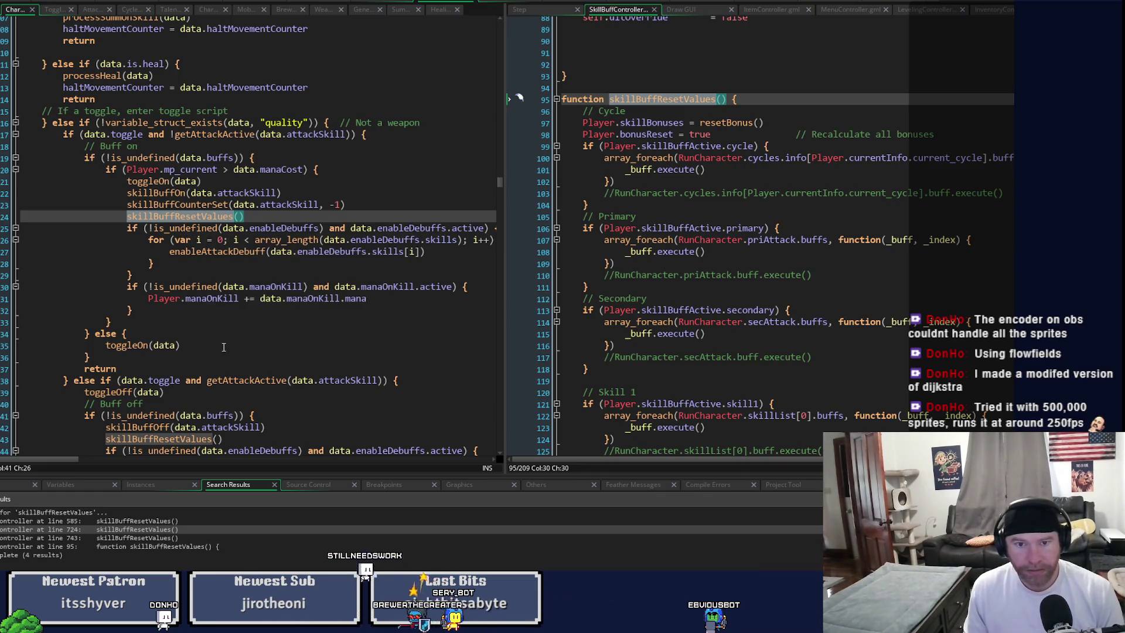
# Step: Review castToggleSkill's cooldown-zero branch, then open the CharacterController setAttackActiveFalse code
pyautogui.click(54, 12)
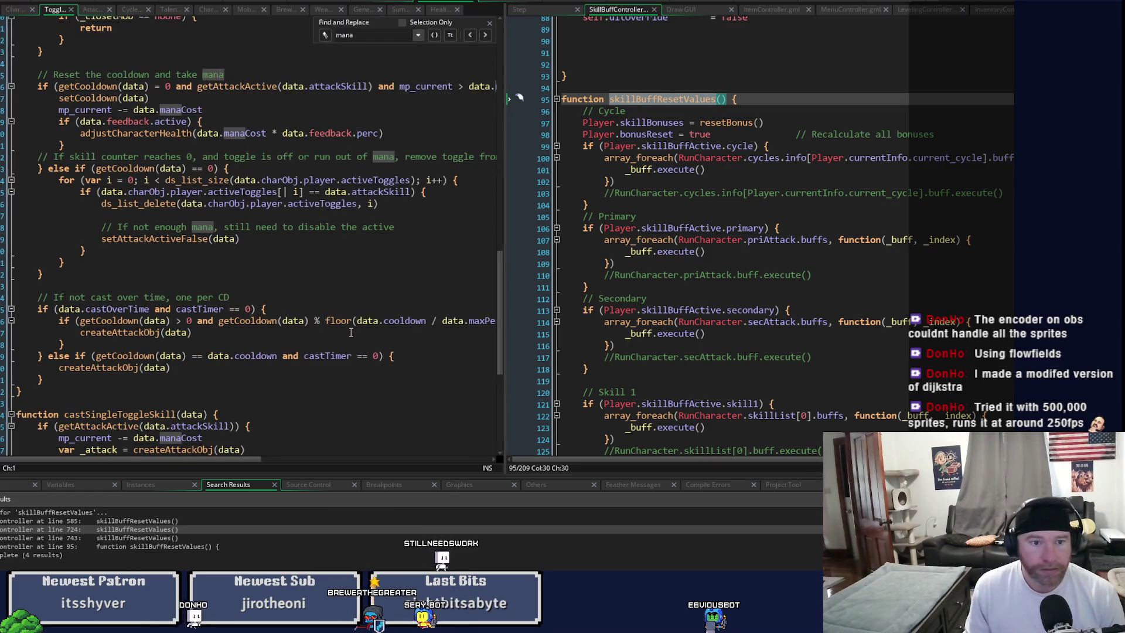
pyautogui.scroll(-3, 362, 338)
pyautogui.scroll(-5, 361, 338)
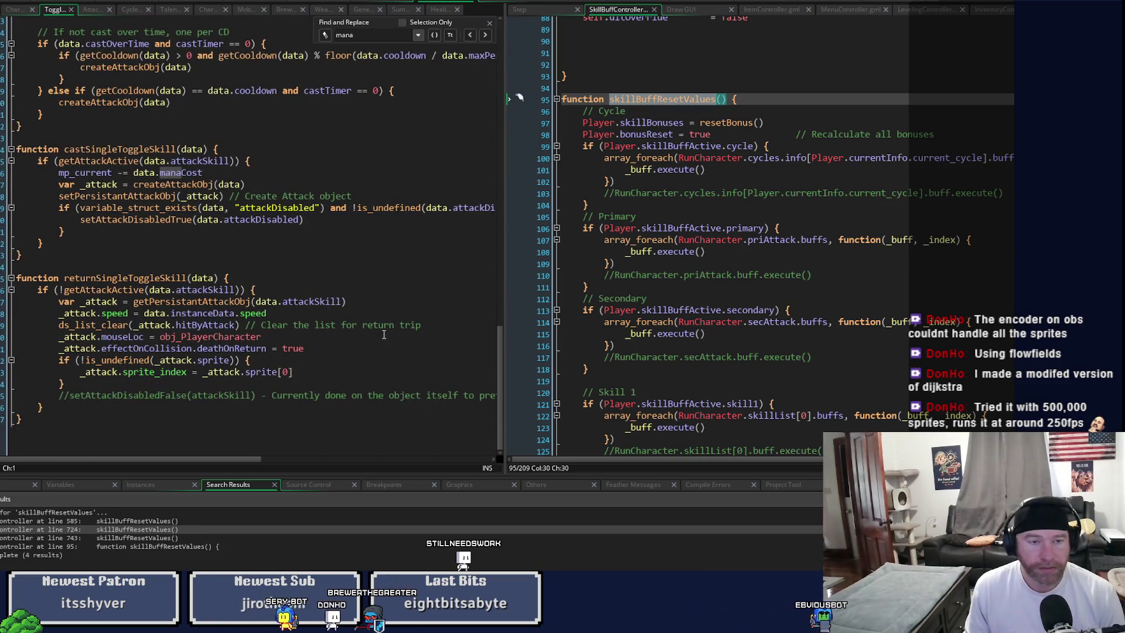
pyautogui.scroll(4, 384, 334)
pyautogui.scroll(9, 377, 342)
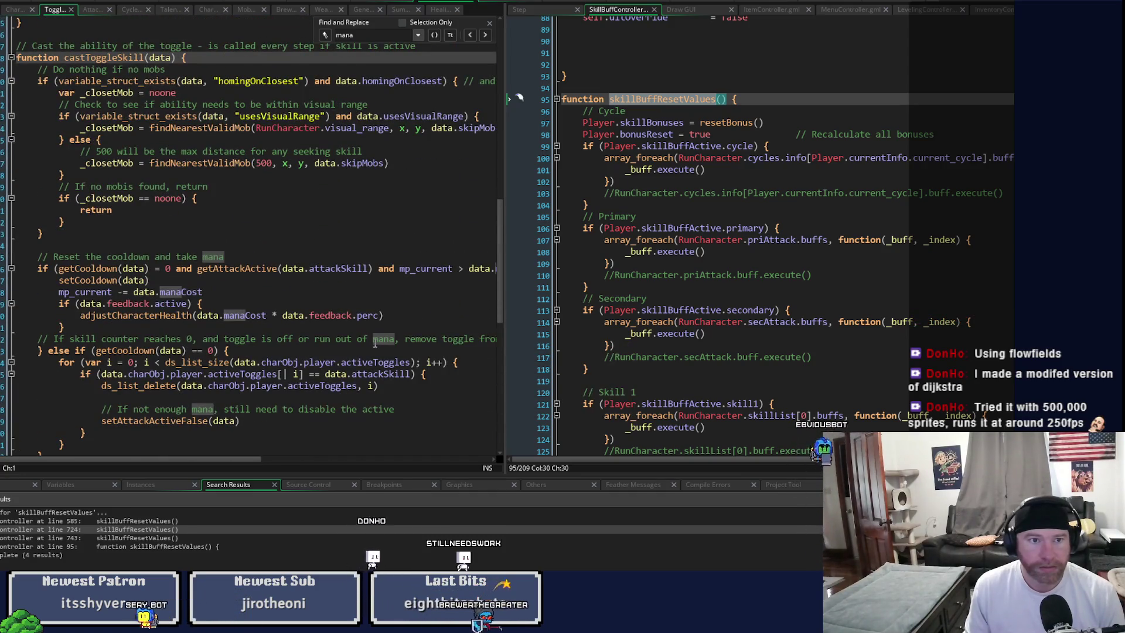
pyautogui.scroll(-2, 374, 343)
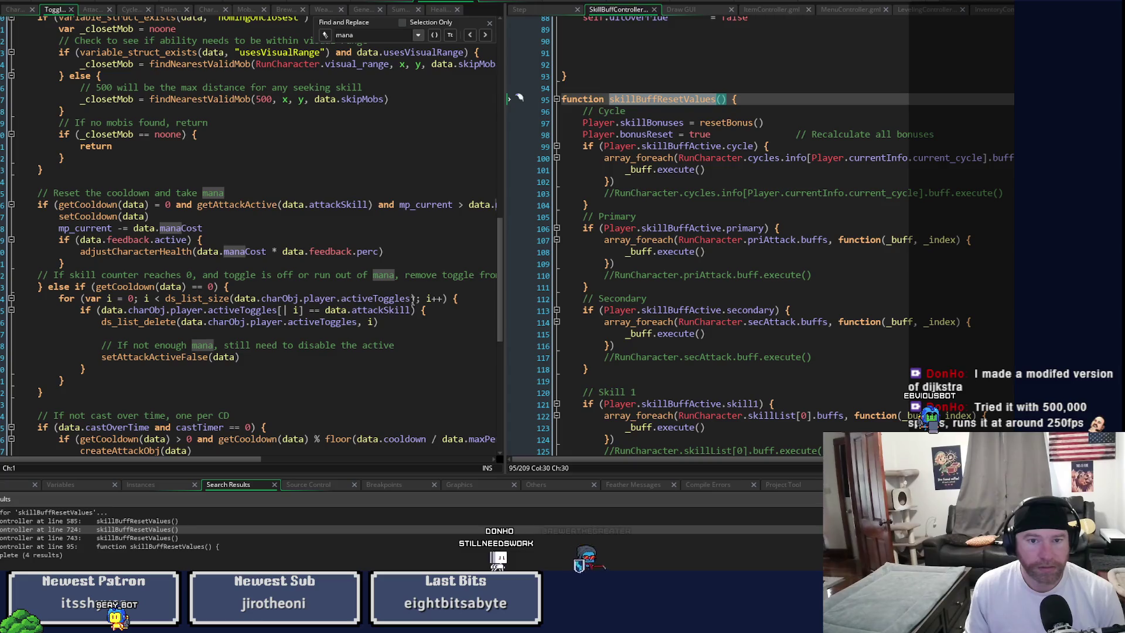
pyautogui.click(159, 287)
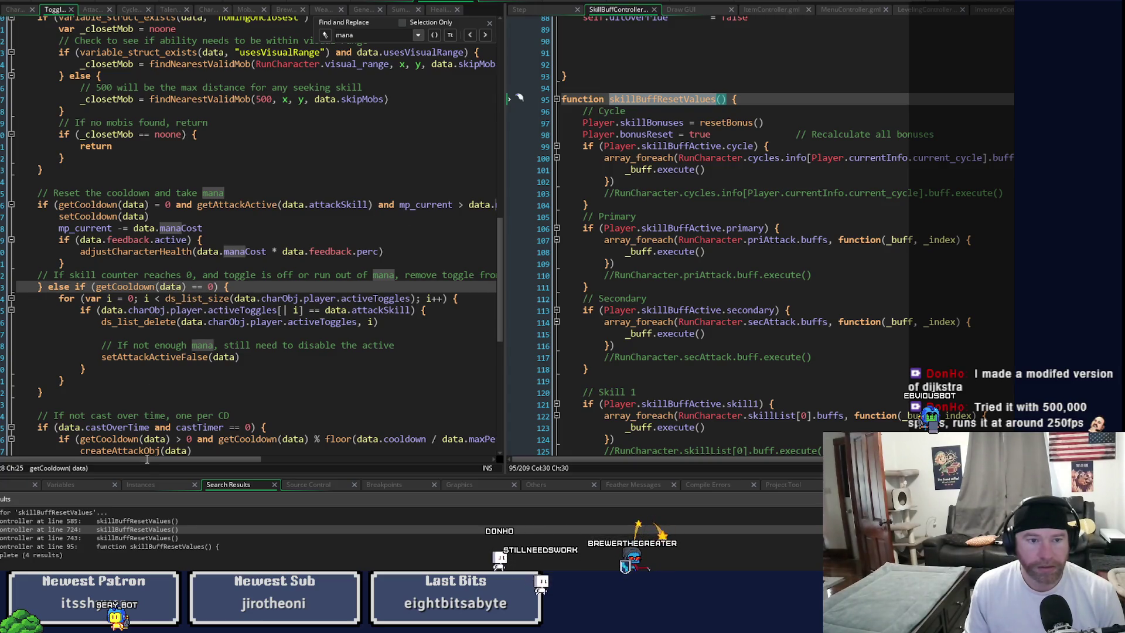
pyautogui.moveTo(142, 465)
pyautogui.mouseDown()
pyautogui.moveTo(183, 462)
pyautogui.moveTo(88, 452)
pyautogui.mouseUp()
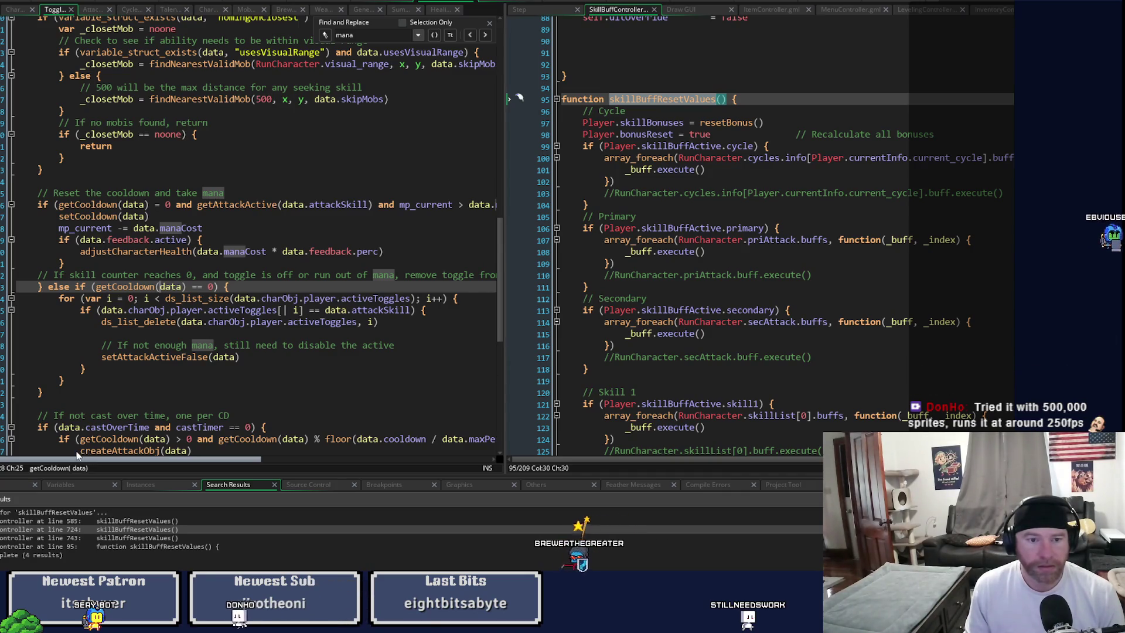
pyautogui.moveTo(76, 449)
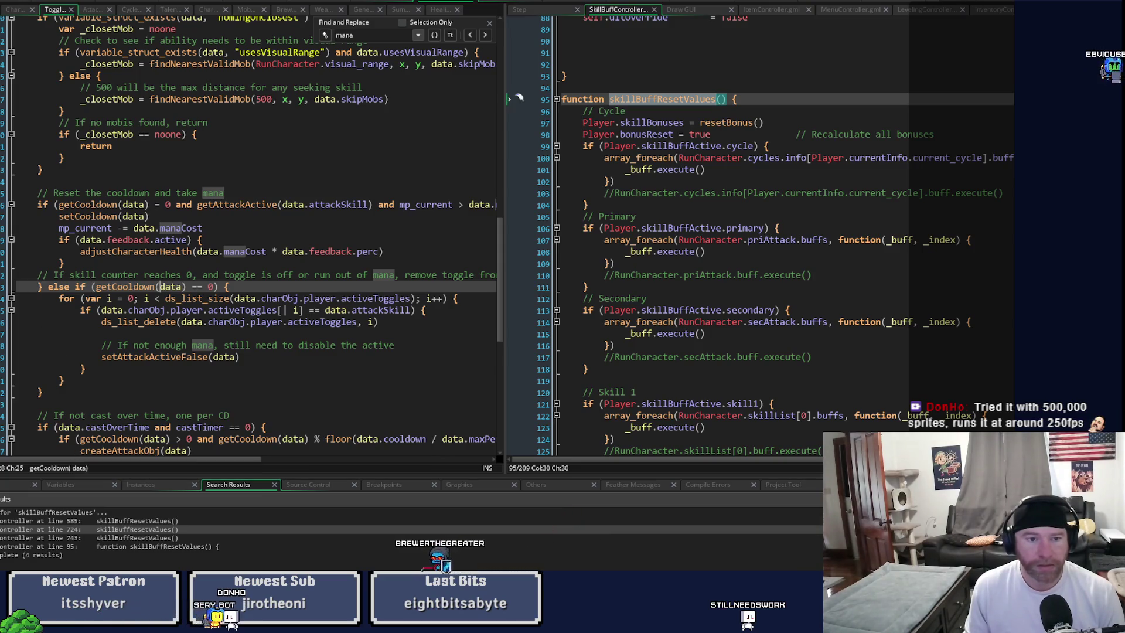
pyautogui.click(16, 321)
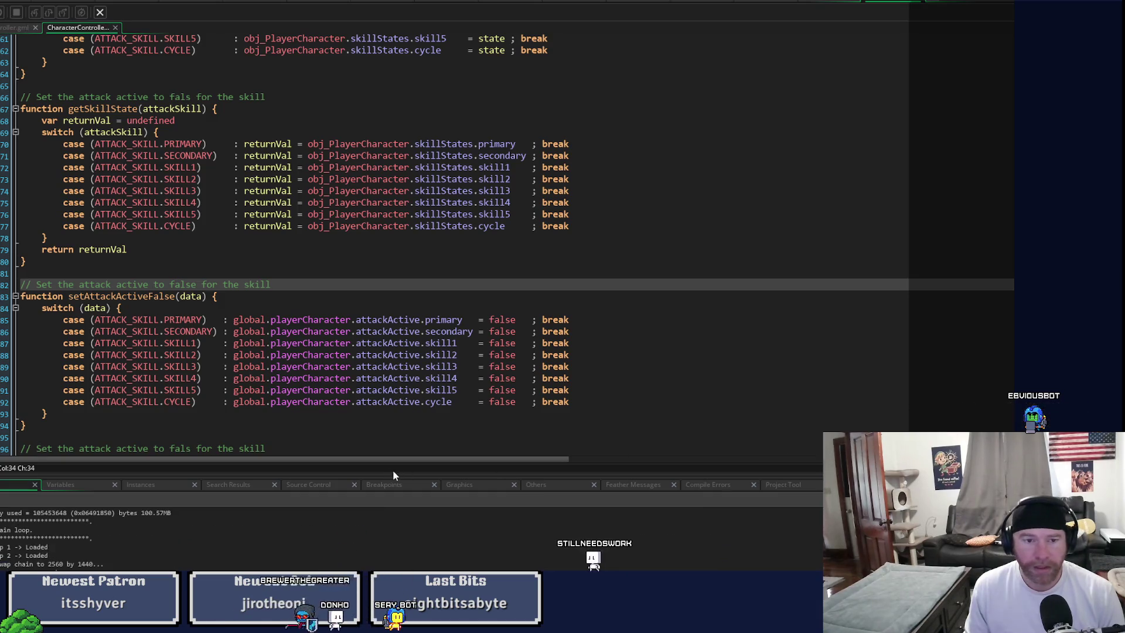
# Step: Check the MobStep/Enums and Talents/TalentController workspaces, then return to Toggle/SkillBuffController
pyautogui.click(303, 4)
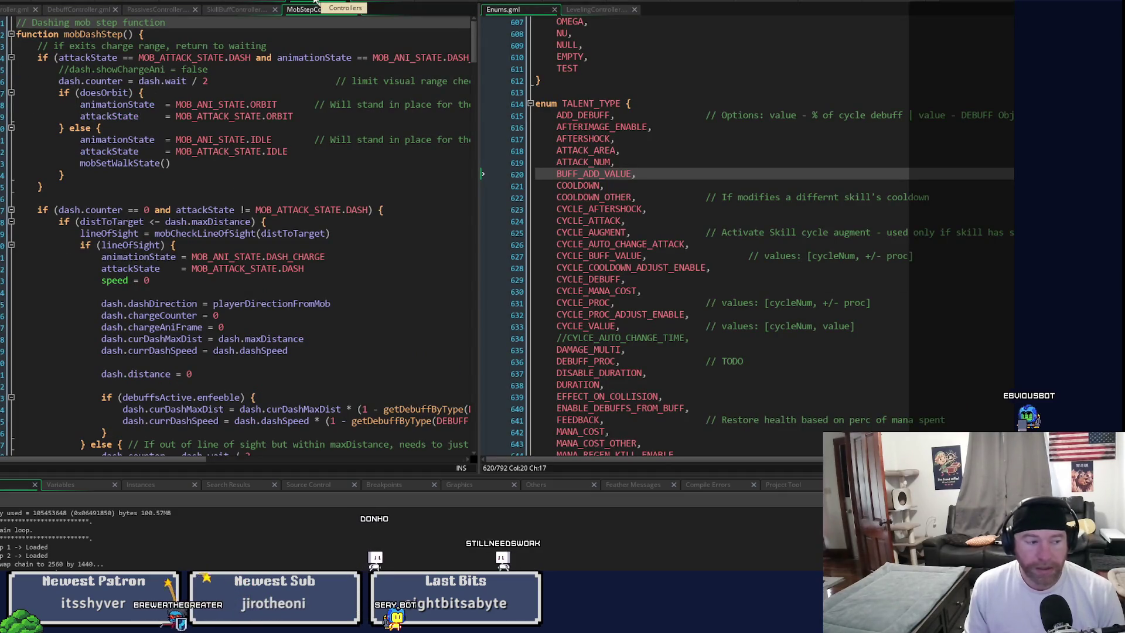
pyautogui.click(379, 4)
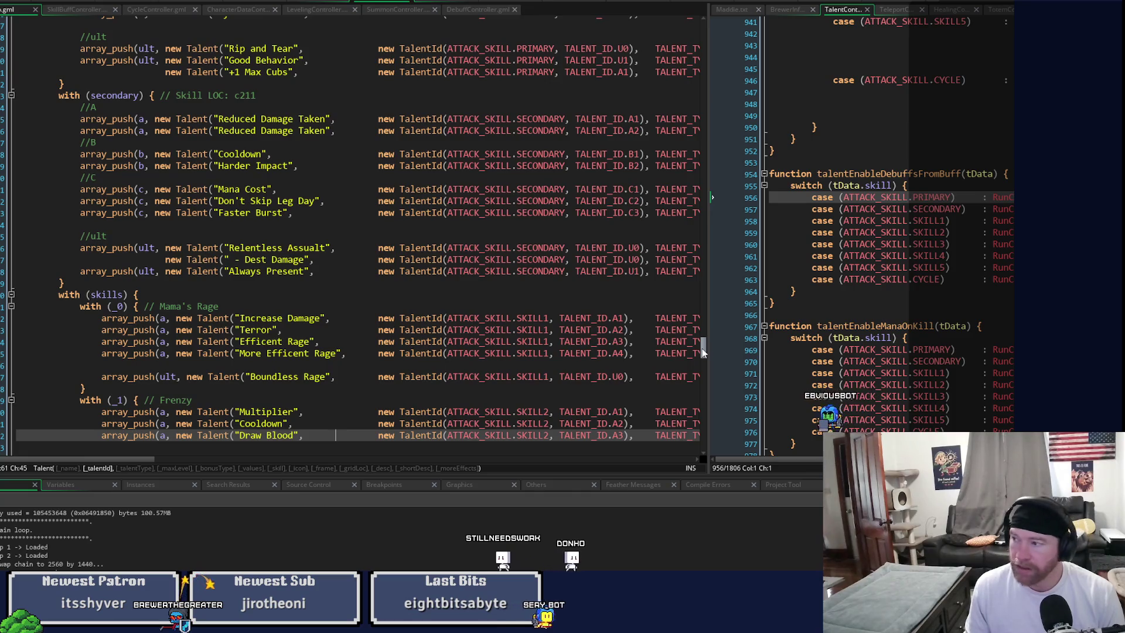
pyautogui.moveTo(702, 352); pyautogui.dragTo(703, 353)
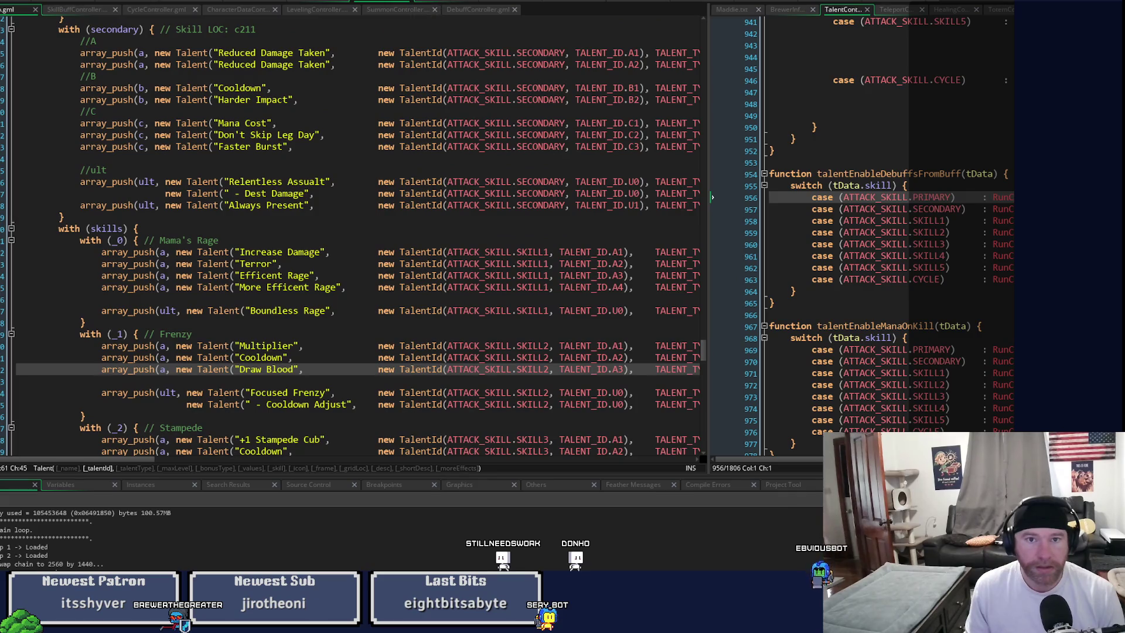
pyautogui.click(444, 2)
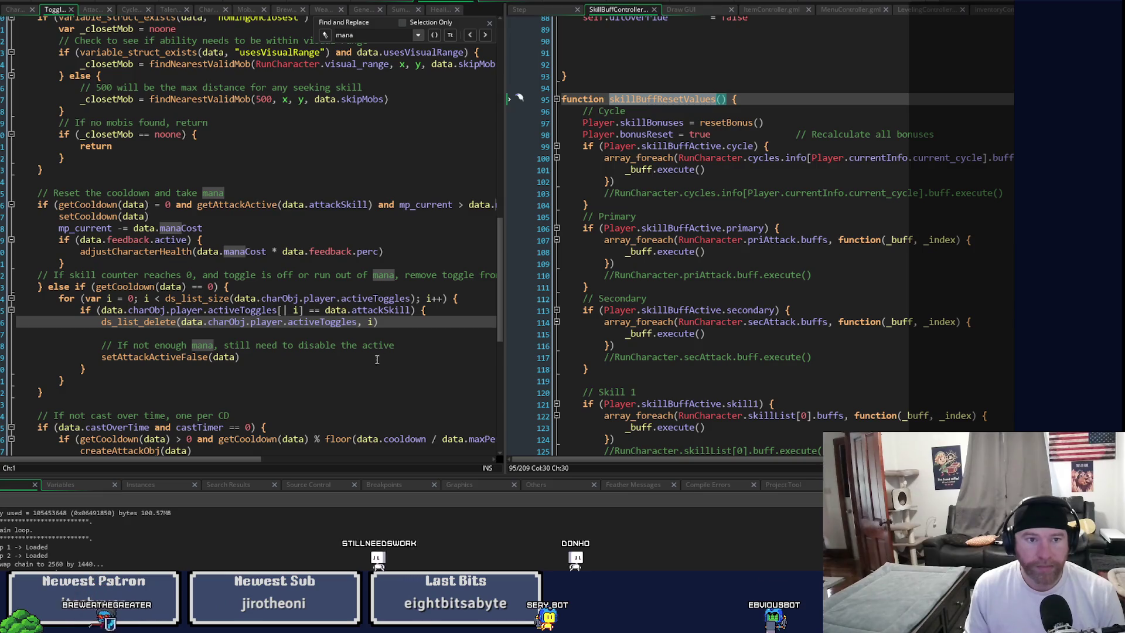
# Step: Widen the toggle script pane and scroll up to toggleOn and toggleOff
pyautogui.scroll(2, 377, 359)
pyautogui.moveTo(505, 287)
pyautogui.mouseDown()
pyautogui.moveTo(628, 293)
pyautogui.moveTo(627, 241)
pyautogui.mouseUp()
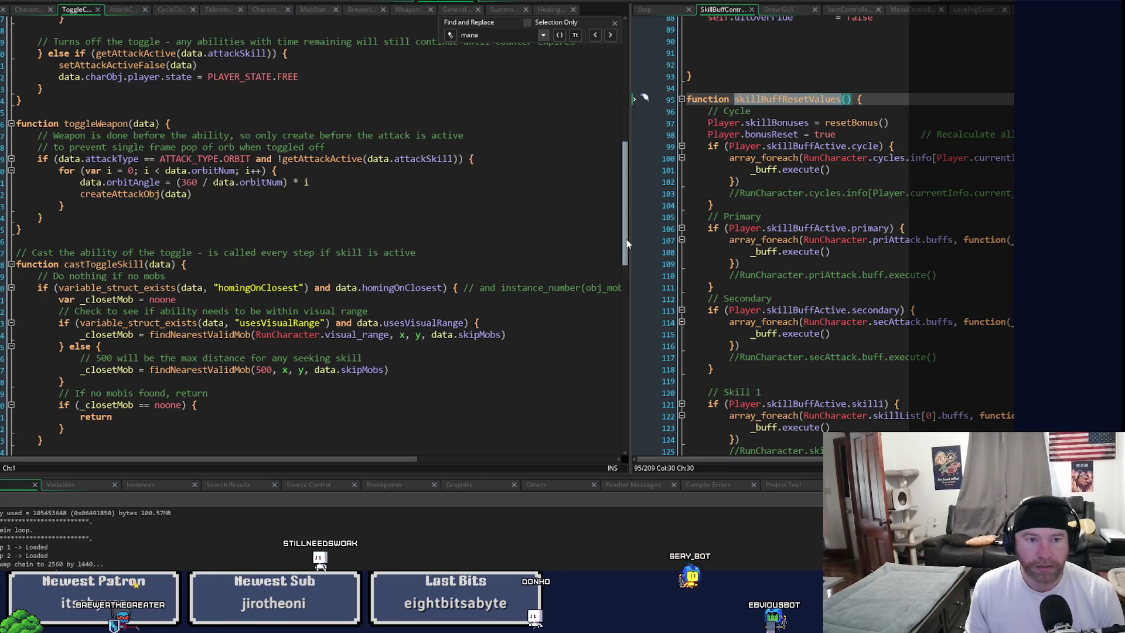
pyautogui.moveTo(627, 239); pyautogui.dragTo(624, 313)
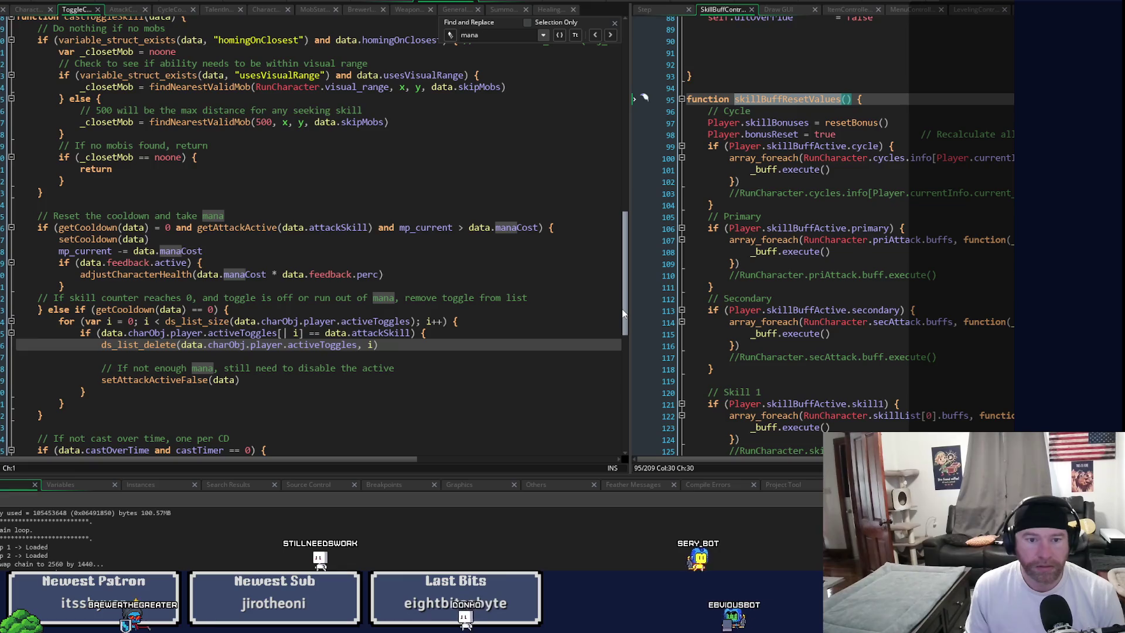
pyautogui.moveTo(623, 313)
pyautogui.mouseDown()
pyautogui.moveTo(635, 69)
pyautogui.moveTo(607, 420)
pyautogui.moveTo(572, 50)
pyautogui.mouseUp()
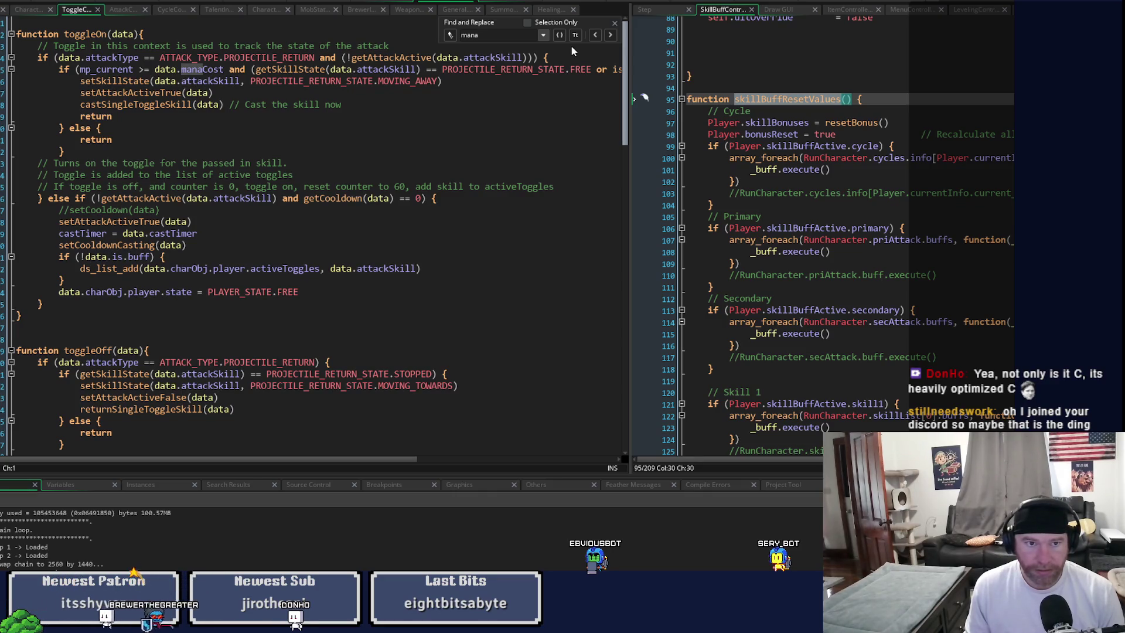
# Step: Inspect toggleOn's buff check and where the skill joins activeToggles
pyautogui.click(277, 256)
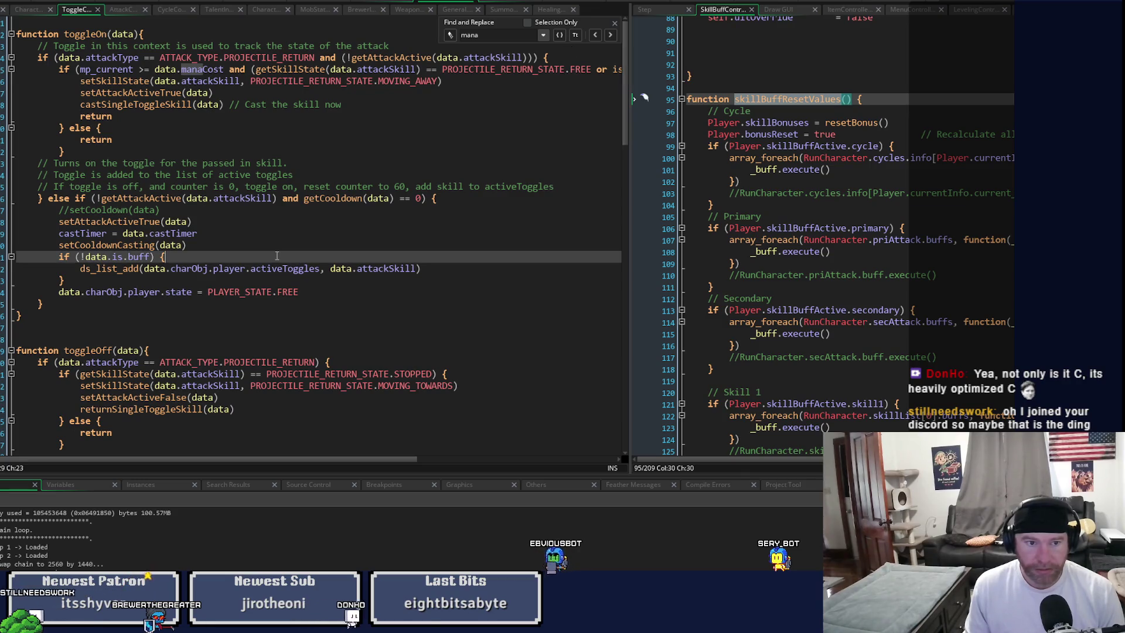
pyautogui.click(282, 268)
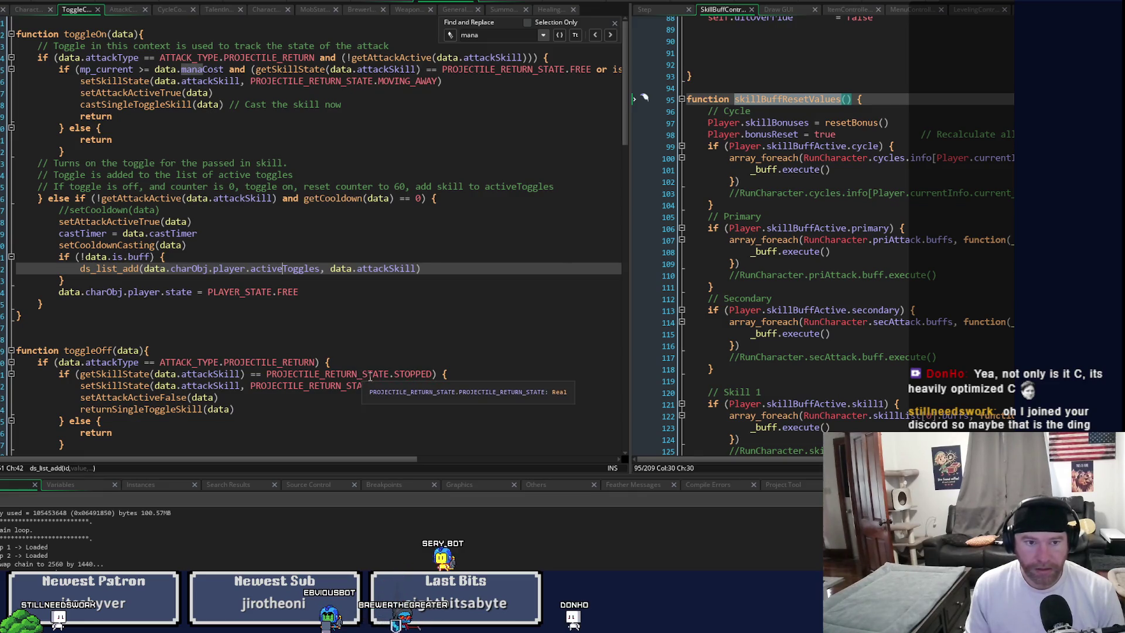
pyautogui.scroll(-9, 370, 376)
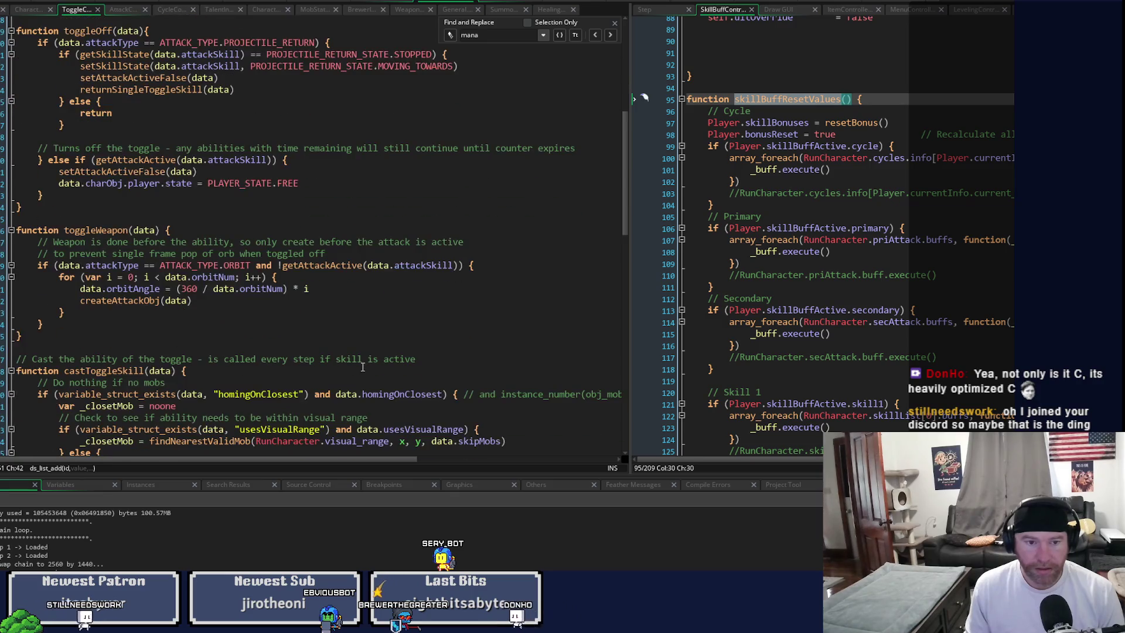
pyautogui.scroll(-3, 363, 367)
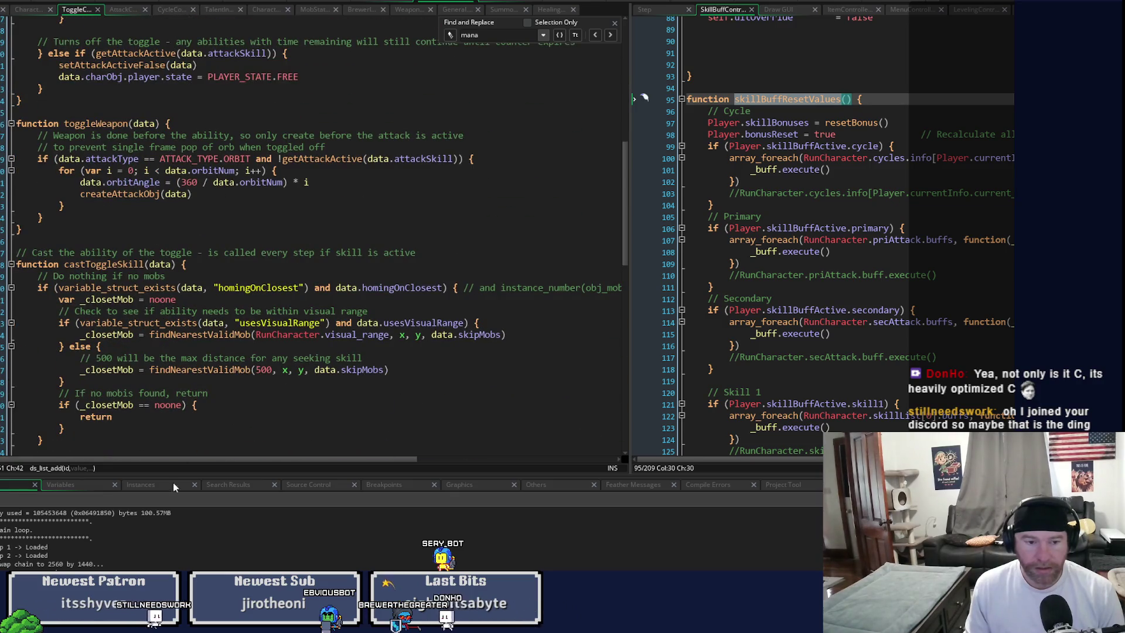
# Step: Open the skillBuffResetValues search results at lines 585 and 724 in CharacterController
pyautogui.click(218, 484)
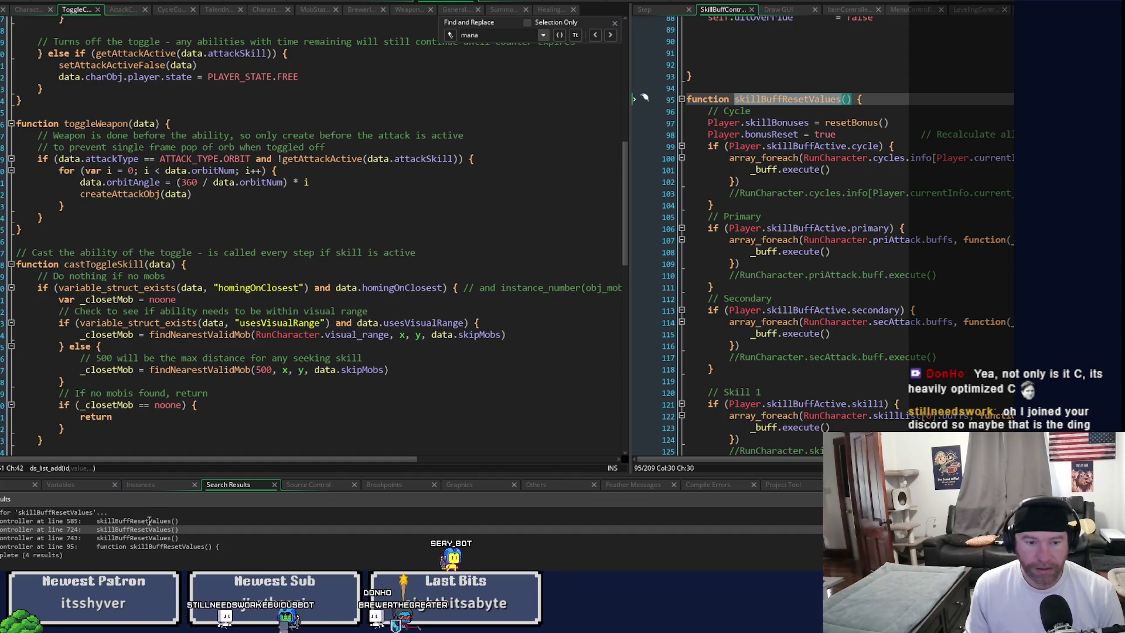
pyautogui.doubleClick(136, 520)
pyautogui.doubleClick(136, 528)
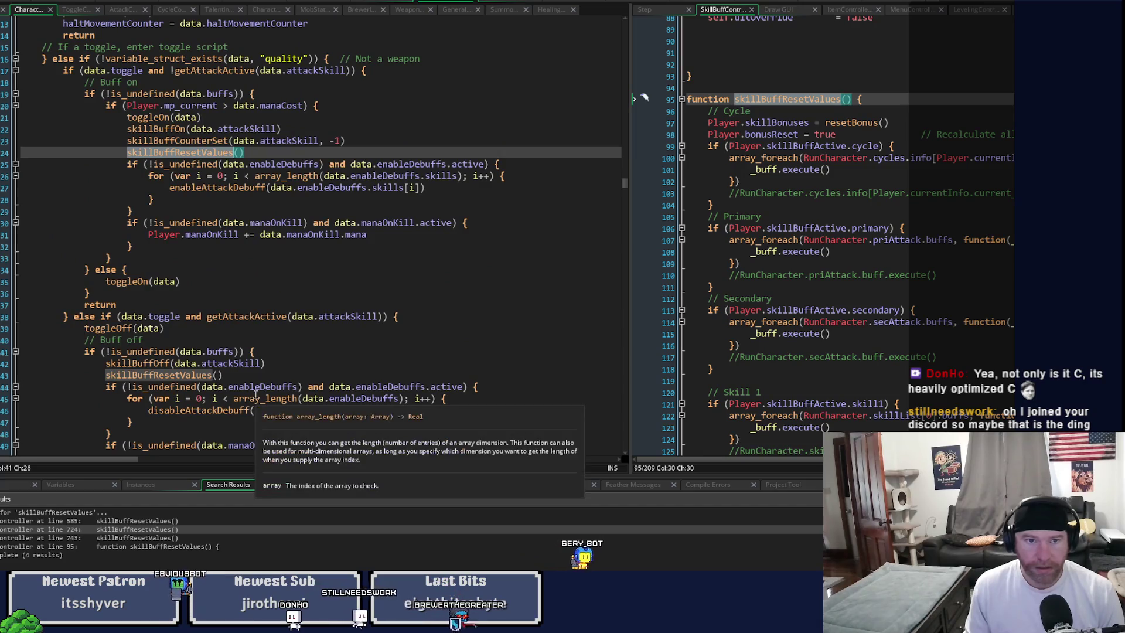
pyautogui.scroll(3, 256, 389)
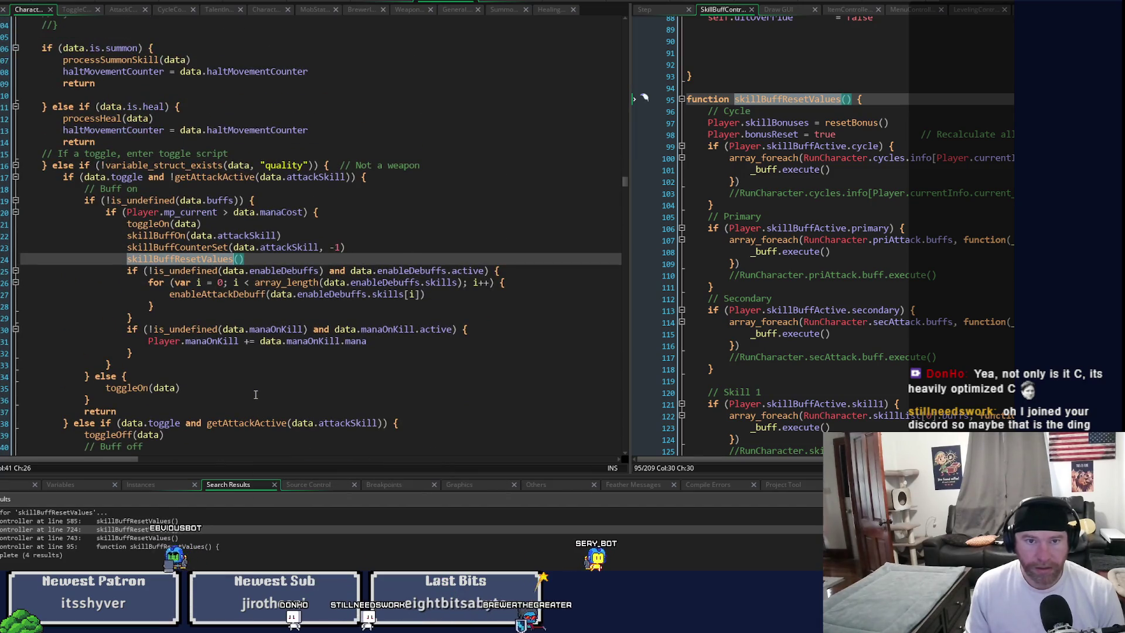
pyautogui.scroll(5, 255, 394)
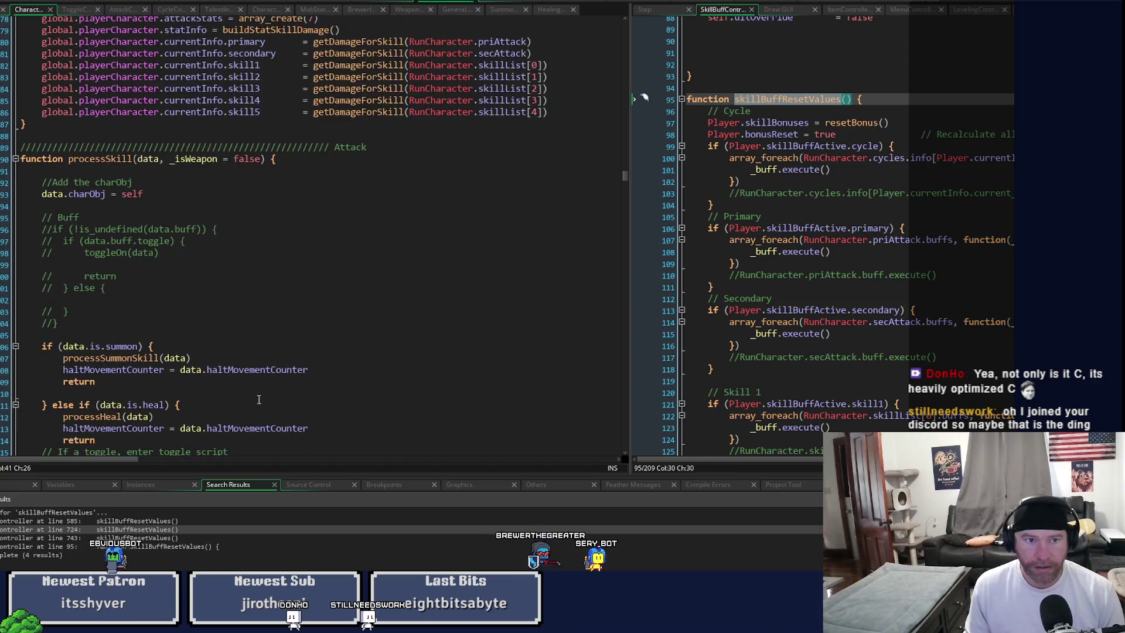
pyautogui.scroll(-7, 258, 400)
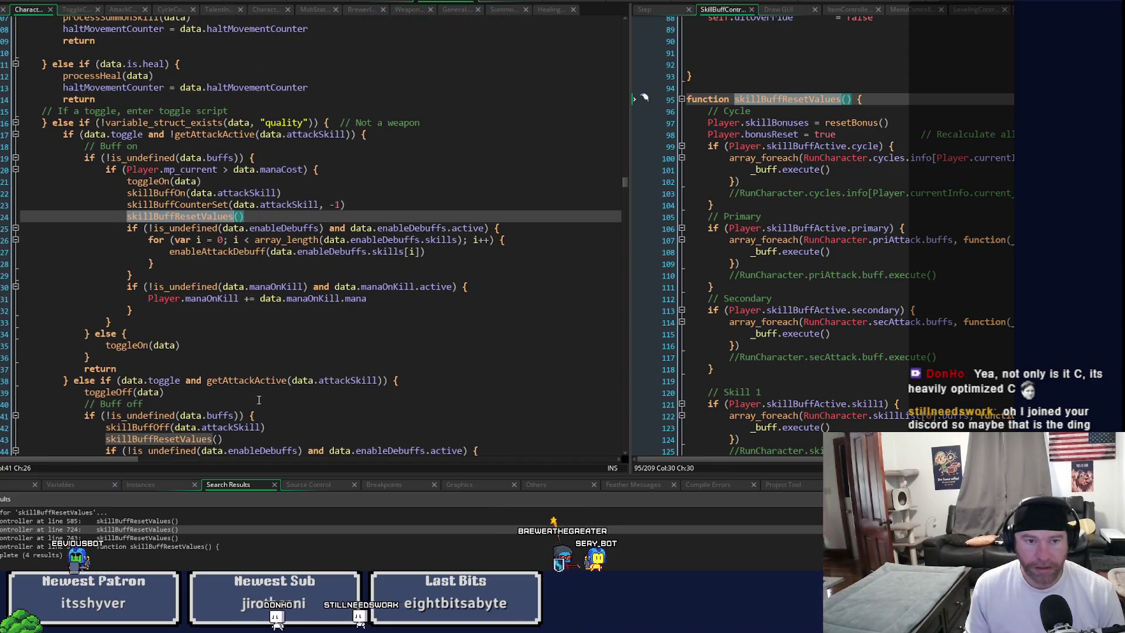
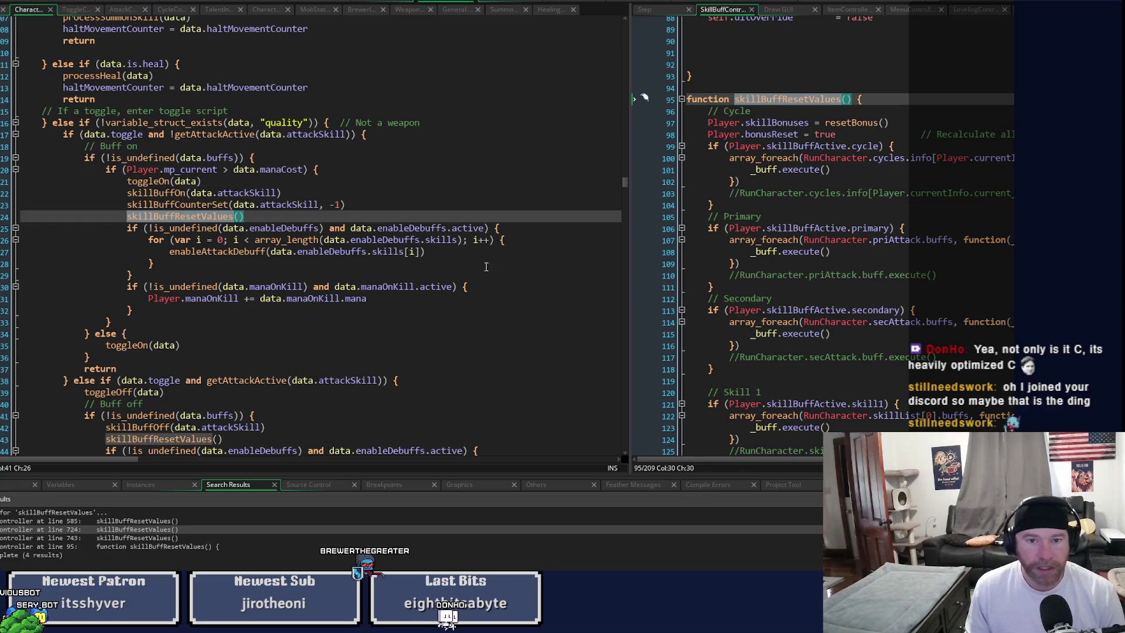
# Step: Select the skillBuffResetValues function name and check its context menu without choosing an option
pyautogui.click(471, 254)
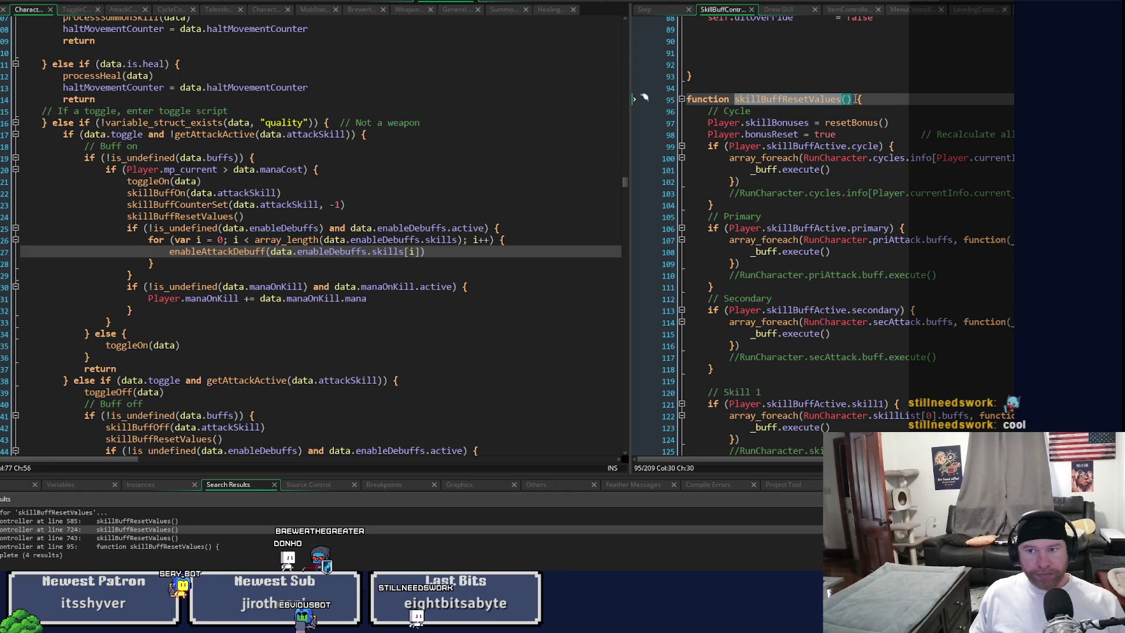
pyautogui.click(747, 101)
pyautogui.moveTo(746, 100); pyautogui.dragTo(851, 99)
pyautogui.rightClick(826, 103)
pyautogui.press('Escape')
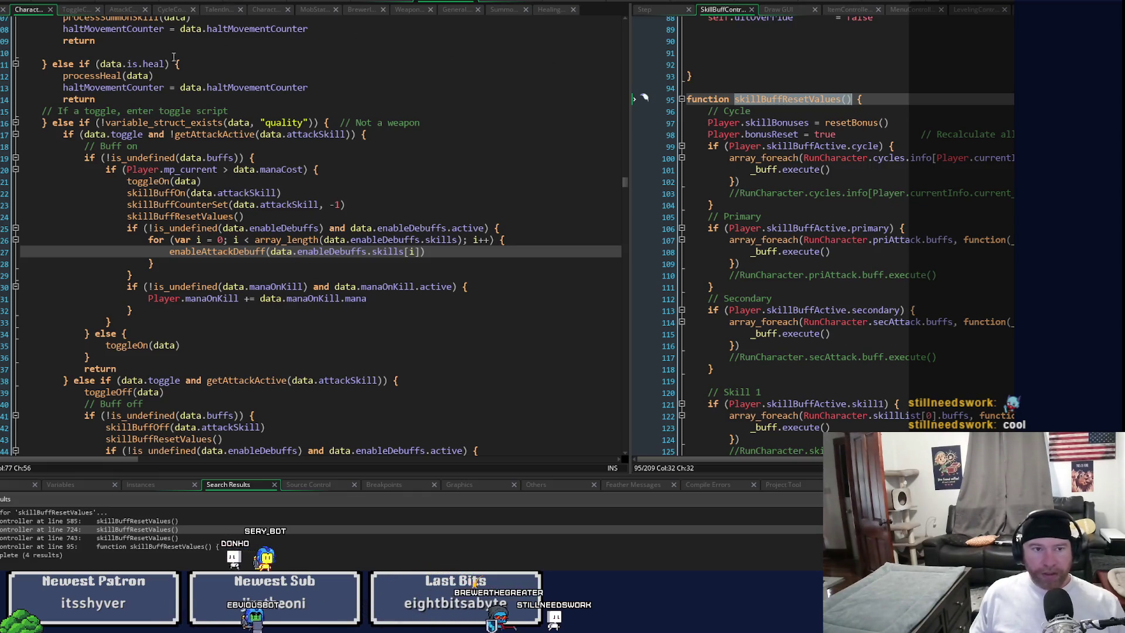
pyautogui.click(71, 9)
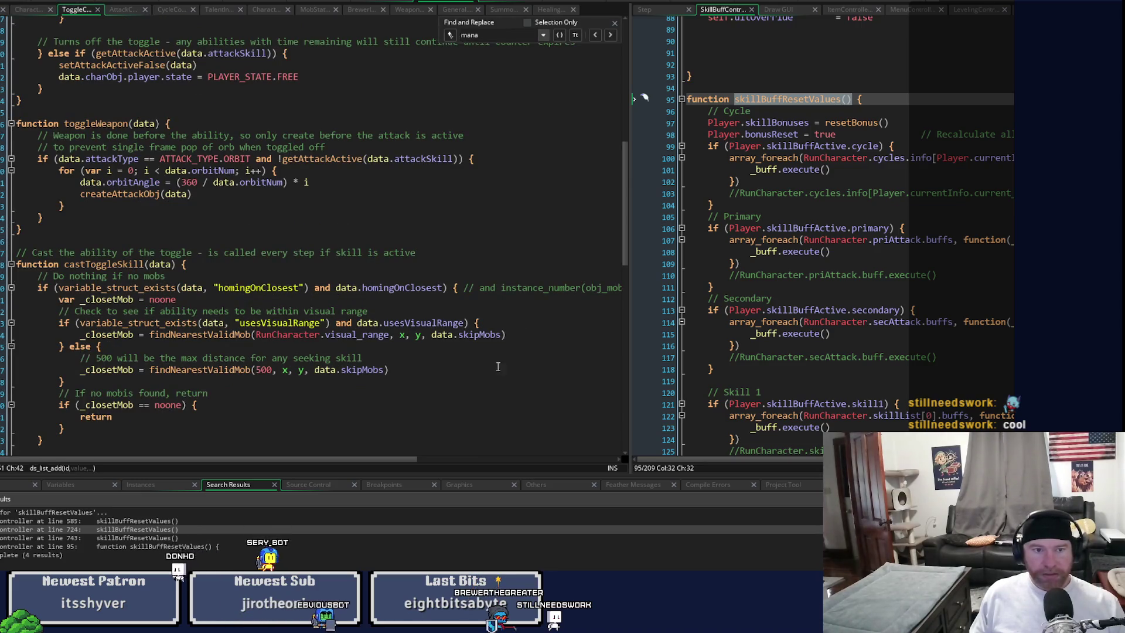
# Step: Scroll through ToggleController, then bring the Character script's skillBuffCounter mana-drain blocks into view
pyautogui.moveTo(624, 191)
pyautogui.mouseDown()
pyautogui.moveTo(617, 427)
pyautogui.moveTo(606, 280)
pyautogui.mouseUp()
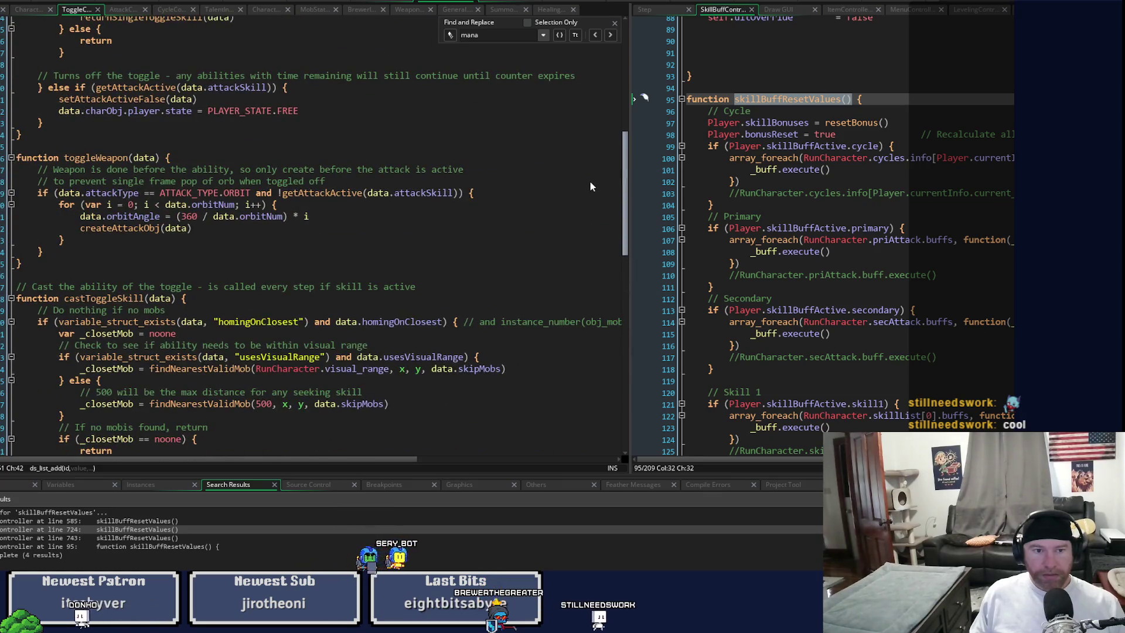
pyautogui.scroll(8, 589, 186)
pyautogui.scroll(-1, 578, 103)
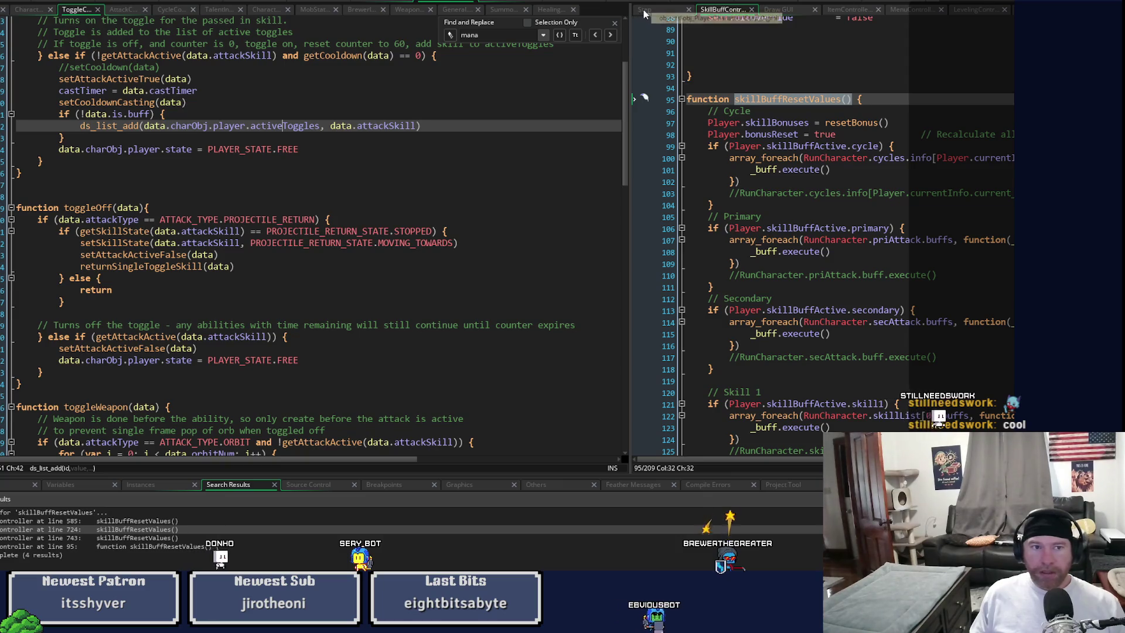
pyautogui.click(18, 11)
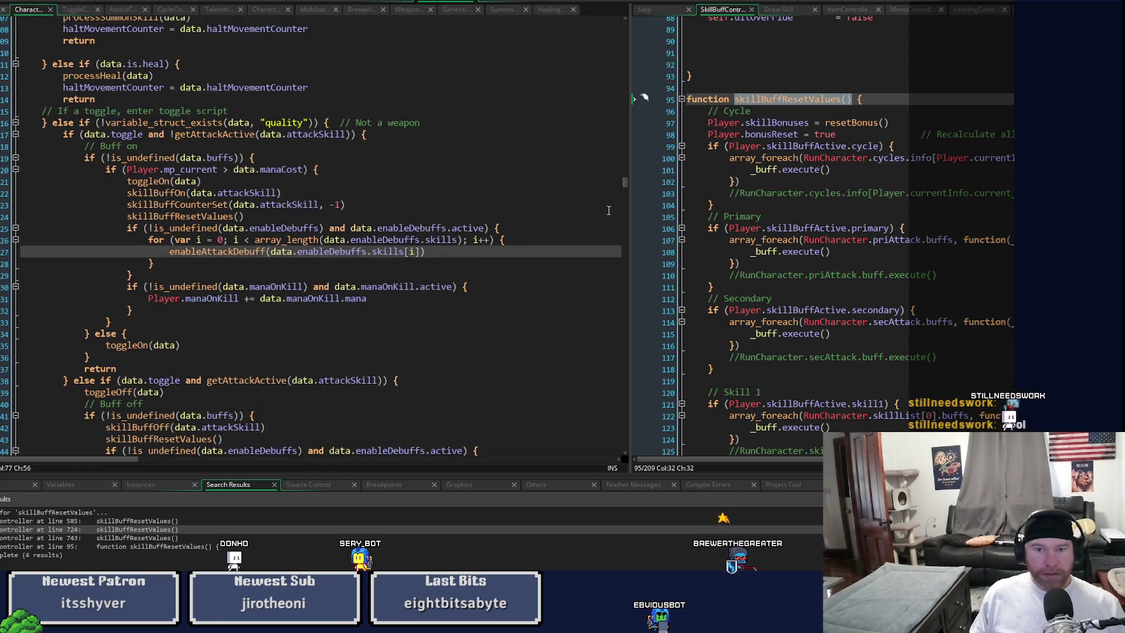
pyautogui.moveTo(627, 184)
pyautogui.mouseDown()
pyautogui.moveTo(632, 106)
pyautogui.moveTo(622, 129)
pyautogui.moveTo(619, 92)
pyautogui.mouseUp()
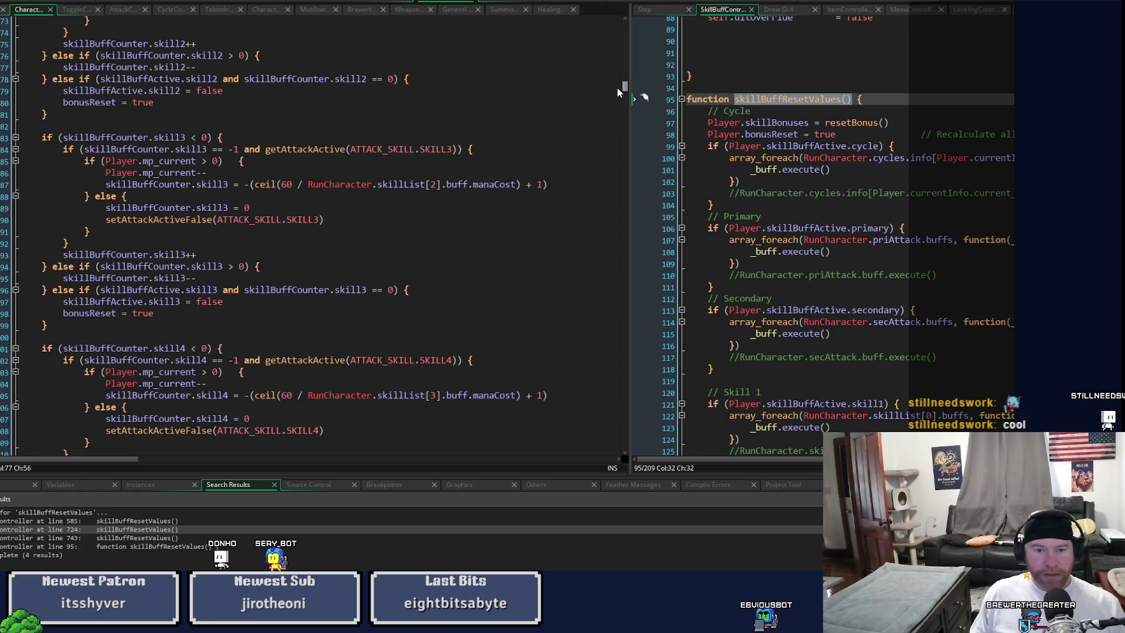
# Step: Open a line after the SKILL4 deactivation and paste skillBuffResetValues() after SKILL5's
pyautogui.scroll(-7, 614, 97)
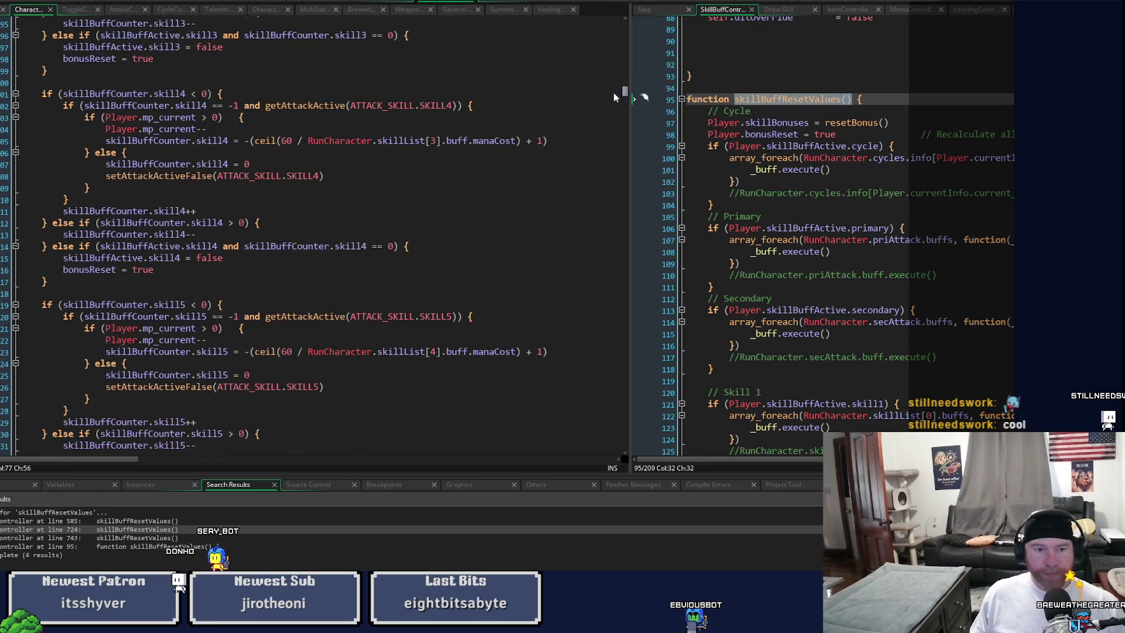
pyautogui.scroll(2, 612, 94)
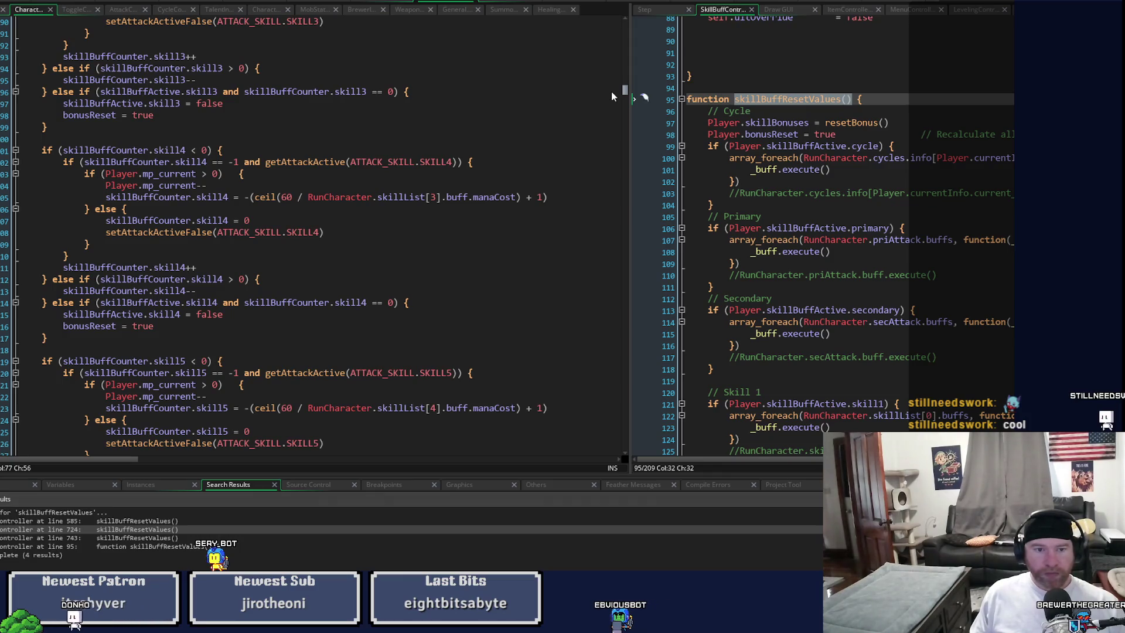
pyautogui.click(346, 234)
pyautogui.press('Return')
pyautogui.write('skillBuffResetValues()')
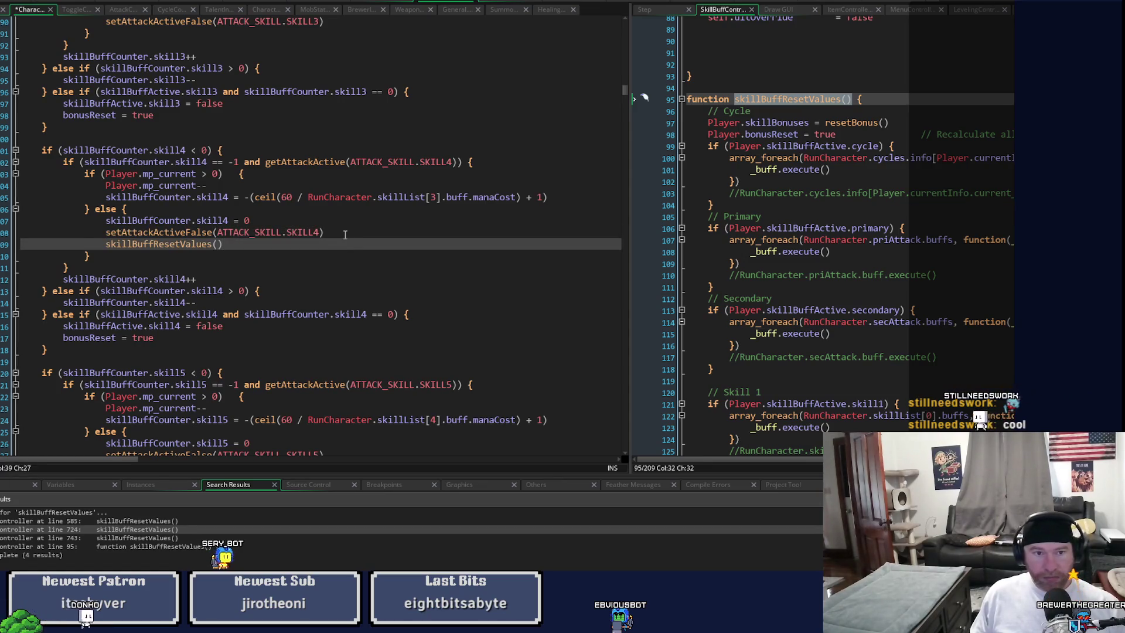
pyautogui.scroll(-3, 345, 236)
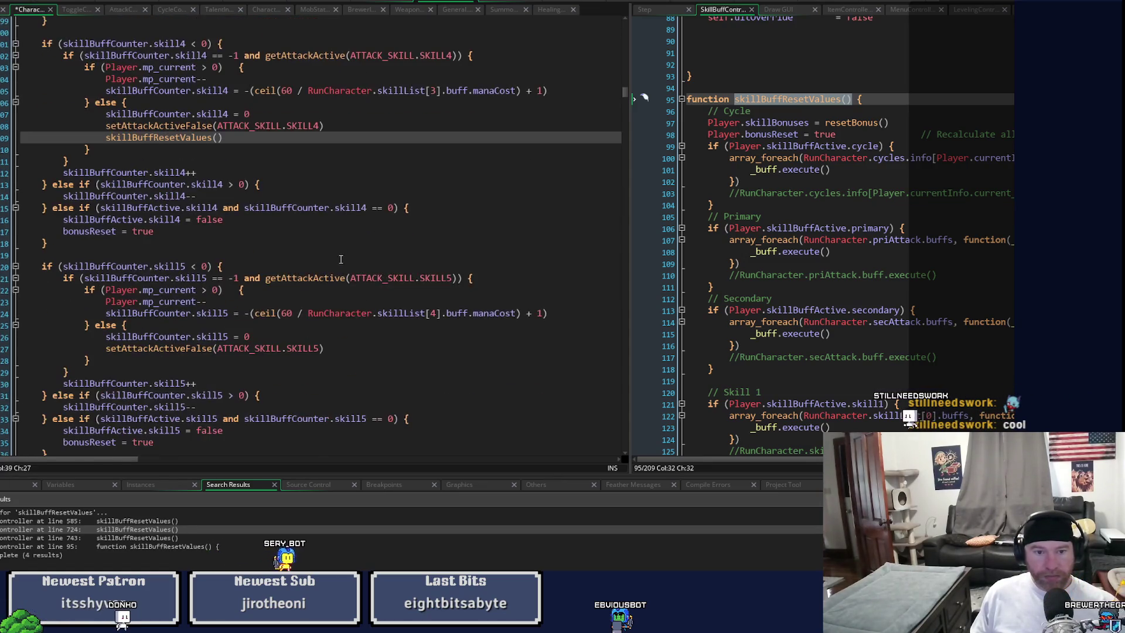
pyautogui.click(340, 346)
pyautogui.press('Return')
pyautogui.hotkey('ctrl', 'v')
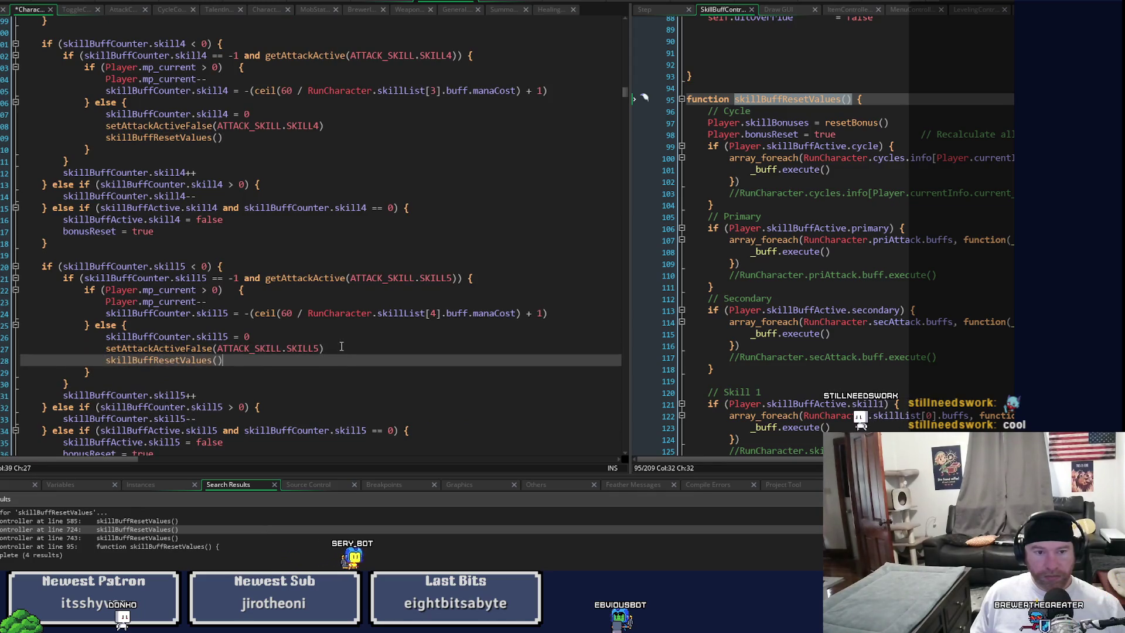
# Step: Paste skillBuffResetValues() after the SKILL3 and SKILL2 deactivation lines
pyautogui.scroll(-6, 341, 346)
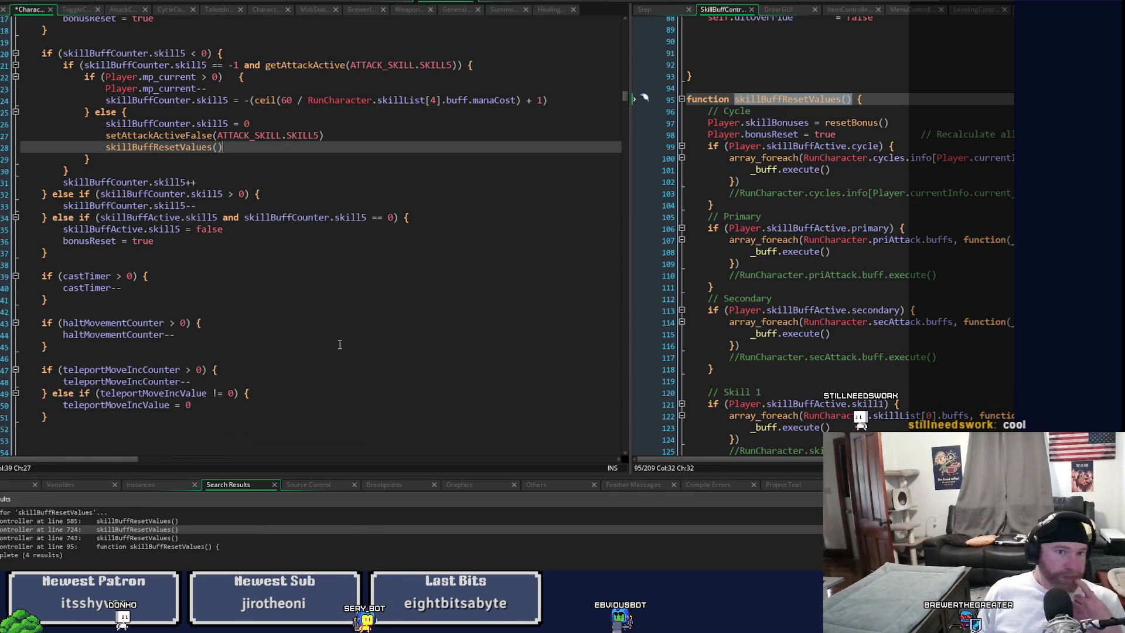
pyautogui.scroll(3, 340, 345)
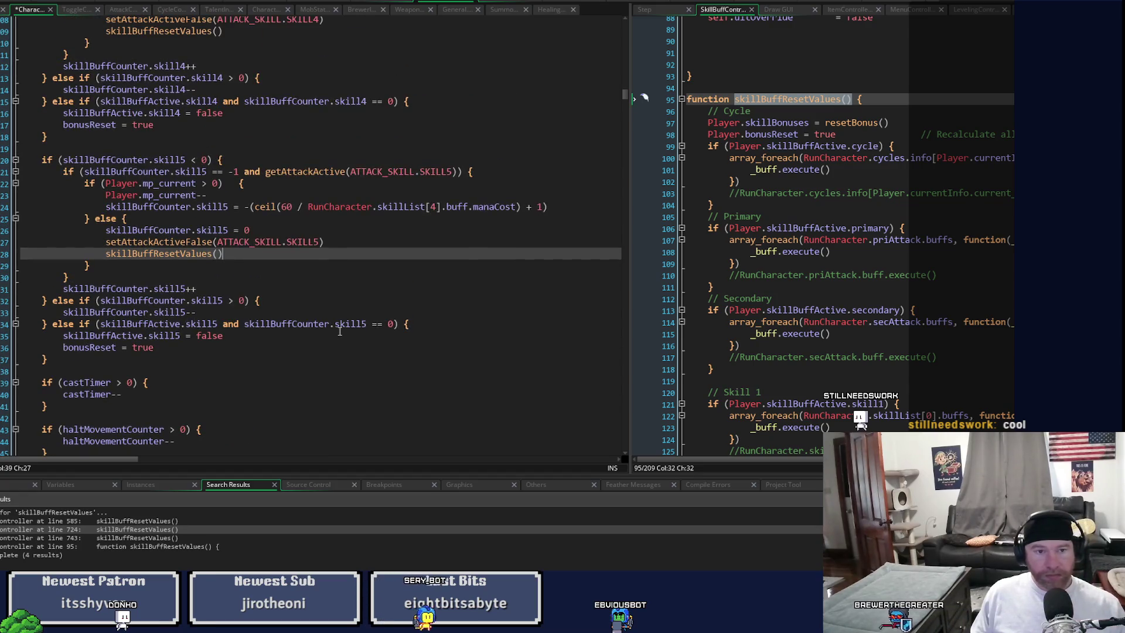
pyautogui.scroll(10, 352, 378)
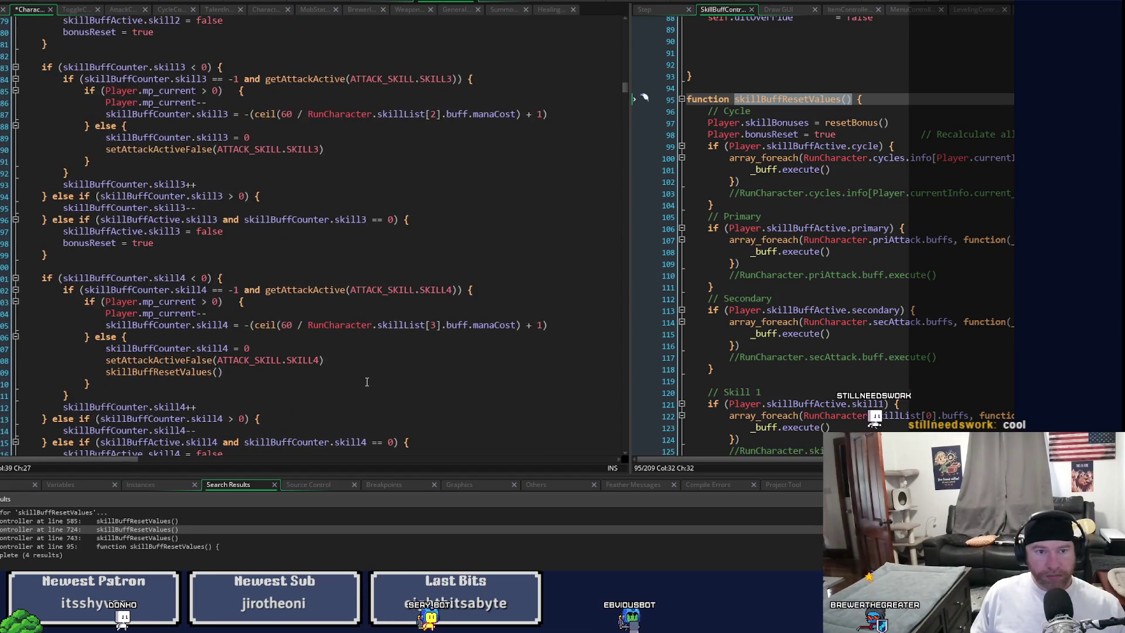
pyautogui.click(355, 150)
pyautogui.press('Return')
pyautogui.hotkey('ctrl', 'v')
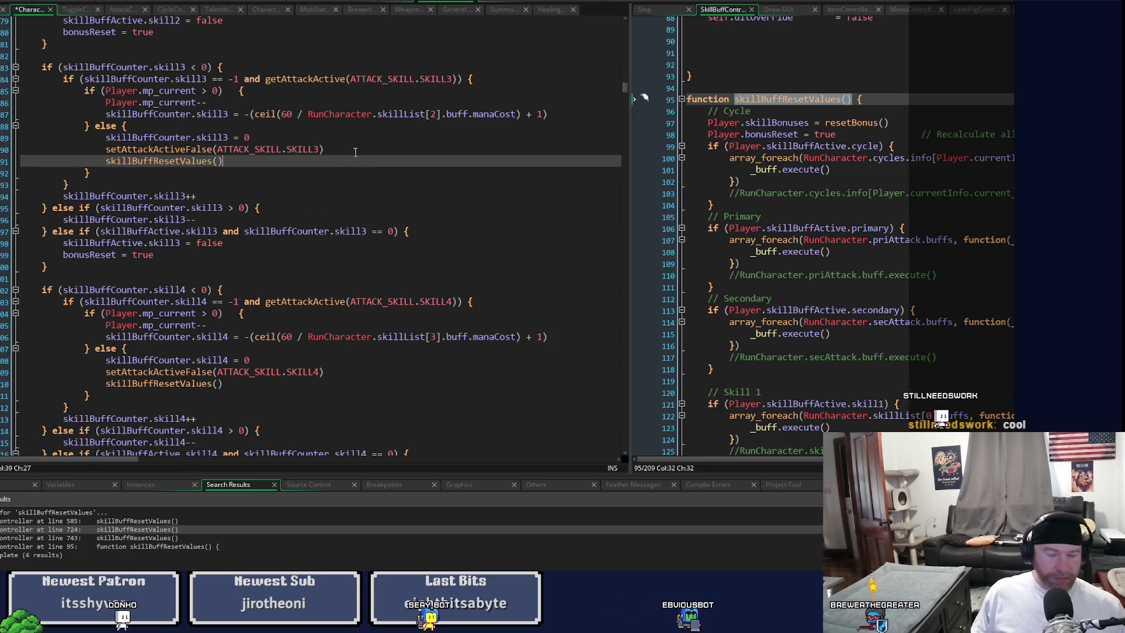
pyautogui.scroll(4, 376, 265)
pyautogui.scroll(2, 376, 265)
pyautogui.click(348, 148)
pyautogui.press('Return')
pyautogui.hotkey('ctrl', 'v')
# Step: Paste skillBuffResetValues() after the SKILL1, SECONDARY and PRIMARY deactivation lines
pyautogui.scroll(7, 349, 147)
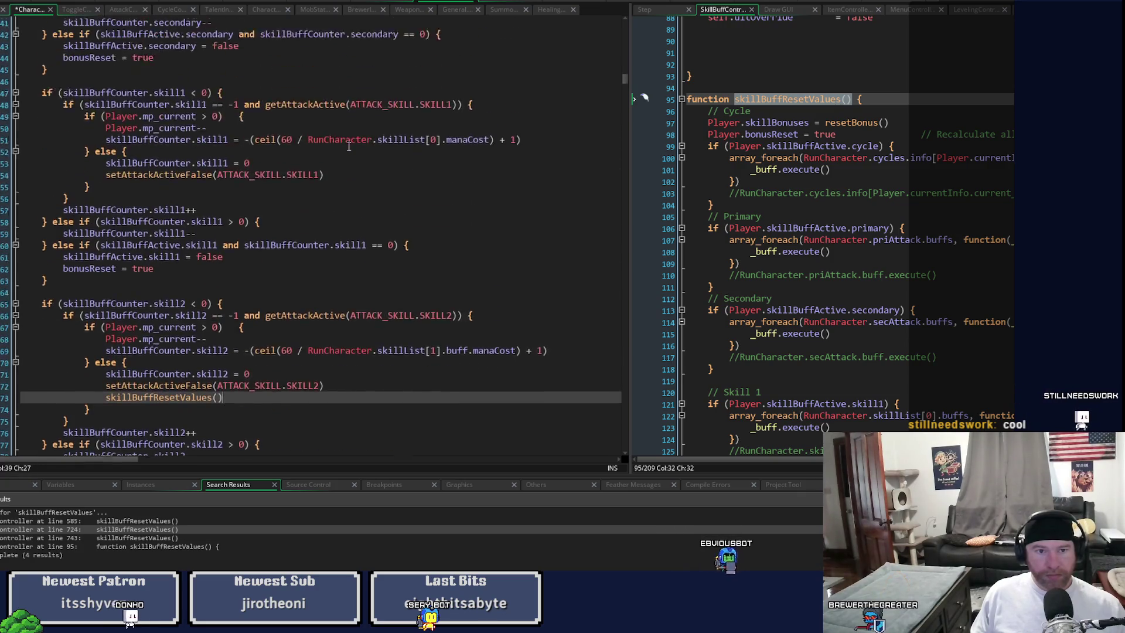
pyautogui.click(333, 194)
pyautogui.press('Return')
pyautogui.hotkey('ctrl', 'v')
pyautogui.scroll(7, 362, 247)
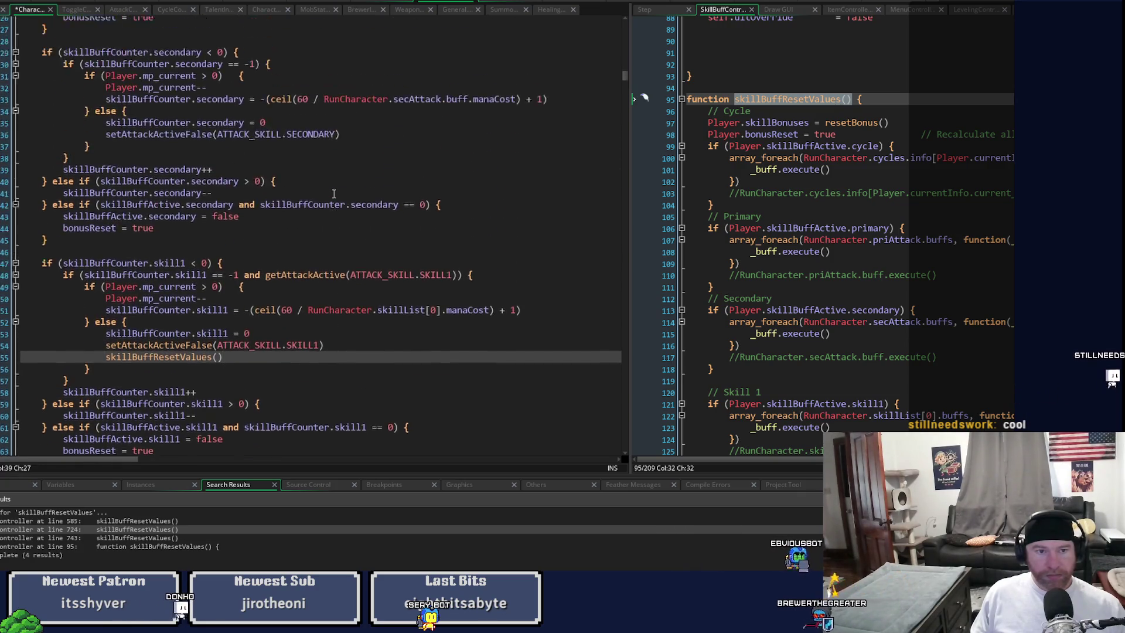
pyautogui.click(362, 245)
pyautogui.press('Return')
pyautogui.hotkey('ctrl', 'v')
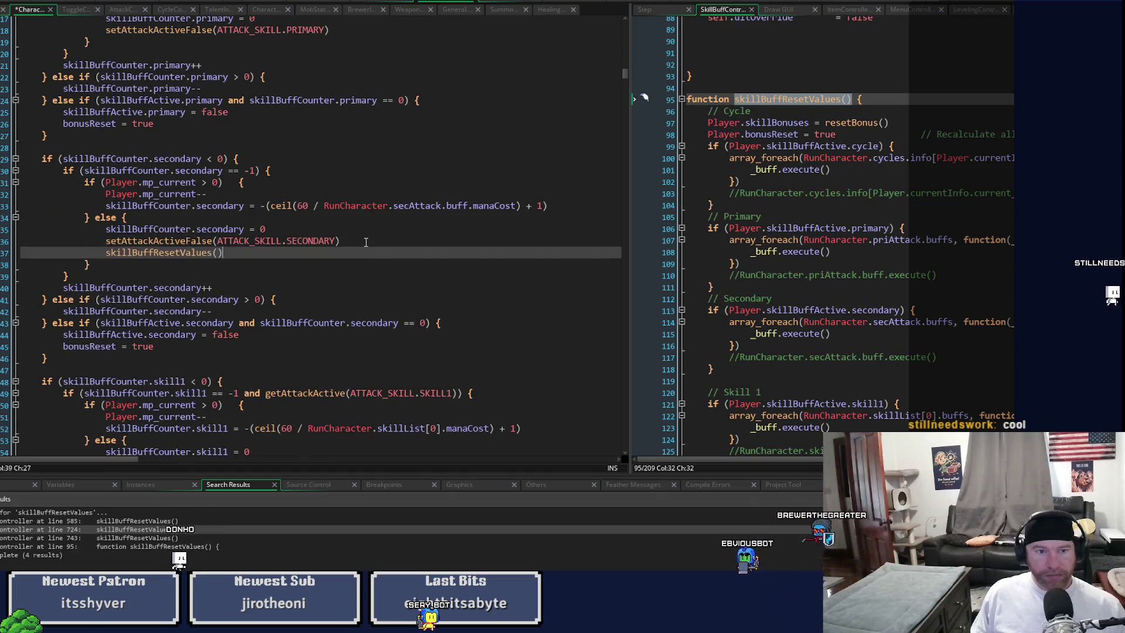
pyautogui.scroll(5, 355, 211)
pyautogui.click(356, 201)
pyautogui.press('Return')
pyautogui.hotkey('ctrl', 'v')
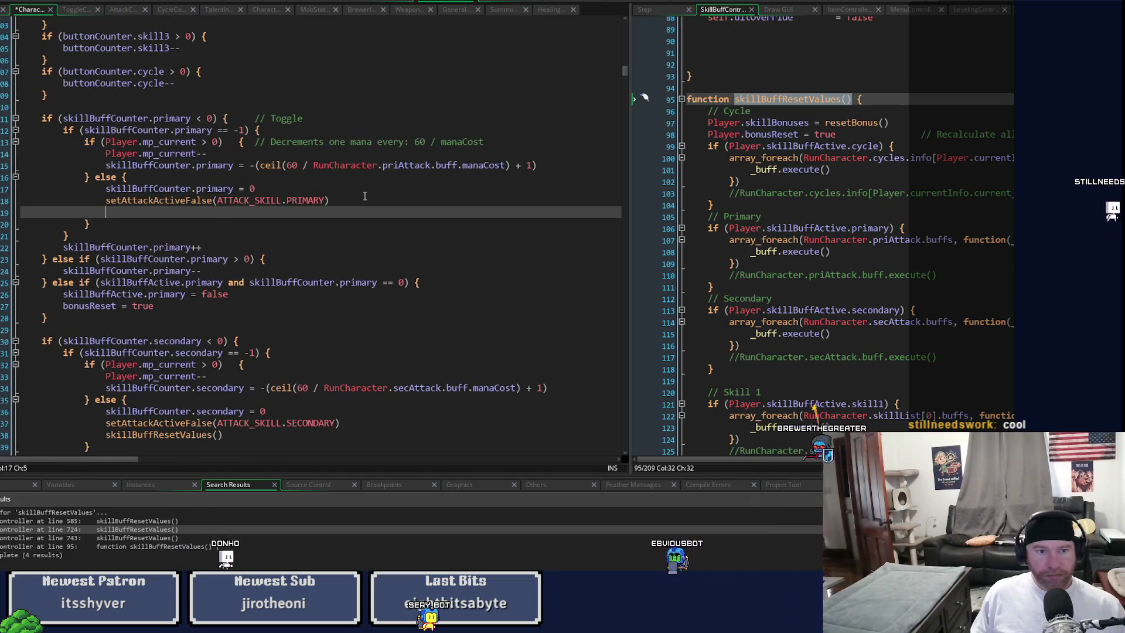
# Step: Save the character script with Ctrl+S
pyautogui.scroll(6, 360, 202)
pyautogui.hotkey('ctrl', 's')
pyautogui.scroll(8, 364, 196)
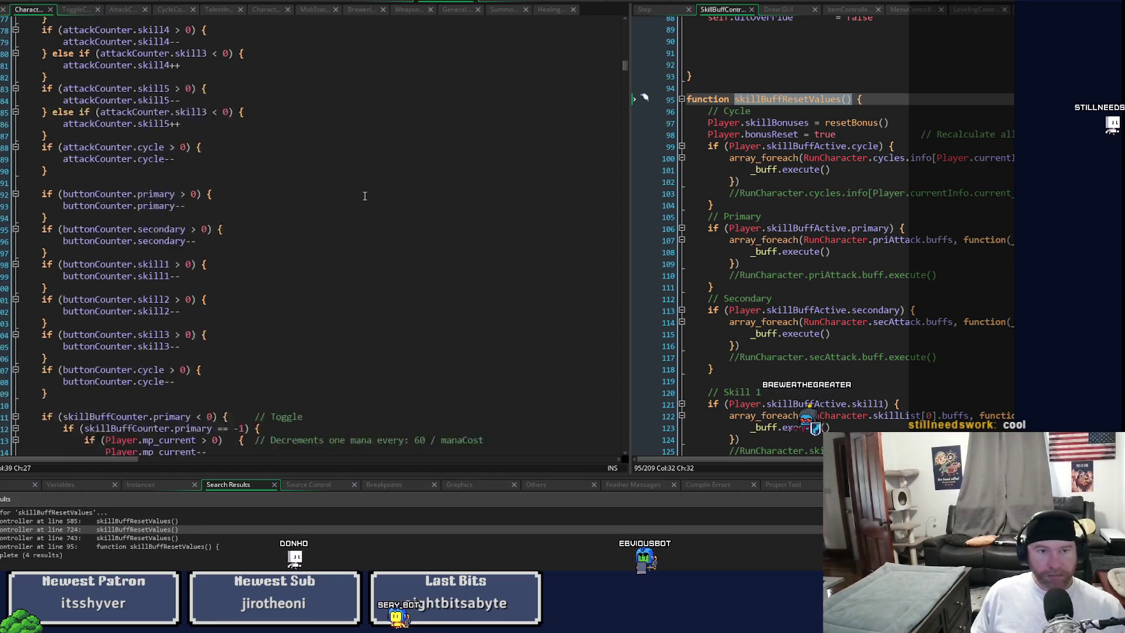
pyautogui.scroll(-12, 365, 195)
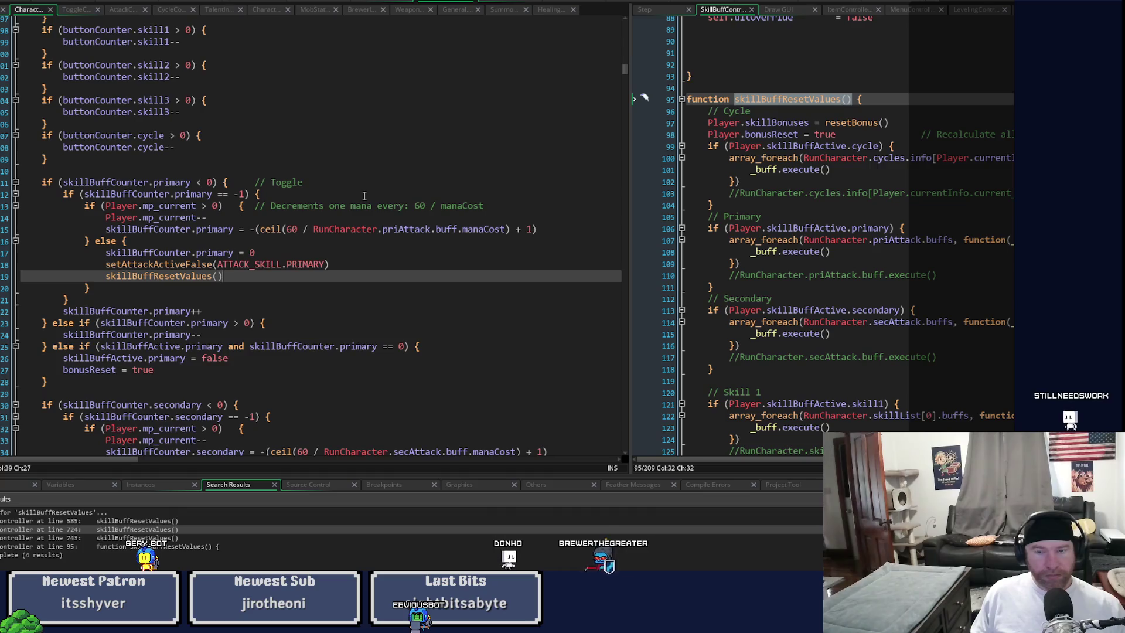
pyautogui.scroll(6, 357, 195)
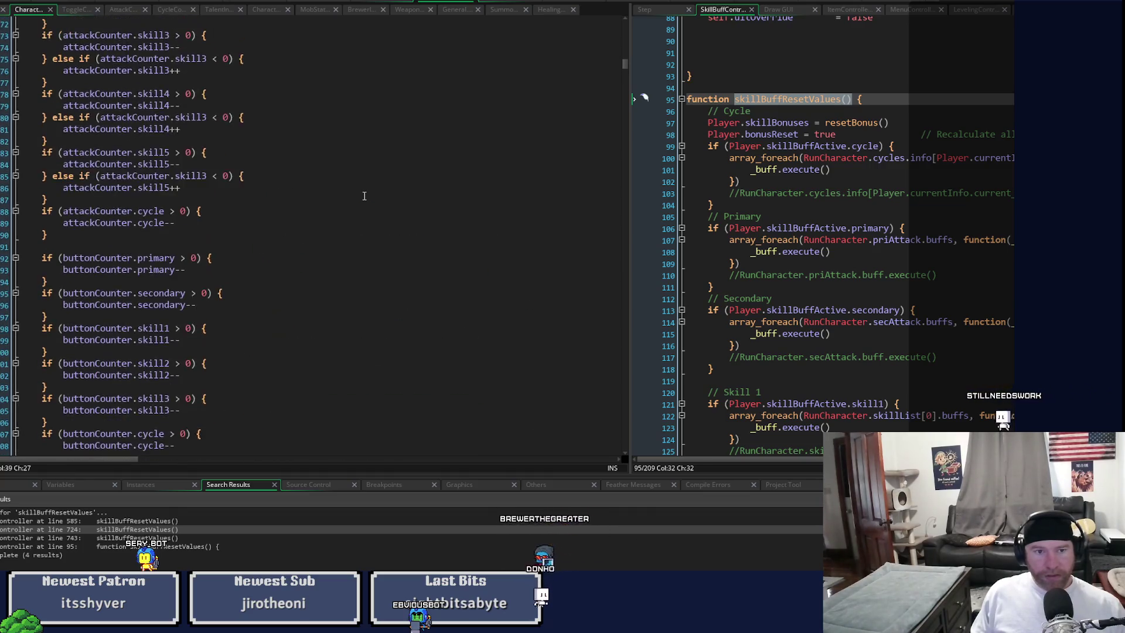
pyautogui.scroll(-2, 347, 196)
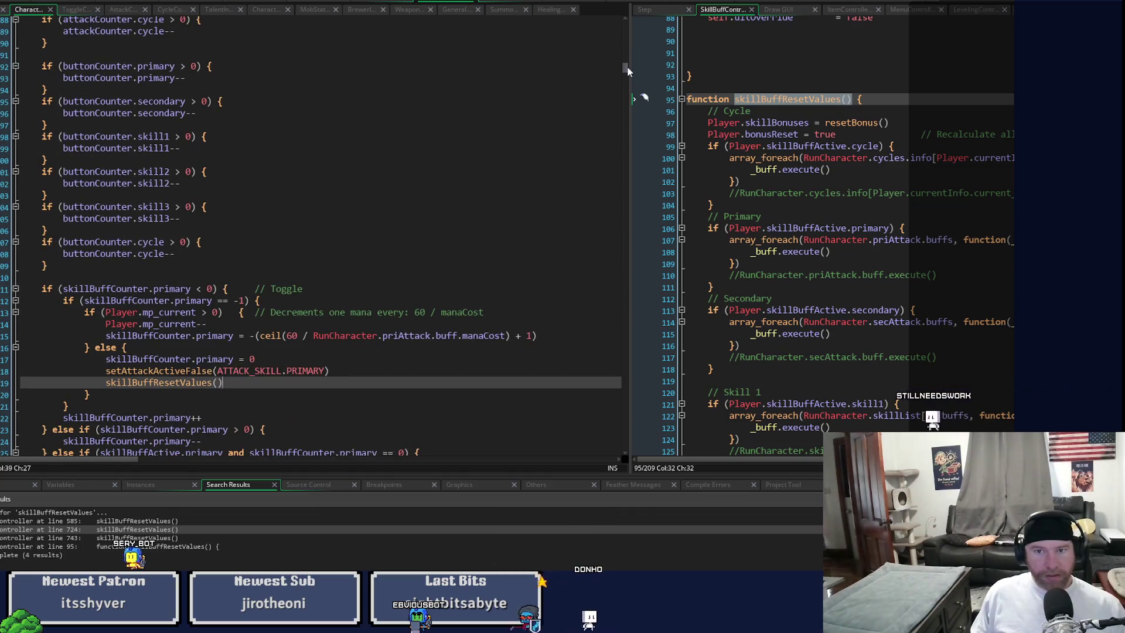
pyautogui.moveTo(626, 70)
pyautogui.mouseDown()
pyautogui.moveTo(643, 97)
pyautogui.moveTo(628, 99)
pyautogui.moveTo(646, 99)
pyautogui.moveTo(647, 67)
pyautogui.moveTo(660, 93)
pyautogui.mouseUp()
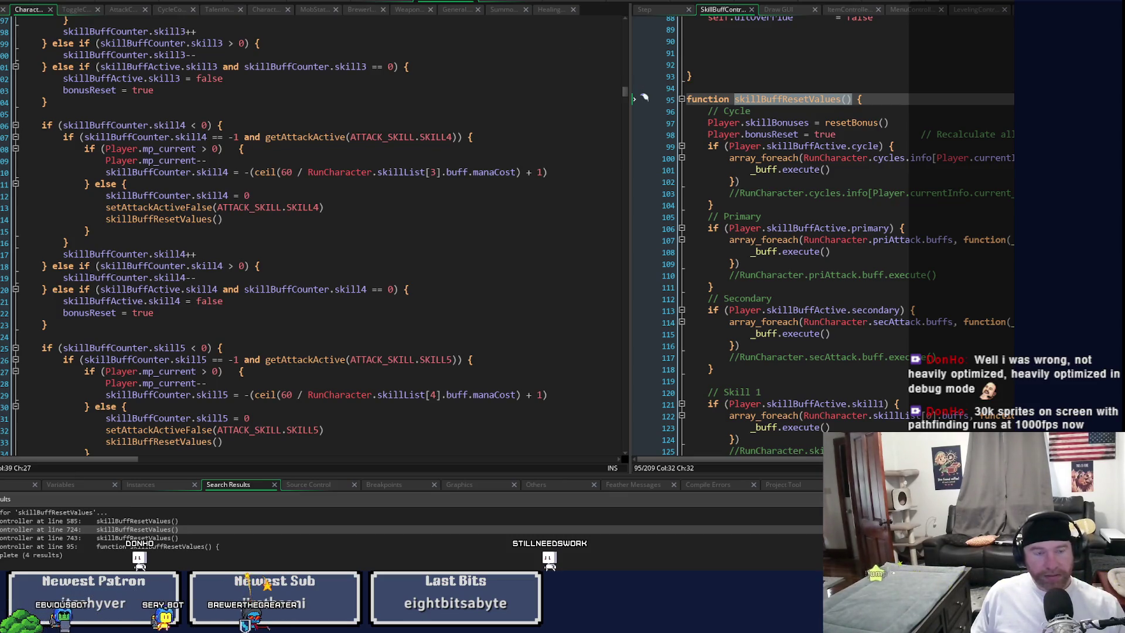
pyautogui.scroll(-13, 480, 399)
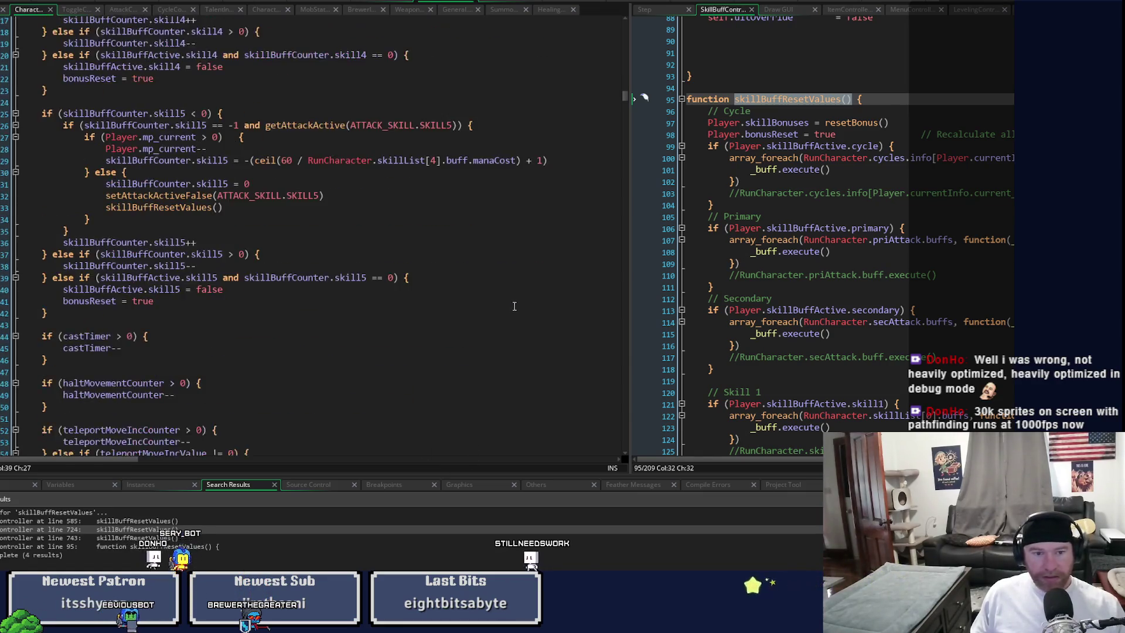
pyautogui.scroll(4, 517, 309)
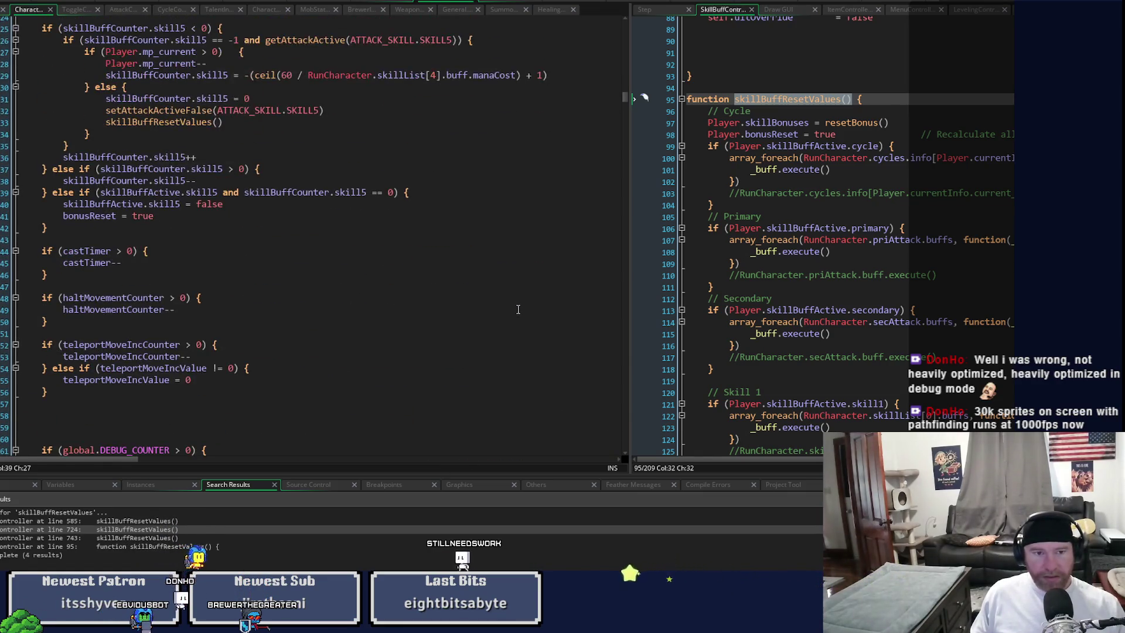
pyautogui.scroll(4, 519, 308)
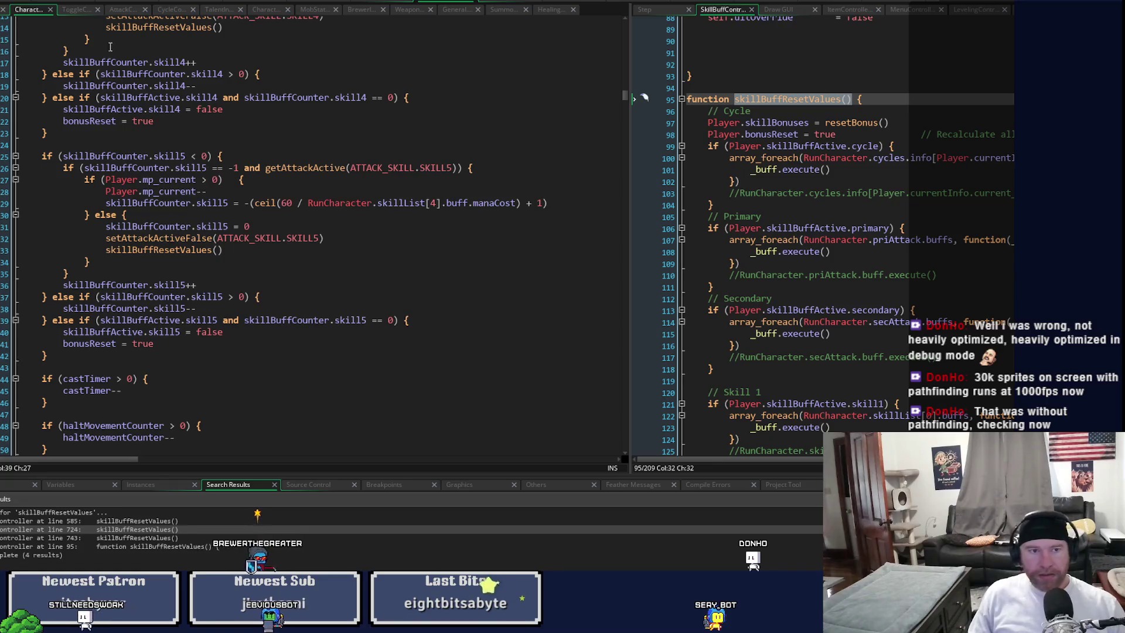
pyautogui.click(77, 10)
# Step: Jump from the setAttackActiveTrue call in toggleOn to its definition with F12
pyautogui.scroll(4, 242, 422)
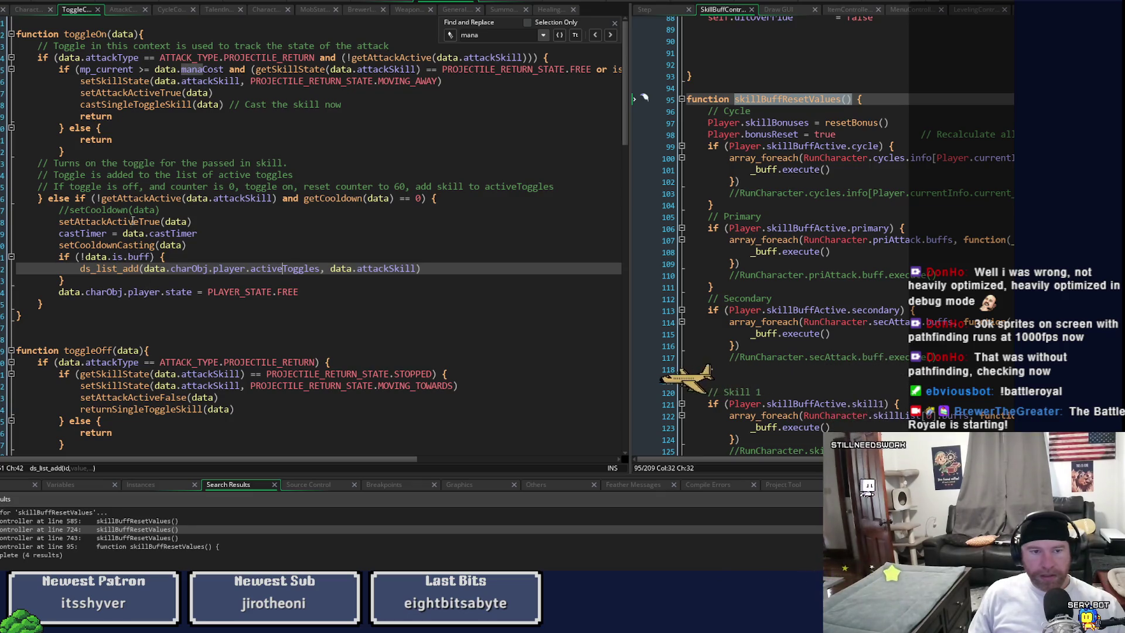
pyautogui.moveTo(138, 221)
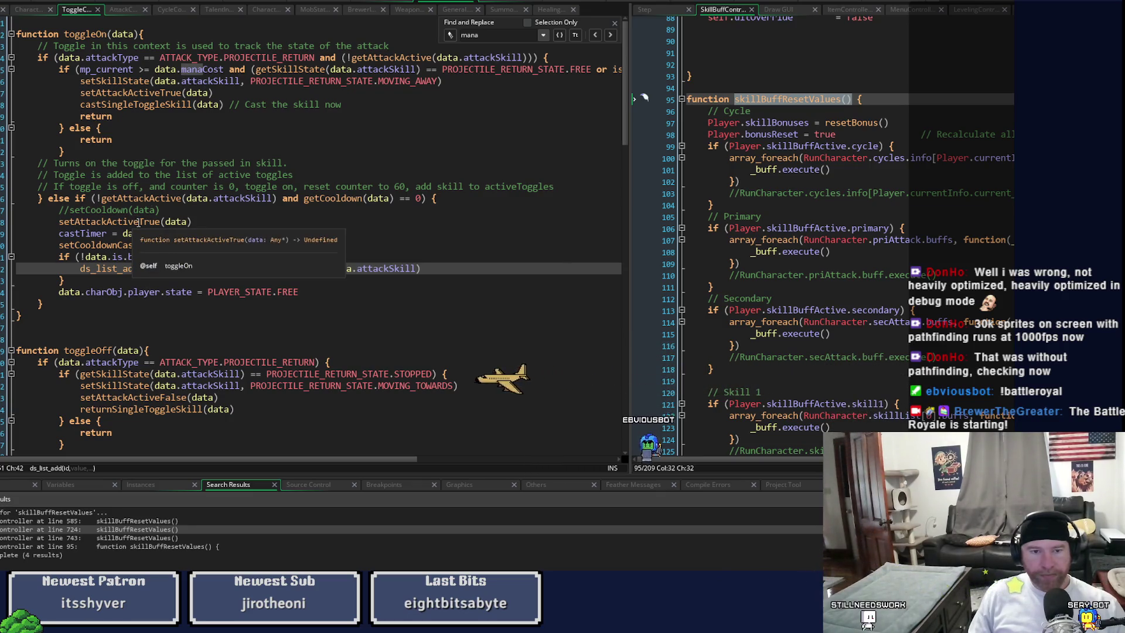
pyautogui.moveTo(127, 258)
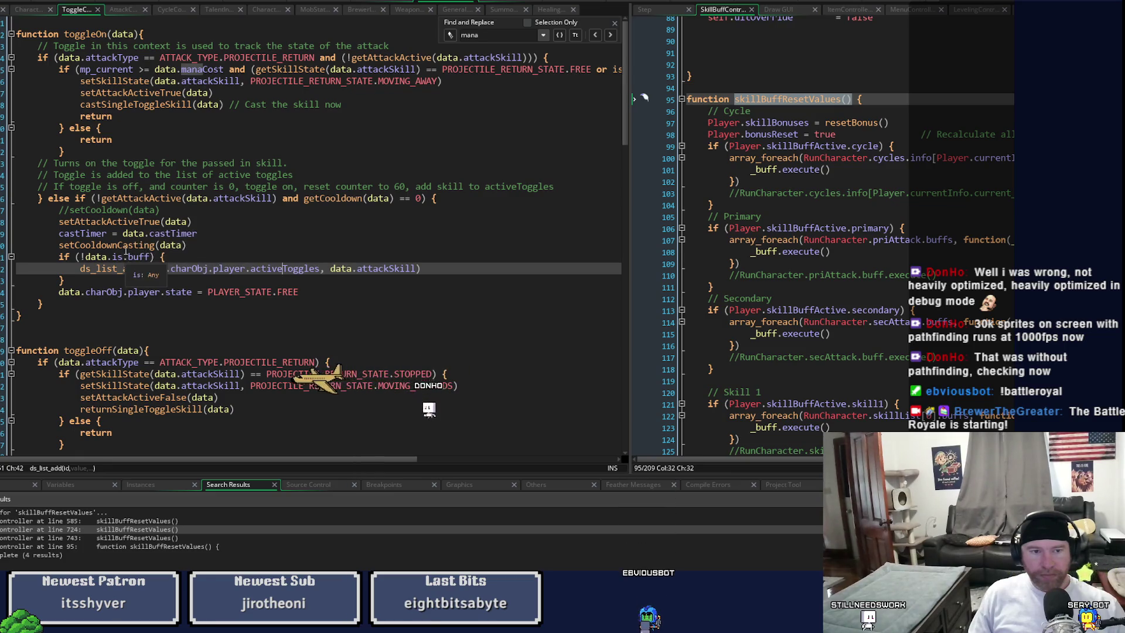
pyautogui.click(121, 223)
pyautogui.press('F12')
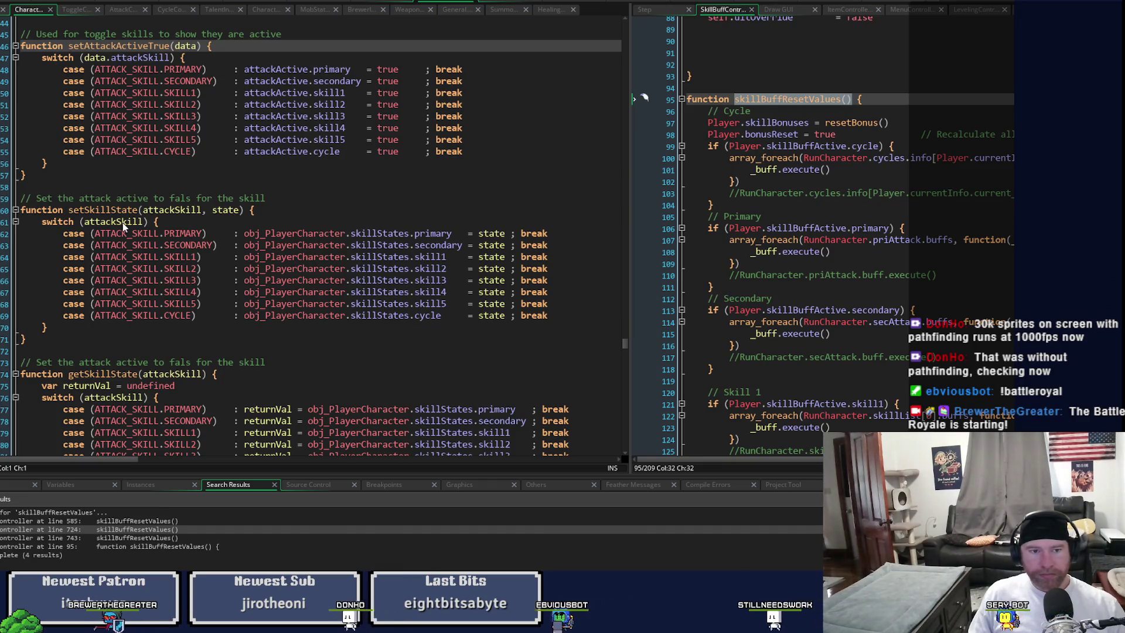
# Step: Scroll through setSkillState, getSkillState and setAttackActiveFalse in the character script
pyautogui.scroll(2, 122, 223)
pyautogui.scroll(2, 130, 305)
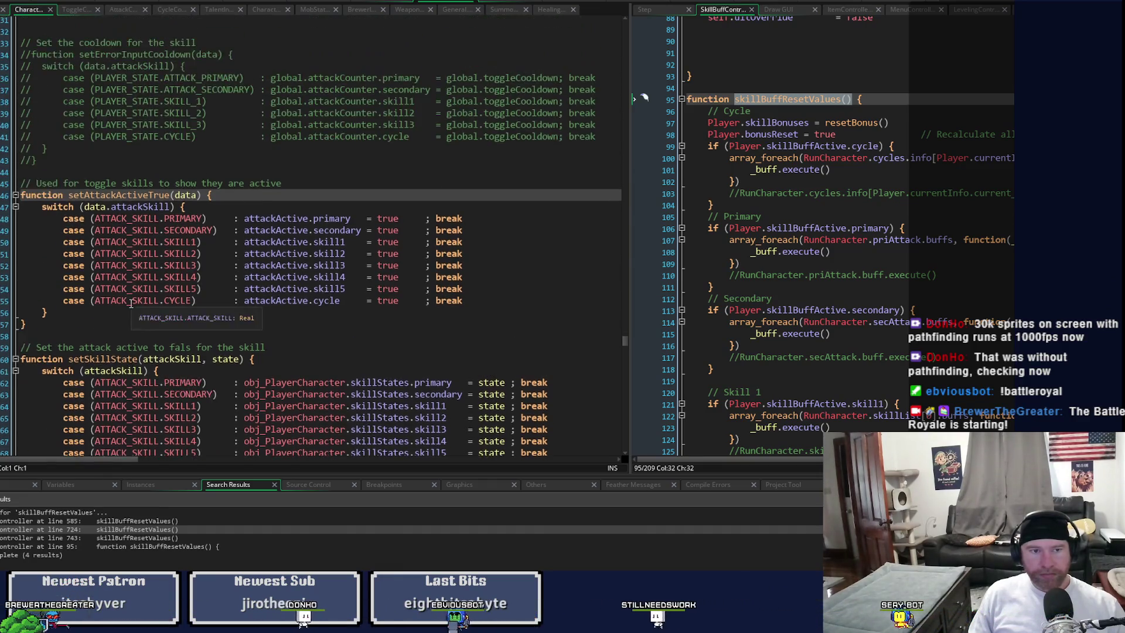
pyautogui.scroll(2, 141, 311)
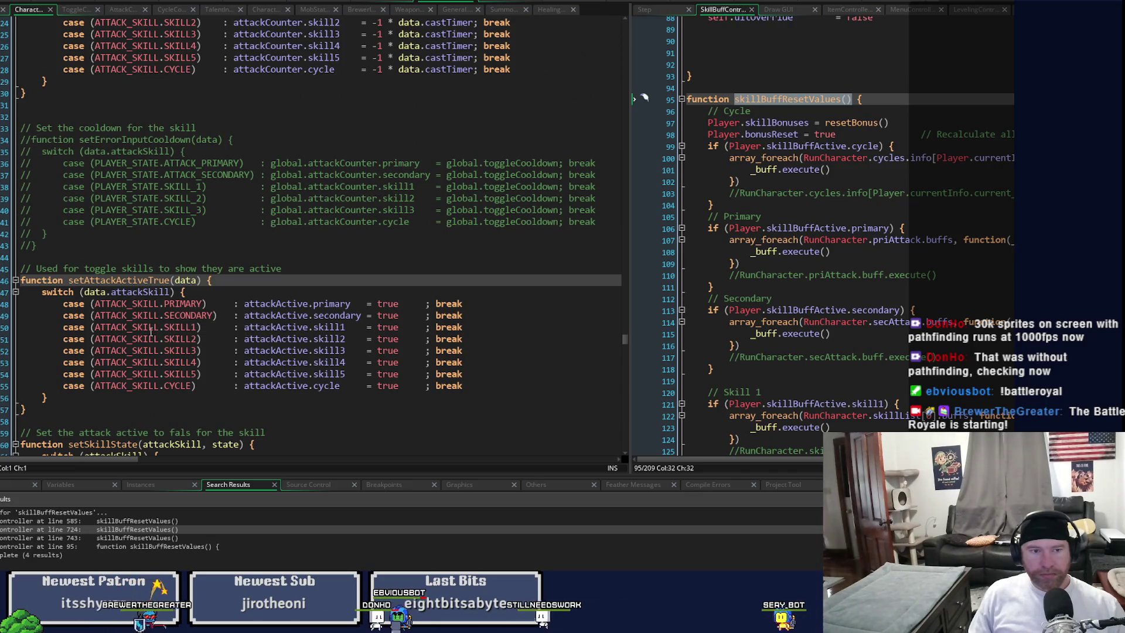
pyautogui.scroll(3, 158, 322)
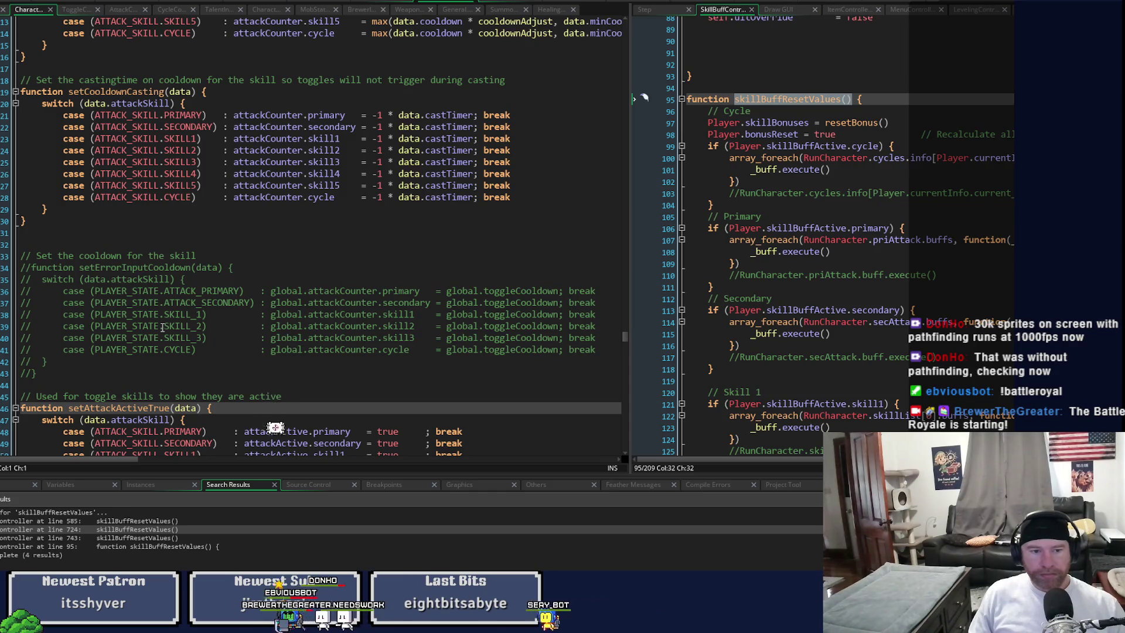
pyautogui.scroll(-5, 164, 327)
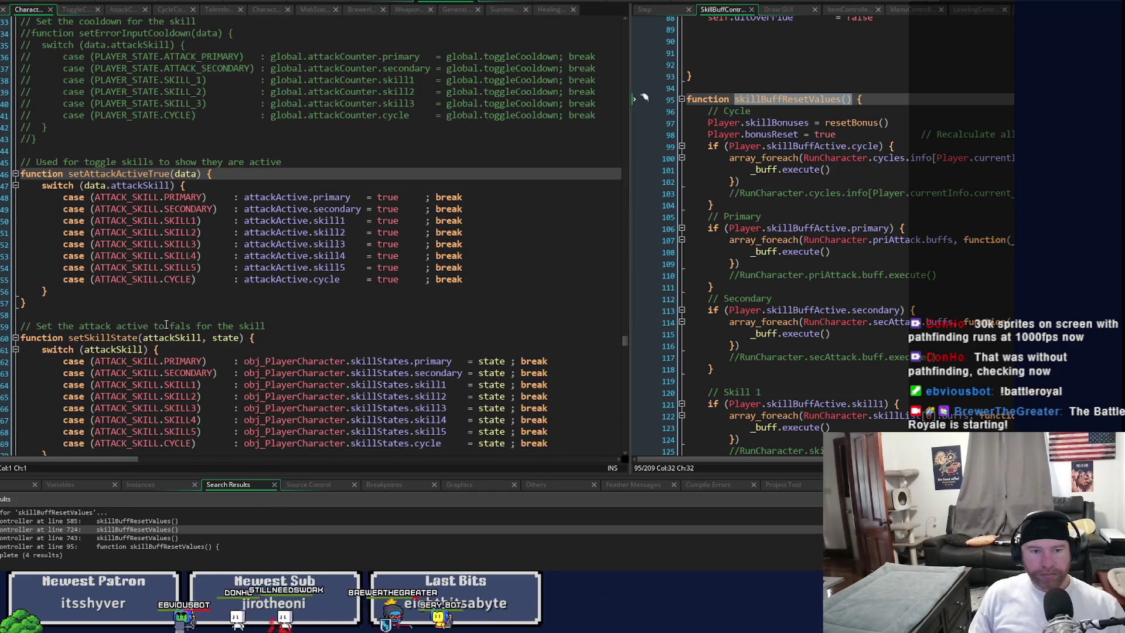
pyautogui.scroll(-3, 166, 304)
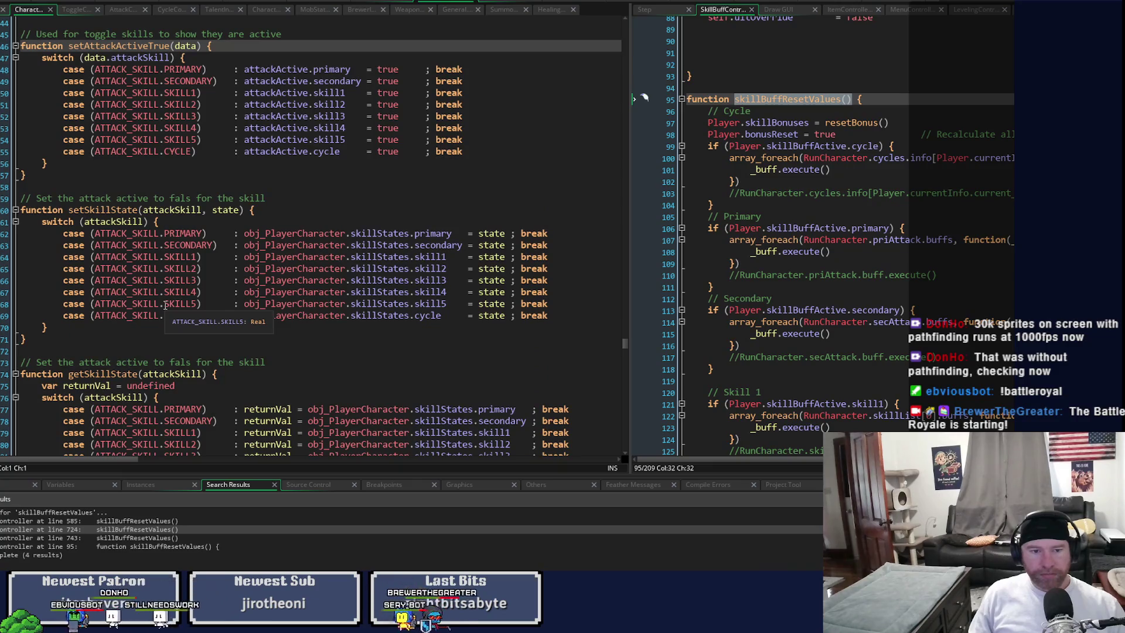
pyautogui.scroll(-5, 165, 304)
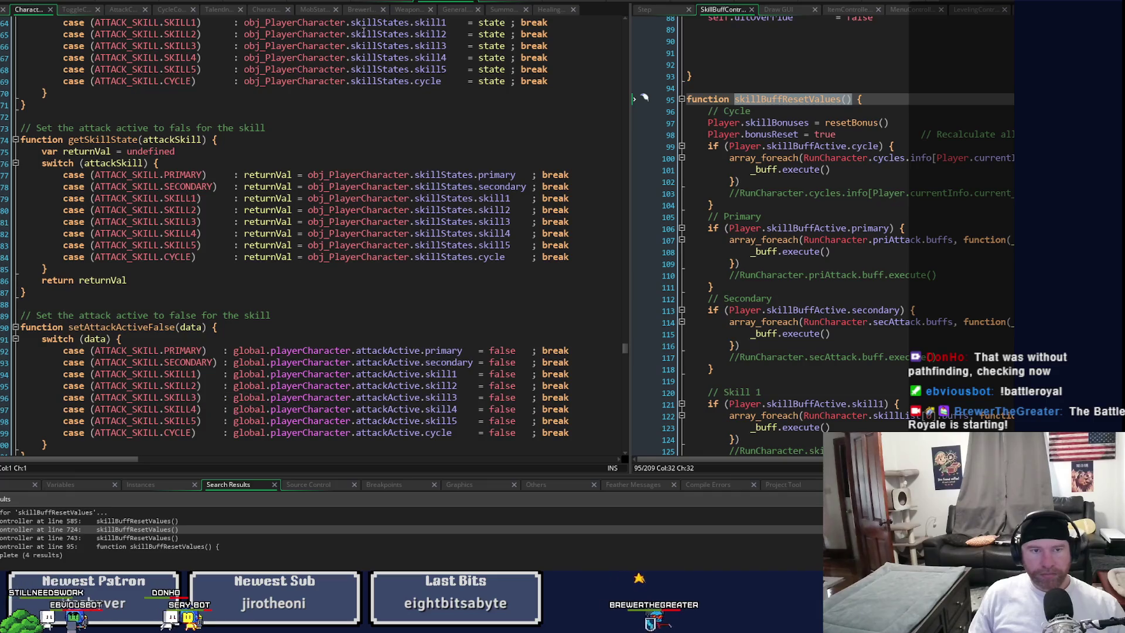
pyautogui.click(75, 9)
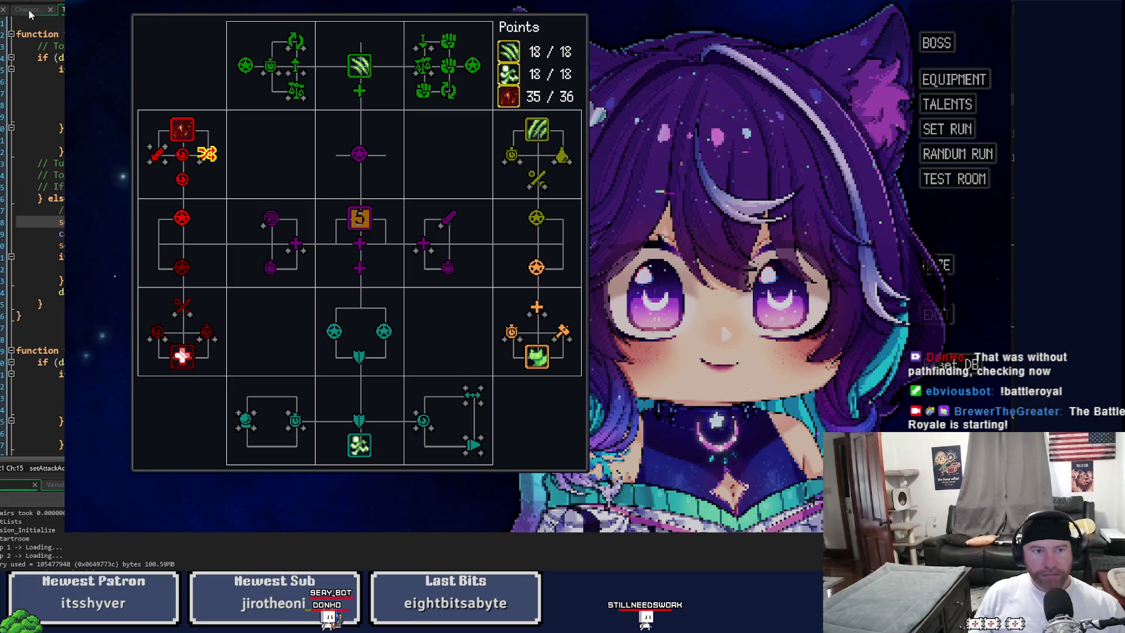
# Step: Recheck the character code, then start the test room from the game's talent screen
pyautogui.click(30, 10)
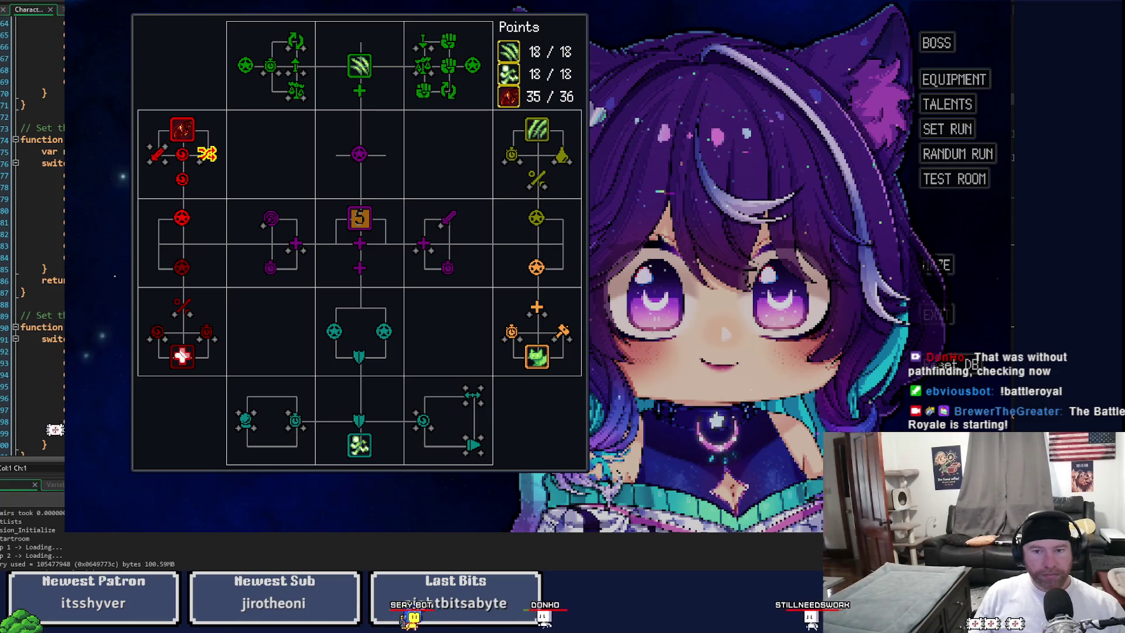
pyautogui.scroll(-10, 32, 264)
pyautogui.scroll(-10, 33, 264)
pyautogui.scroll(-15, 32, 264)
pyautogui.scroll(2, 32, 264)
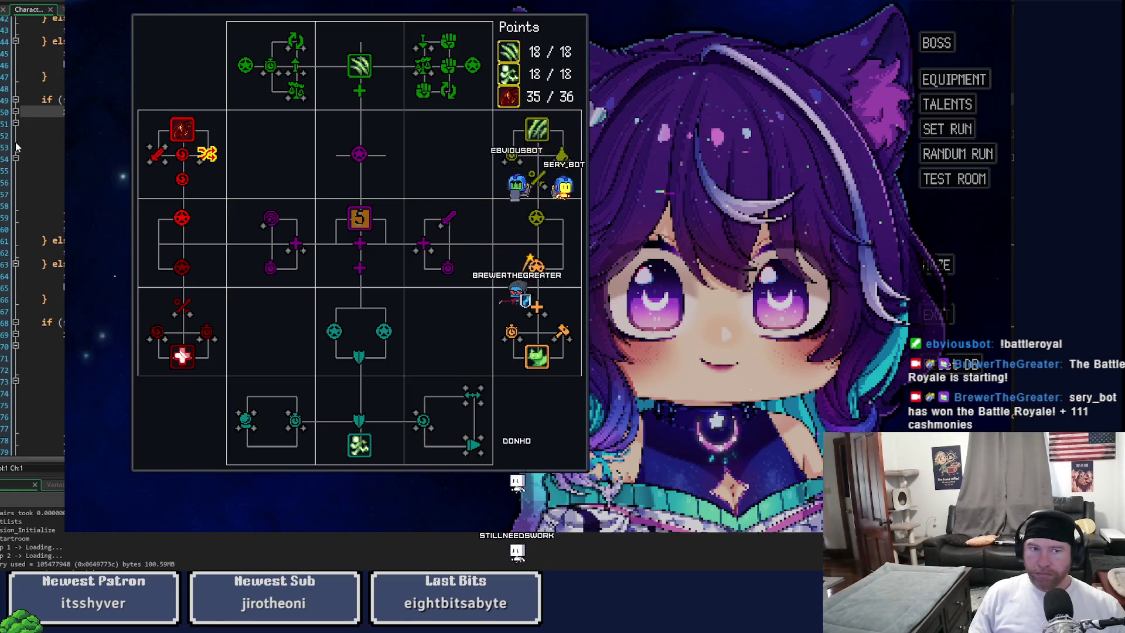
pyautogui.click(956, 182)
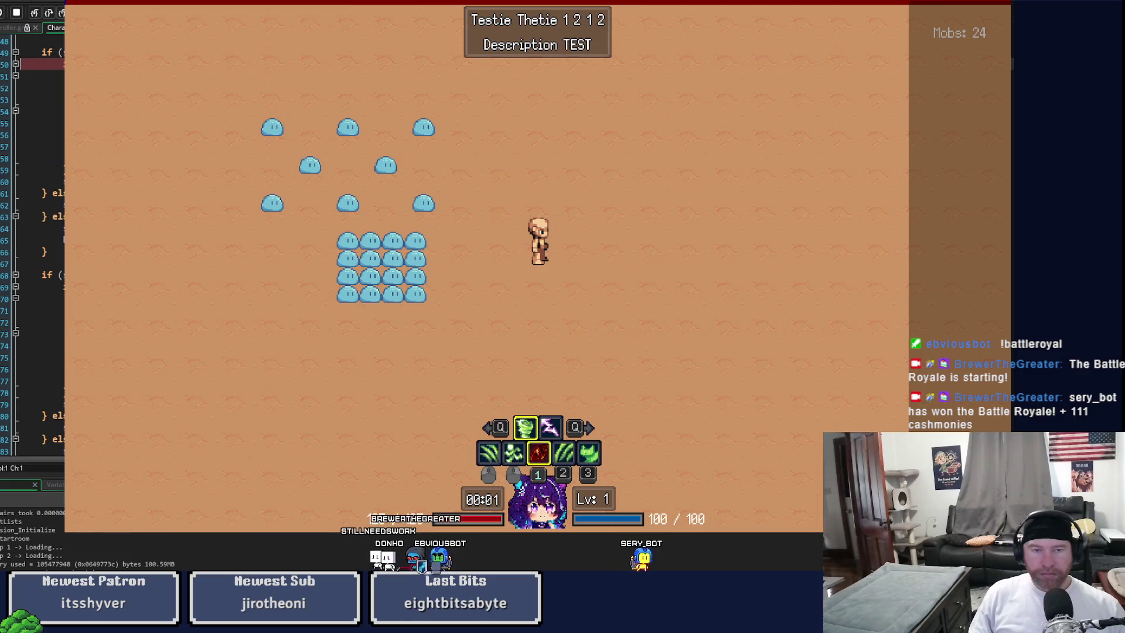
# Step: Step into the called function and continue until the skill code breakpoint is hit
pyautogui.click(35, 13)
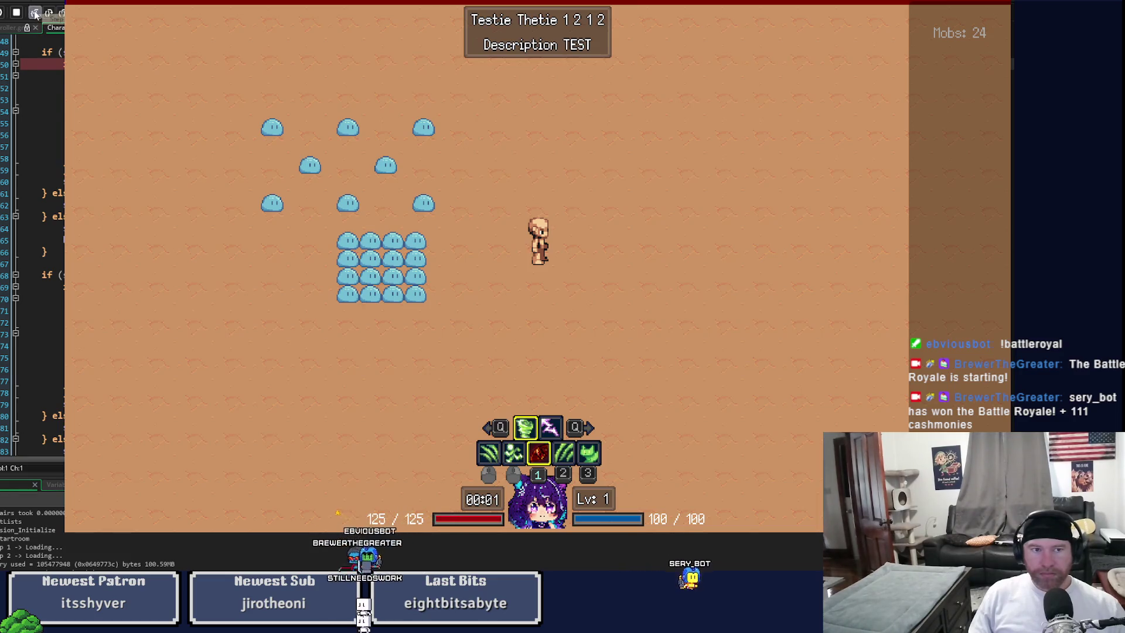
pyautogui.click(2, 13)
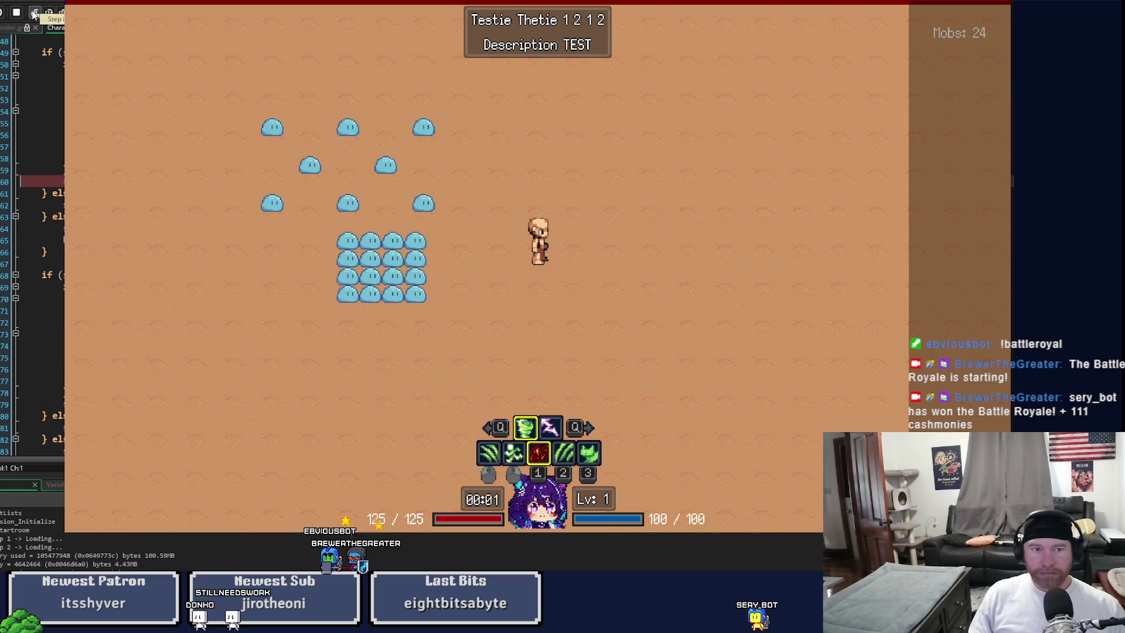
pyautogui.click(3, 13)
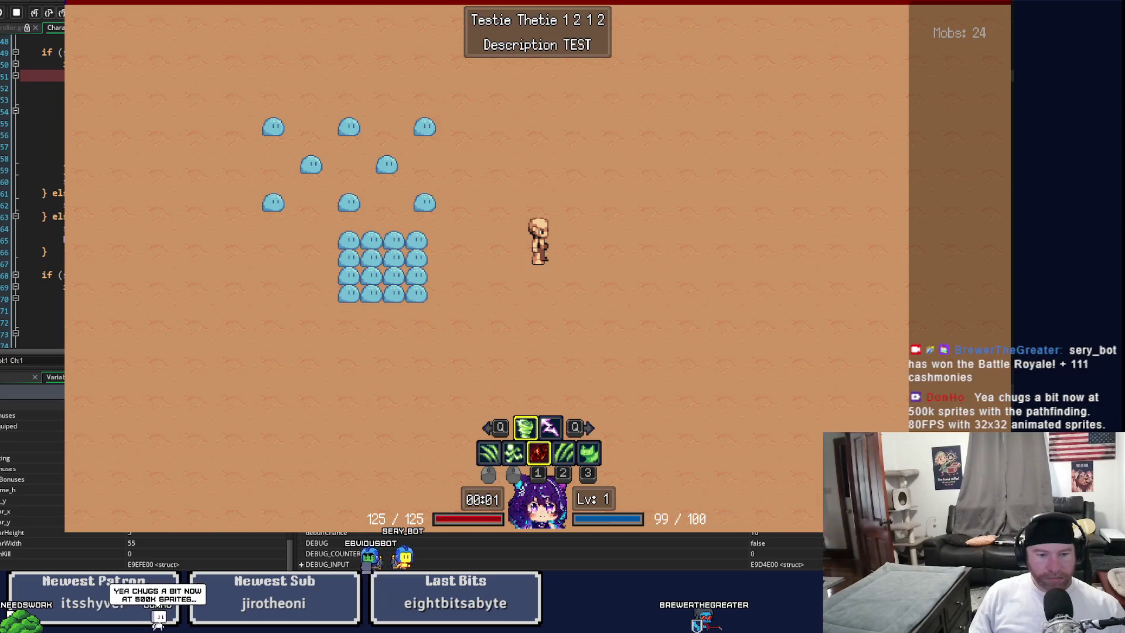
# Step: Step over lines 51–60 of the skill buff checks in the debugger
pyautogui.click(35, 18)
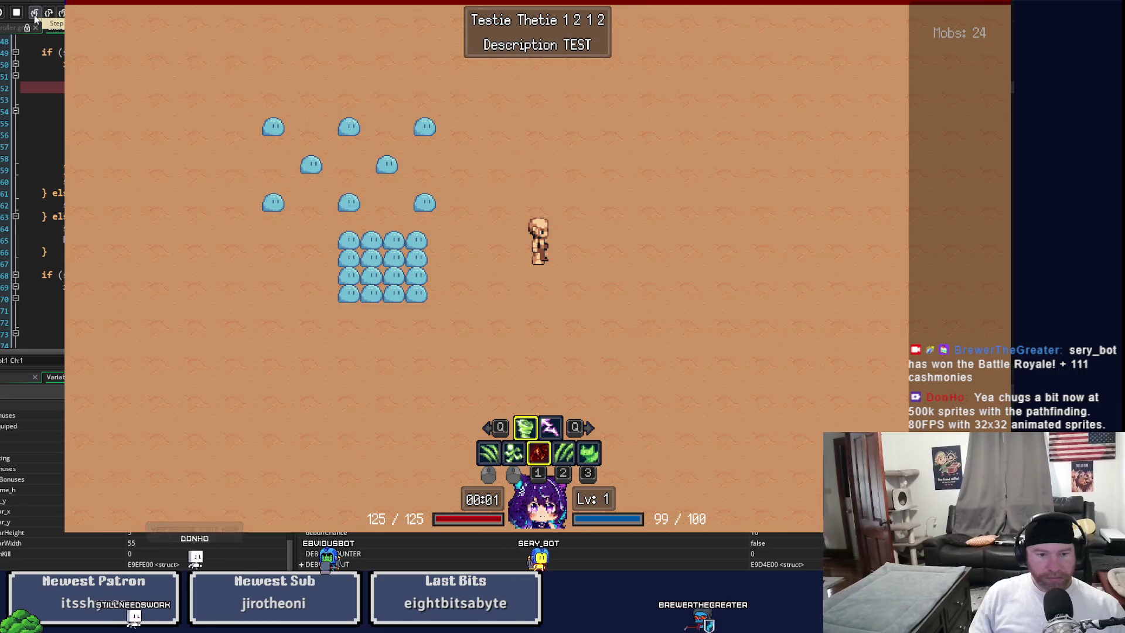
pyautogui.click(35, 17)
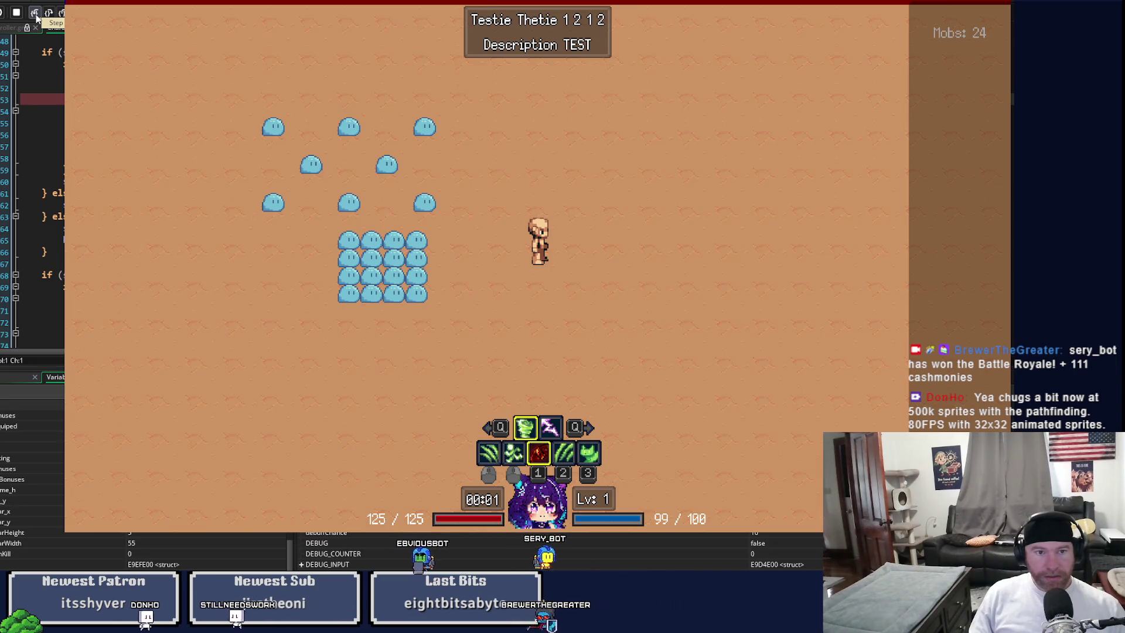
pyautogui.click(36, 18)
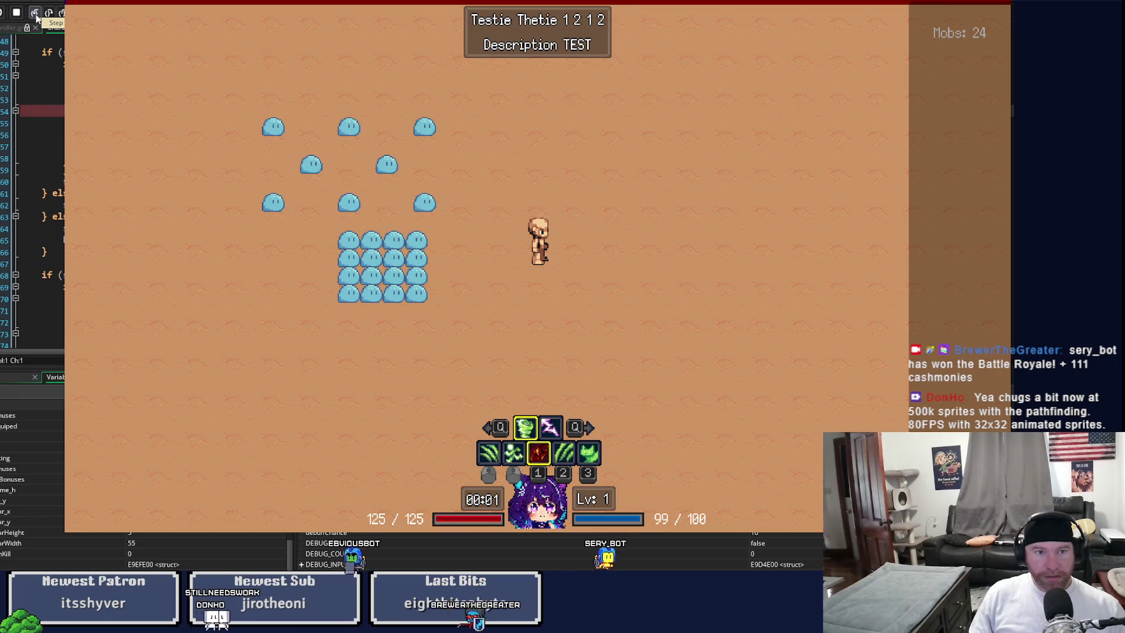
pyautogui.click(36, 18)
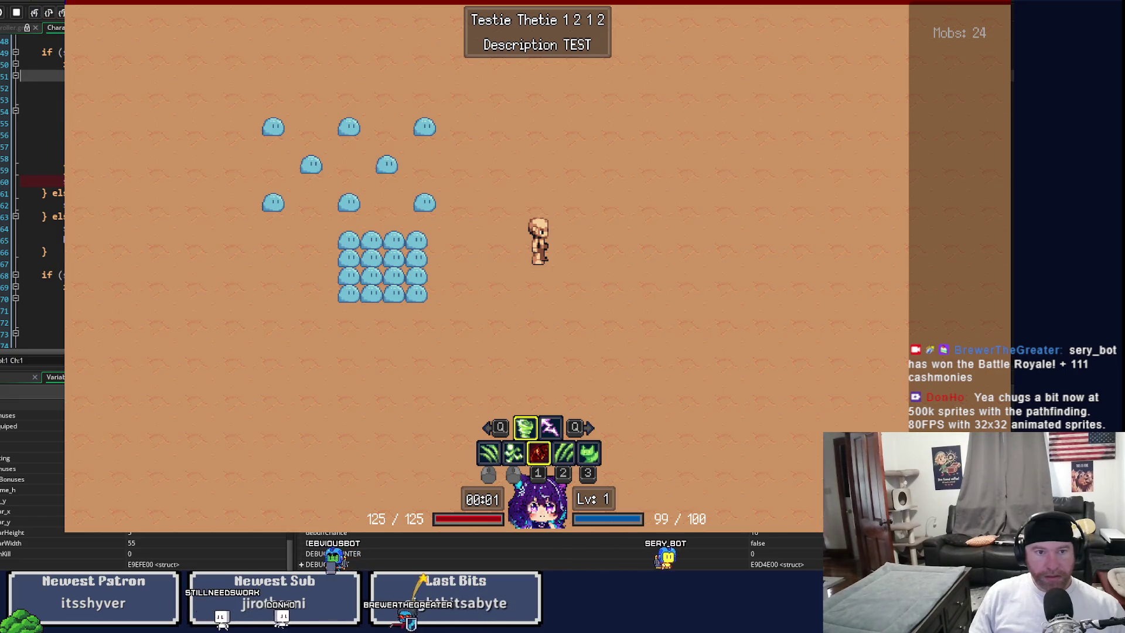
pyautogui.click(36, 18)
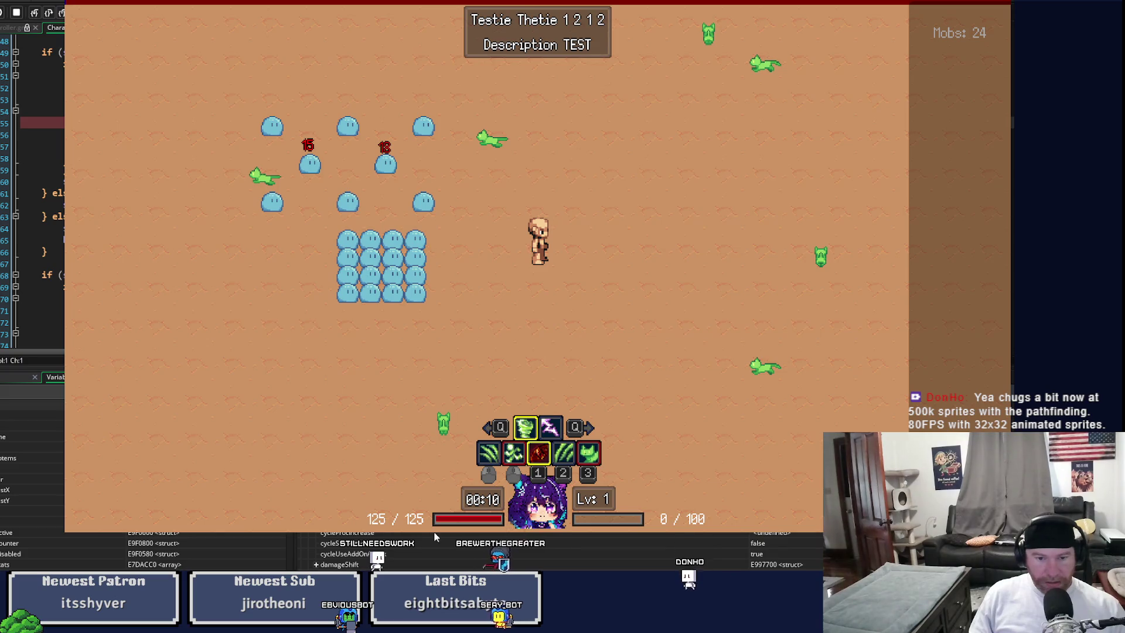
# Step: Step over to line 60, inspect the Variables panel, then stop the running game
pyautogui.click(49, 17)
pyautogui.click(50, 18)
pyautogui.click(50, 17)
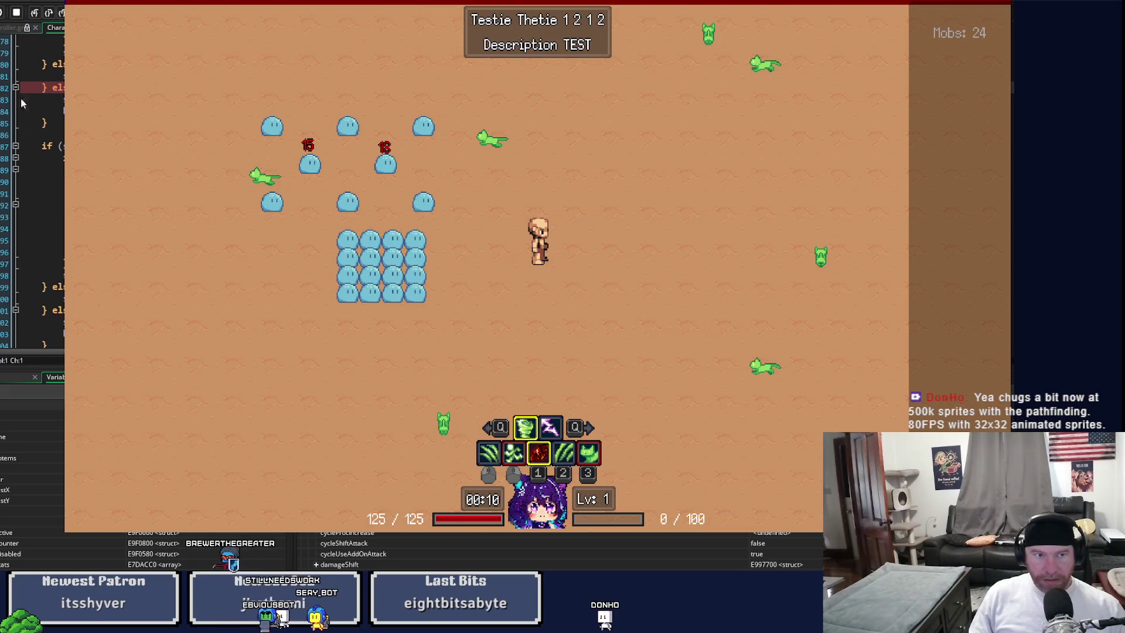
pyautogui.scroll(-8, 34, 141)
pyautogui.scroll(8, 35, 140)
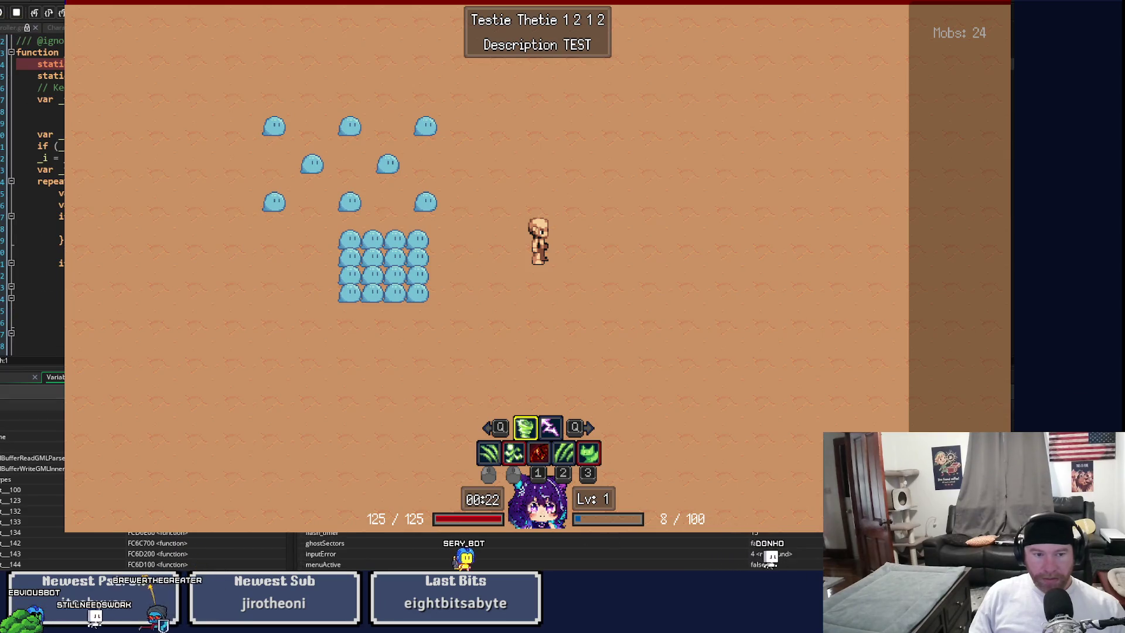
pyautogui.scroll(-5, 609, 539)
pyautogui.scroll(5, 798, 557)
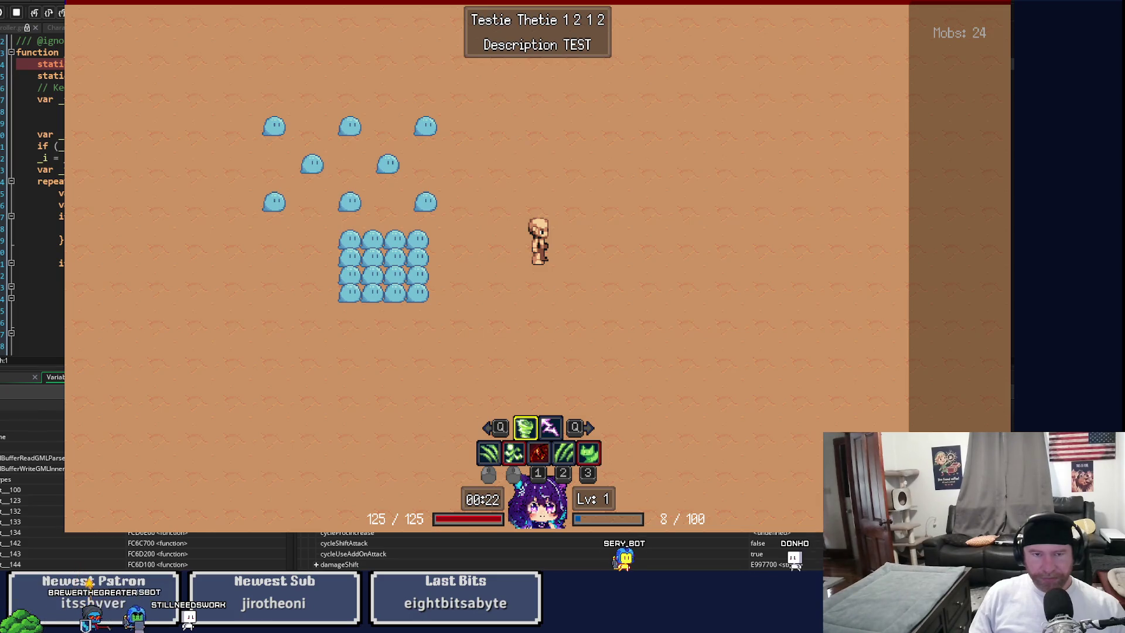
pyautogui.click(14, 12)
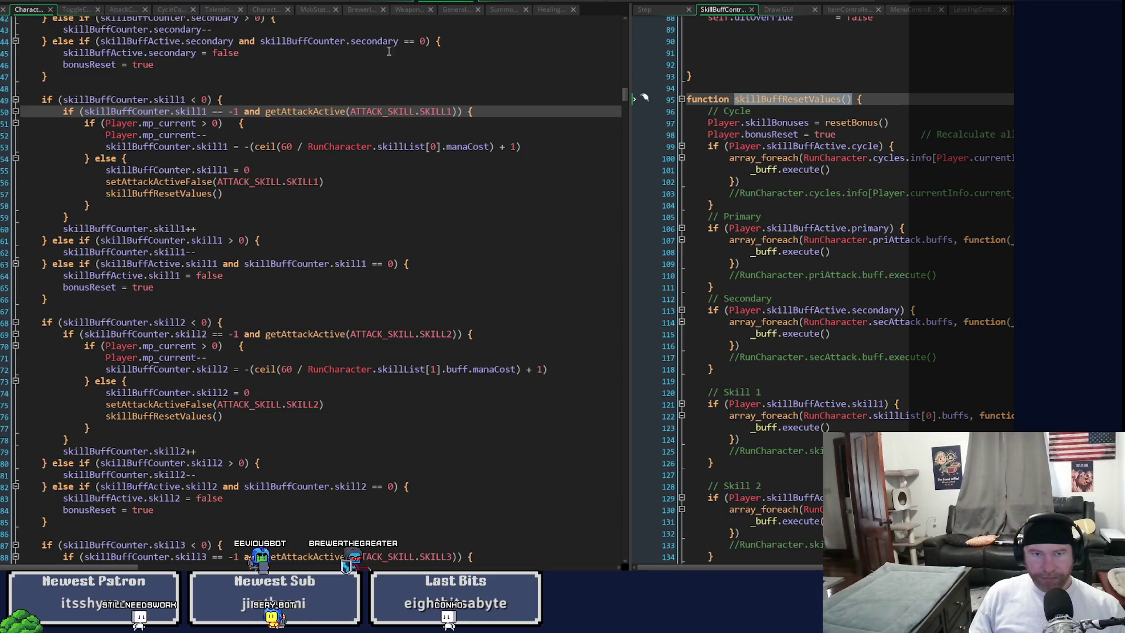
# Step: Select enableDebuffs in getCharacterMaddieSkill1 and run a project-wide search for it
pyautogui.click(382, 2)
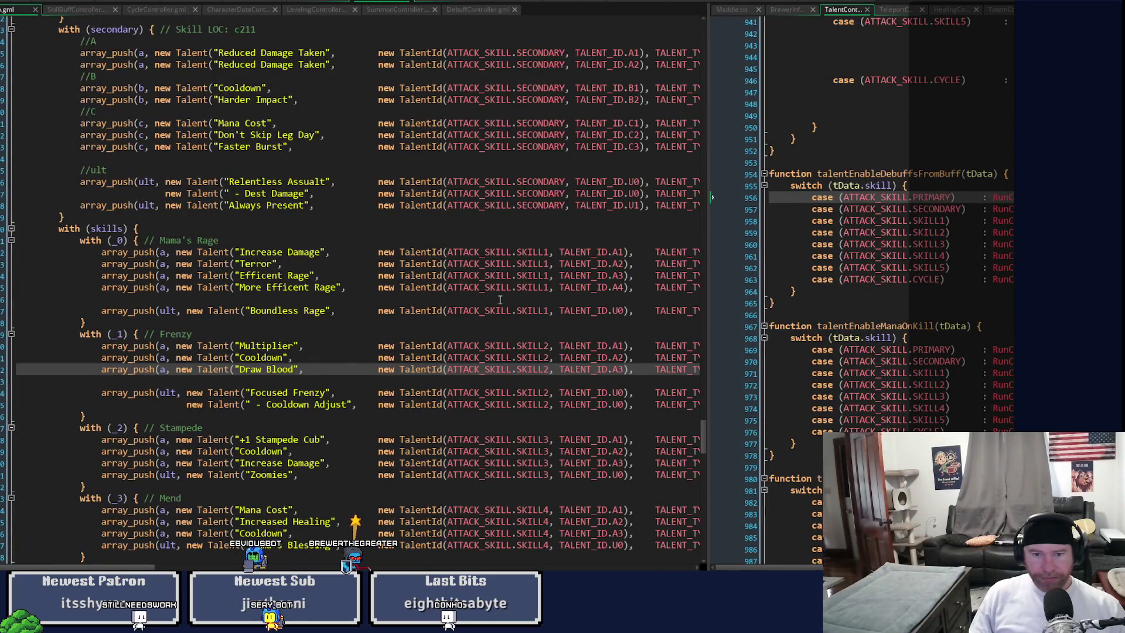
pyautogui.moveTo(706, 438); pyautogui.dragTo(728, 155)
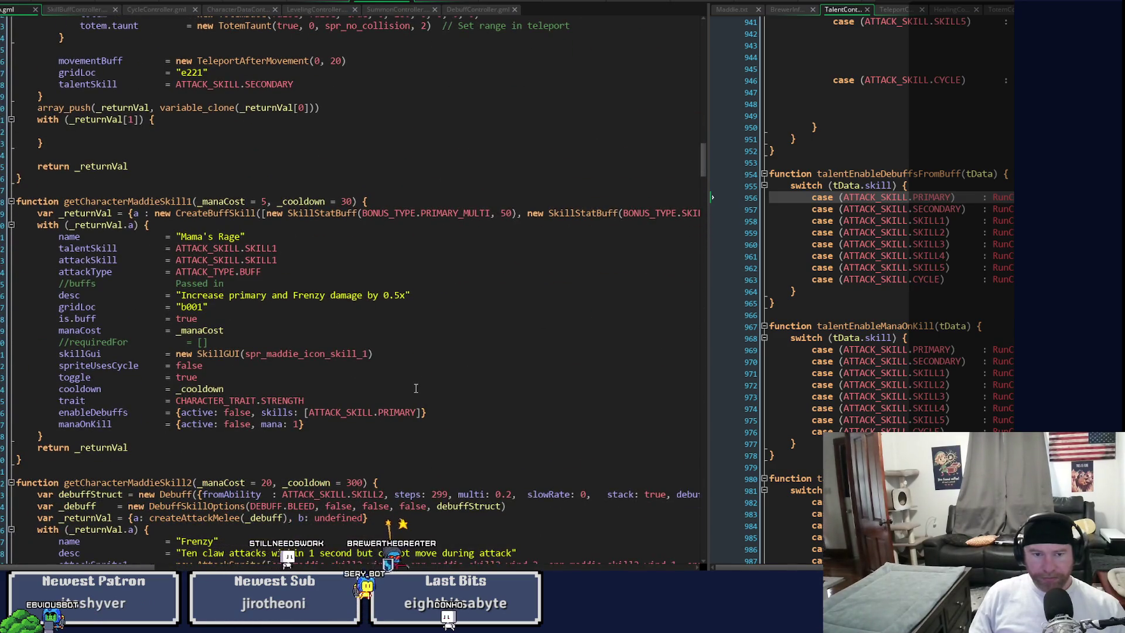
pyautogui.doubleClick(78, 413)
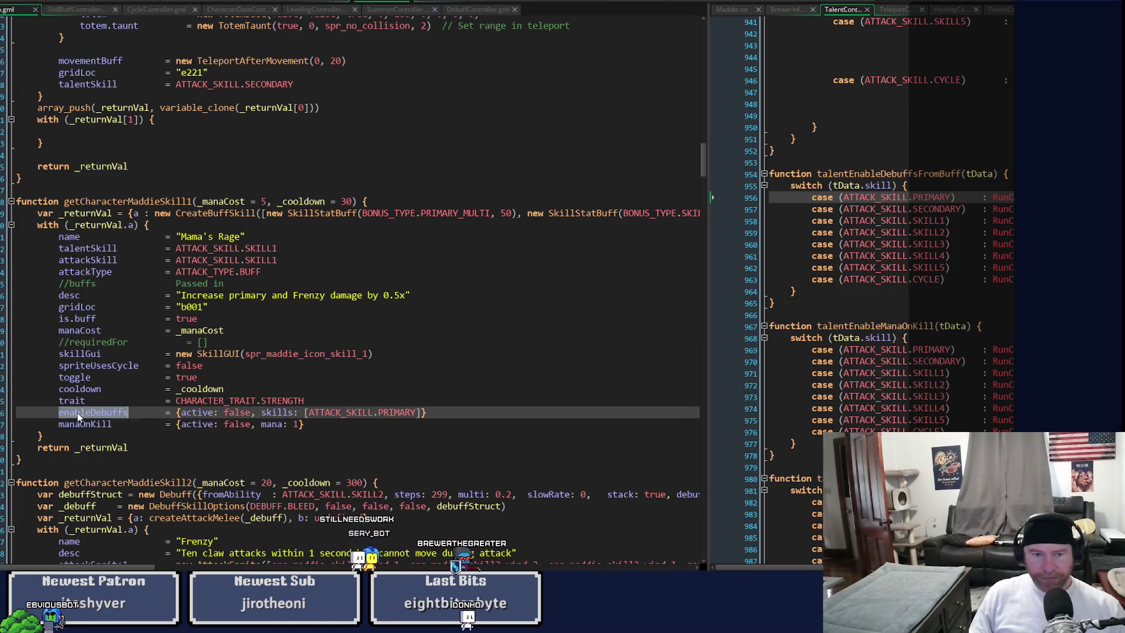
pyautogui.hotkey('ctrl', 'shift', 'f')
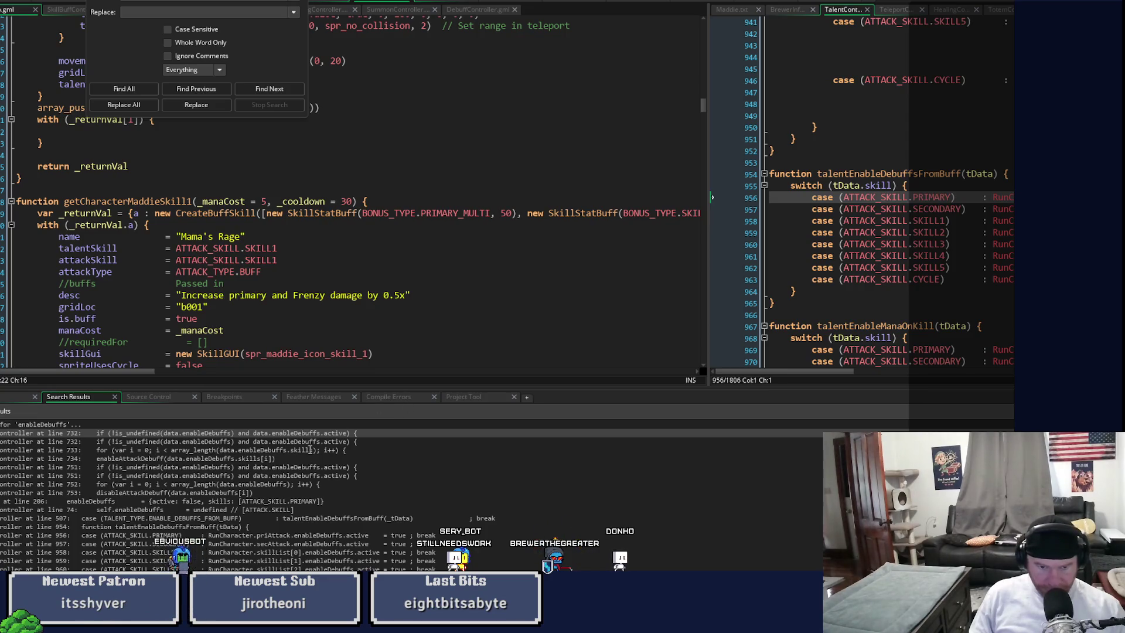
# Step: Jump to the line 733 enableDebuffs result and inspect the buff-off branch's .active check
pyautogui.doubleClick(310, 449)
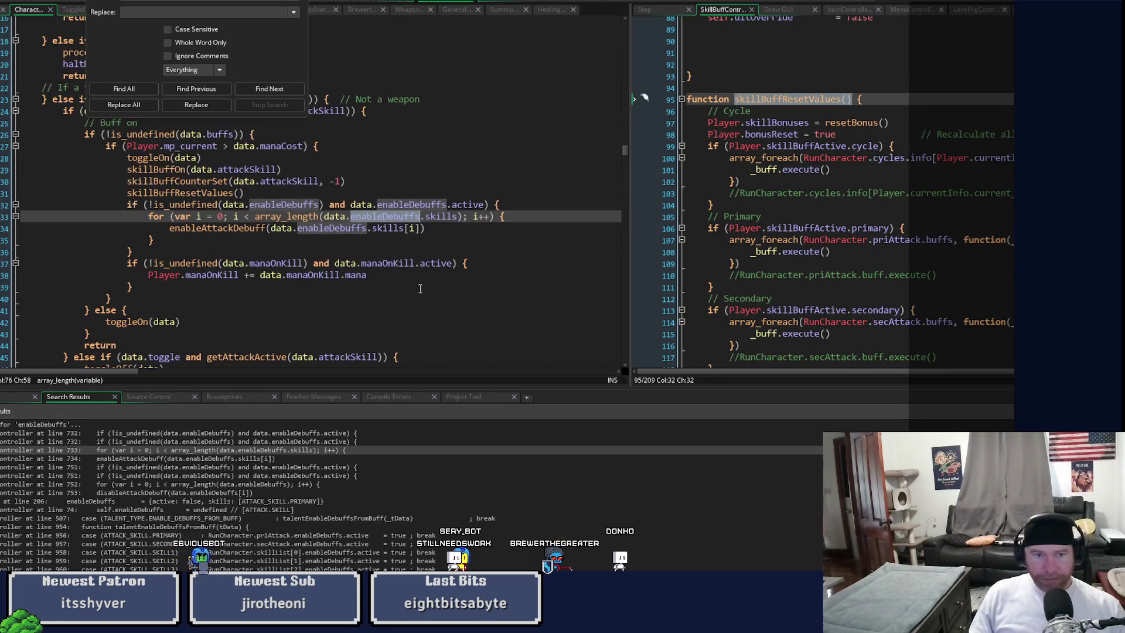
pyautogui.scroll(-2, 431, 348)
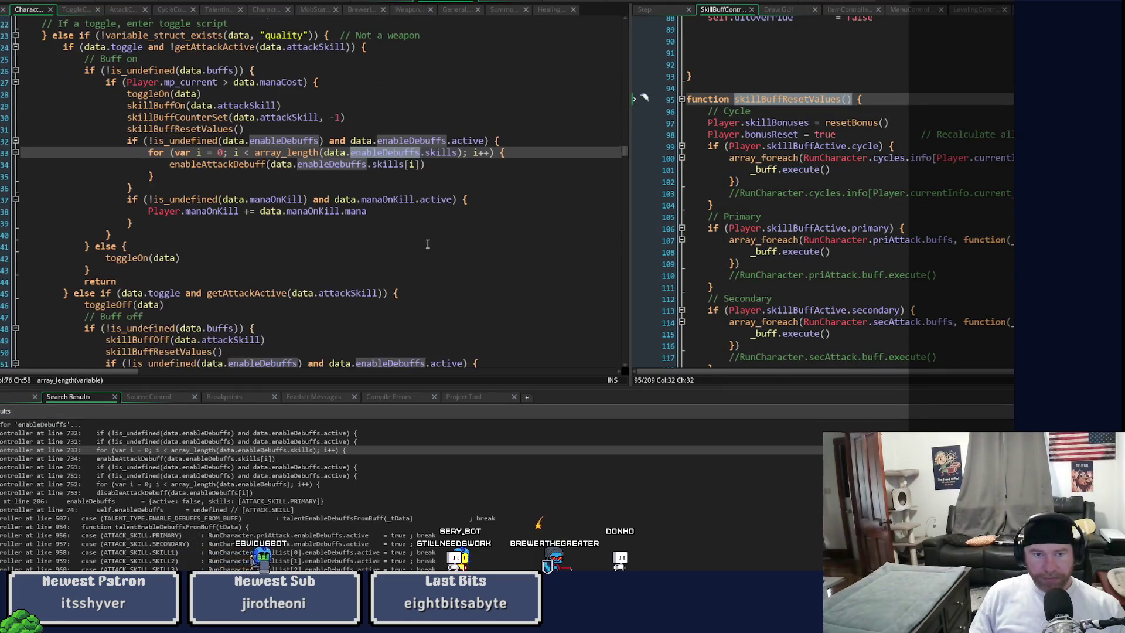
pyautogui.scroll(-1, 440, 329)
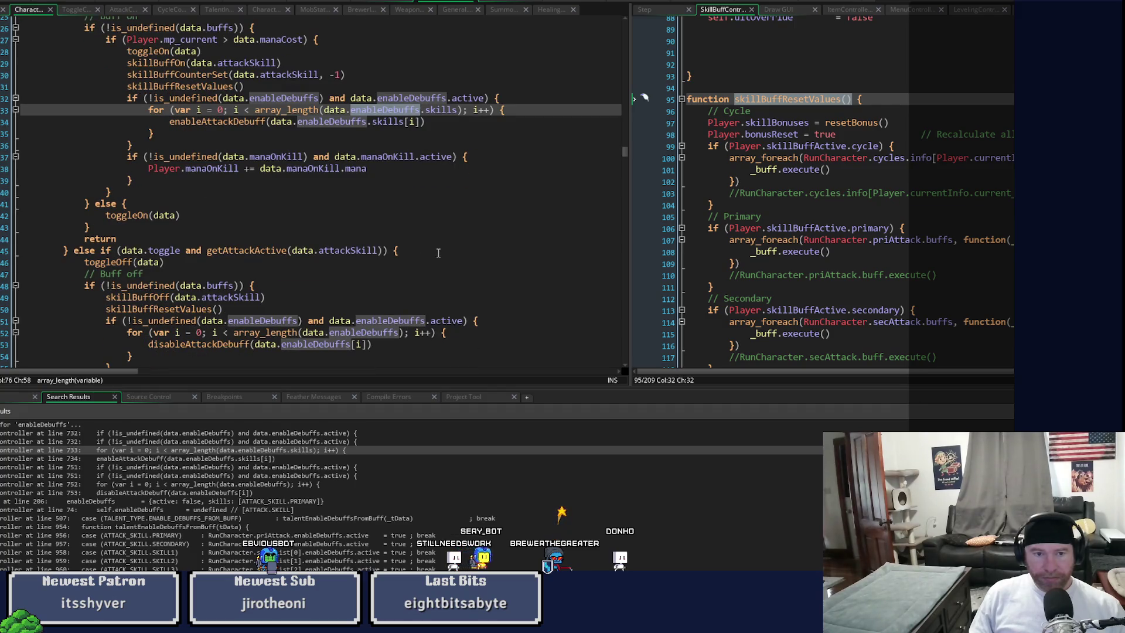
pyautogui.click(213, 347)
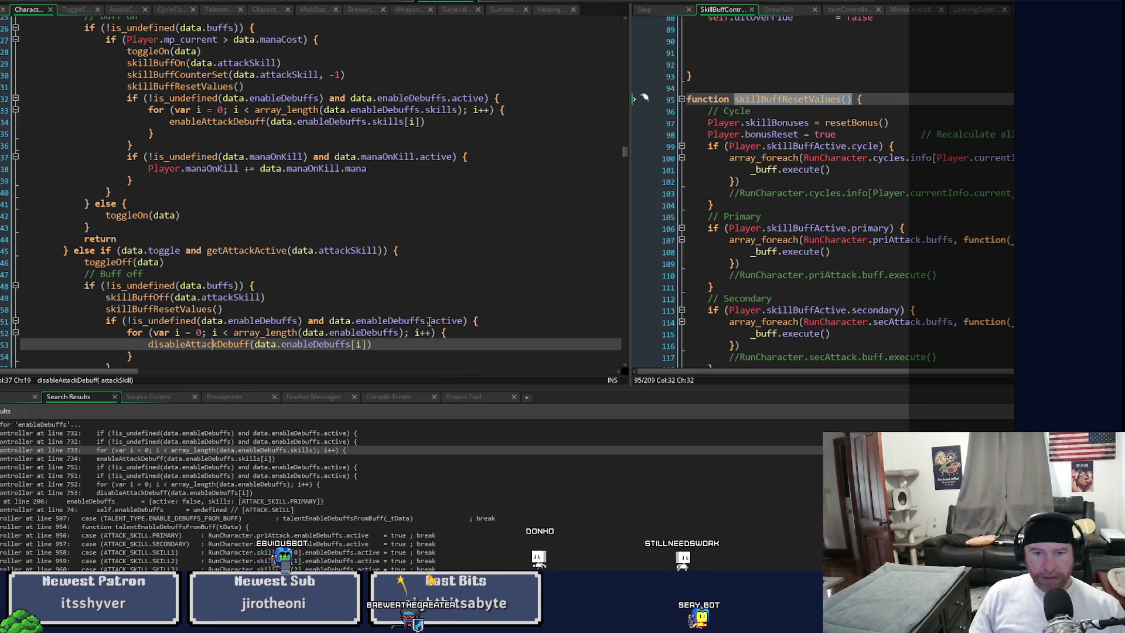
pyautogui.moveTo(427, 321); pyautogui.dragTo(463, 321)
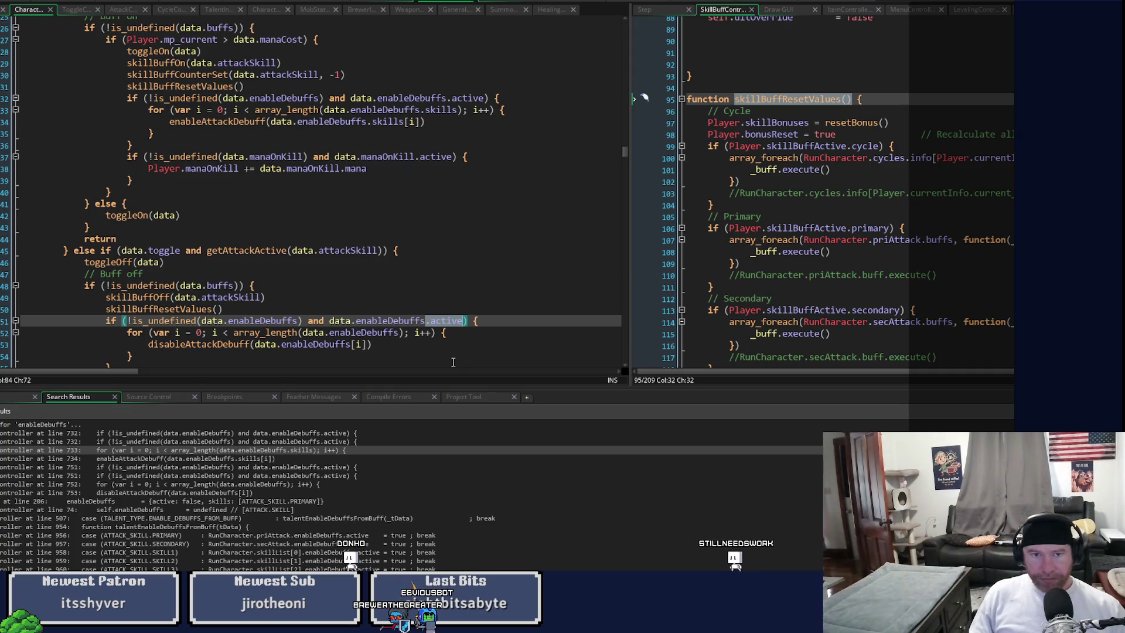
# Step: Inspect the disableAttackDebuff definition via F12, then return to its call line
pyautogui.click(365, 344)
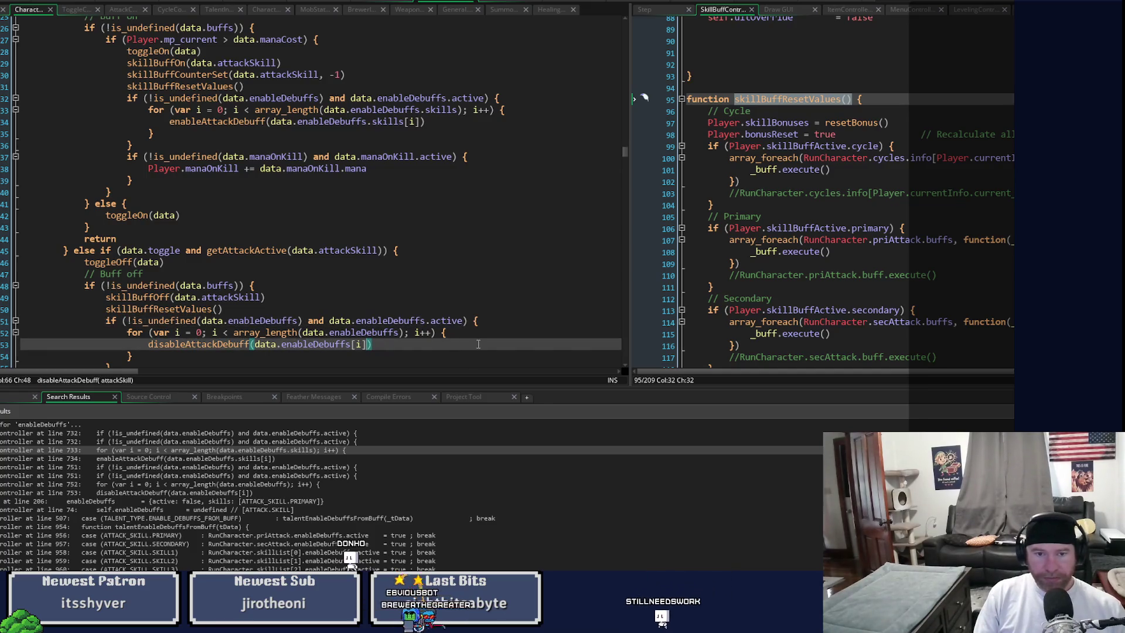
pyautogui.press('F12')
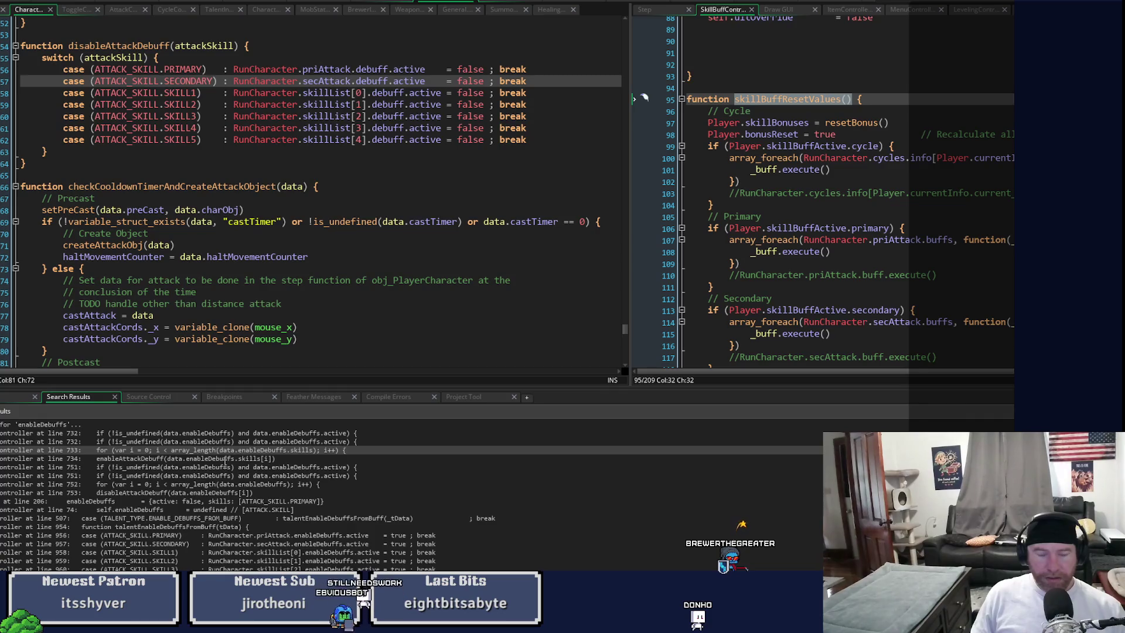
pyautogui.doubleClick(225, 451)
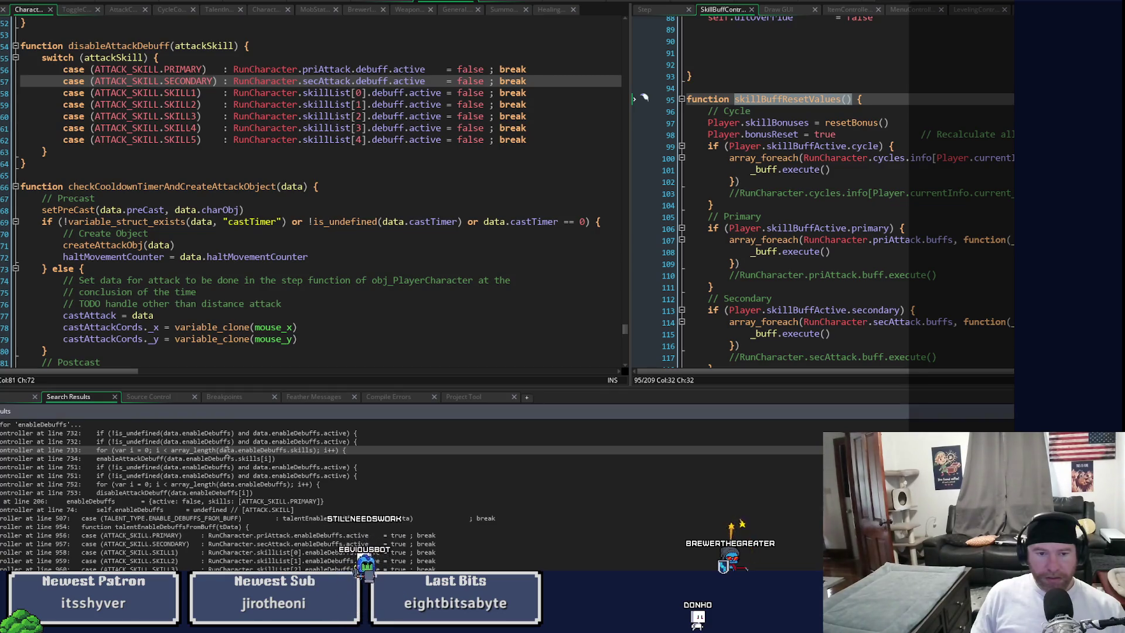
pyautogui.click(392, 279)
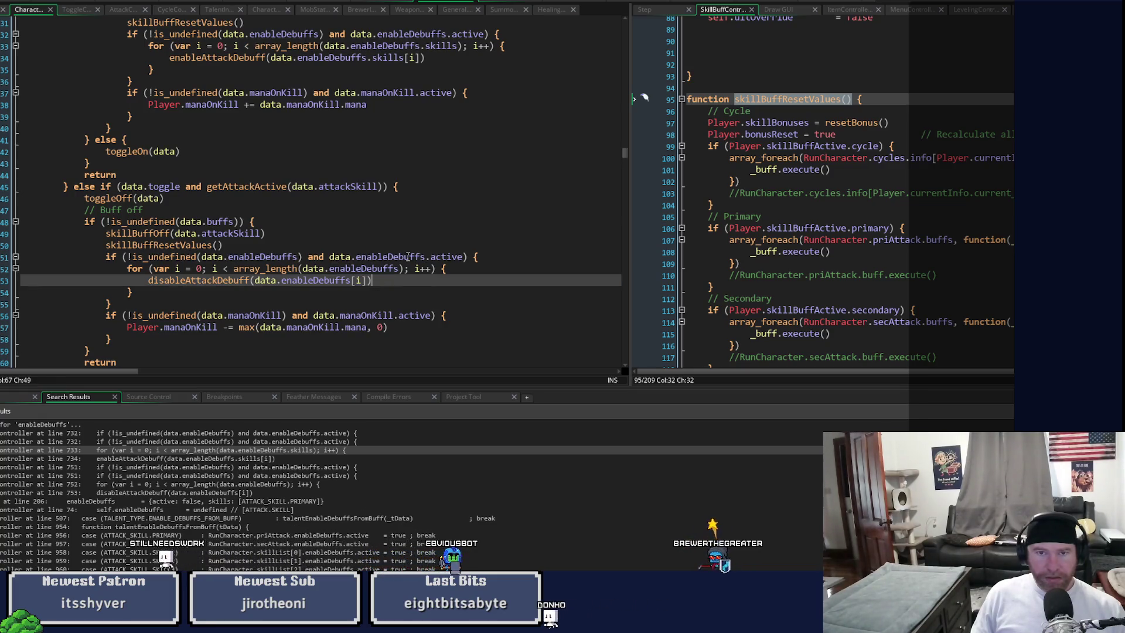
# Step: Append .skills to enableDebuffs in the loop bound and the disableAttackDebuff argument
pyautogui.click(408, 256)
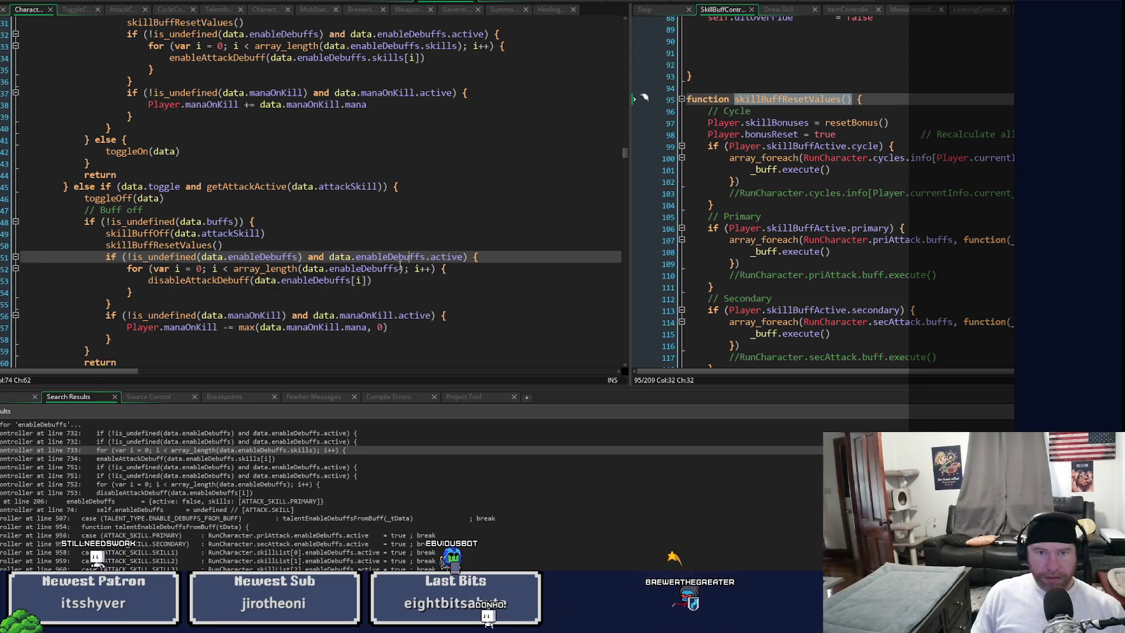
pyautogui.click(400, 268)
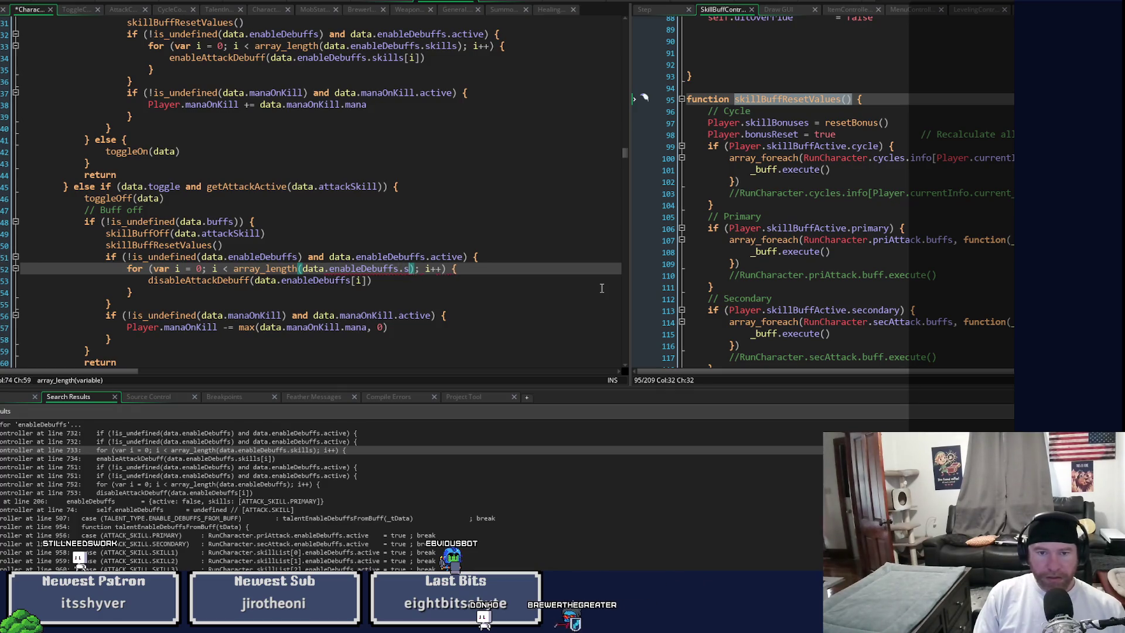
pyautogui.write('kills')
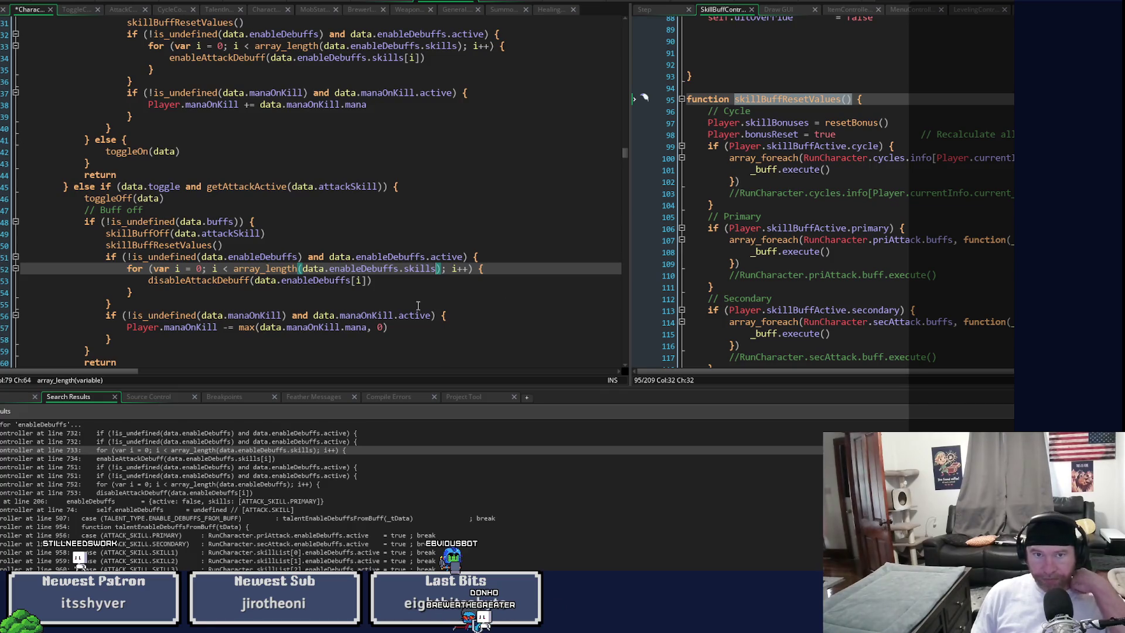
pyautogui.click(353, 280)
pyautogui.write('.skills')
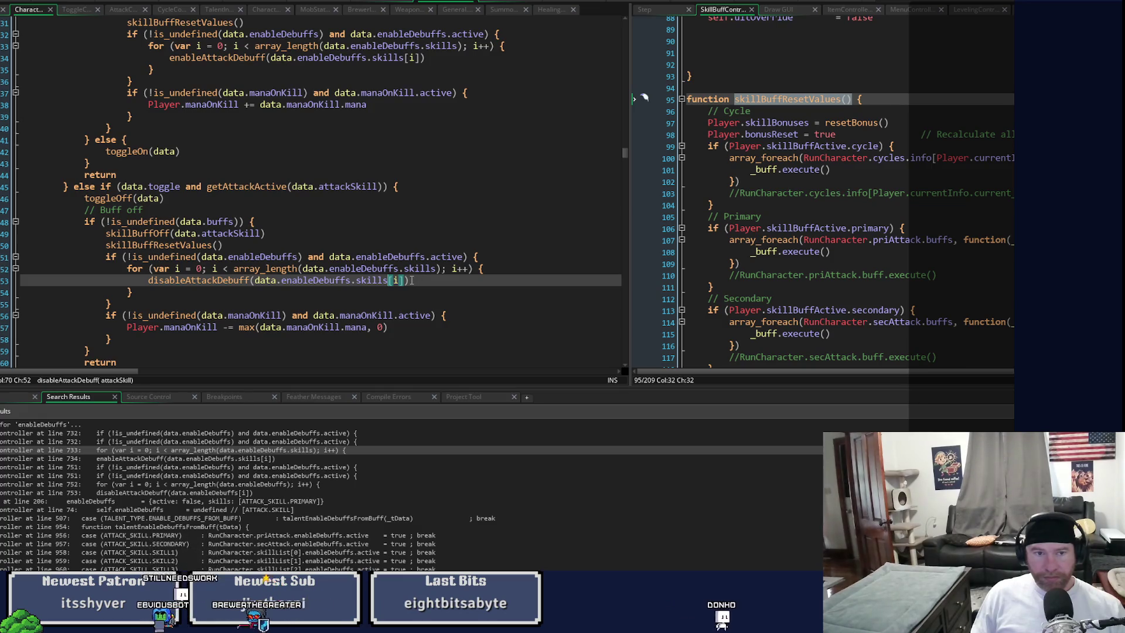
# Step: Copy the buff-off debuff block on lines 51–55 and run the build with F5
pyautogui.moveTo(117, 305); pyautogui.dragTo(106, 257)
pyautogui.rightClick(108, 259)
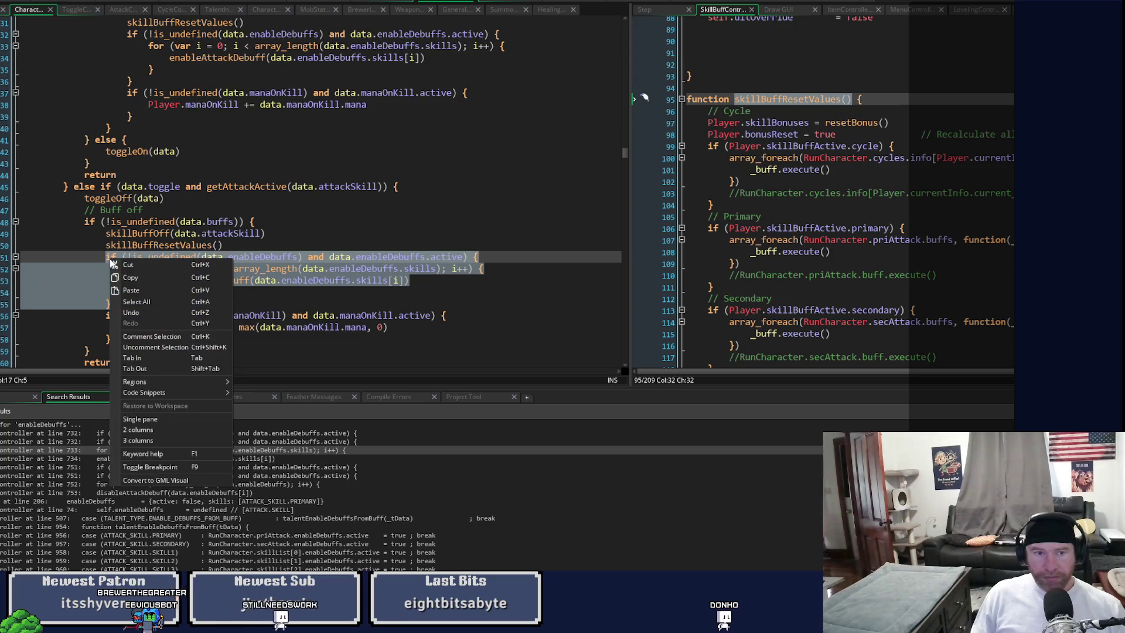
pyautogui.click(143, 277)
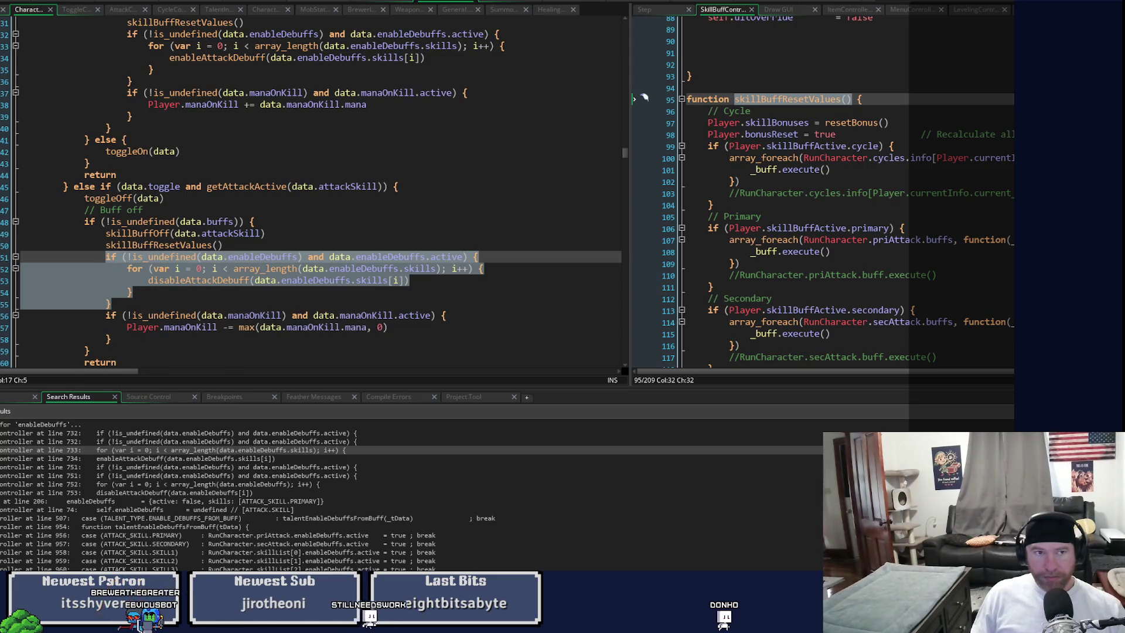
pyautogui.click(136, 292)
pyautogui.click(20, 280)
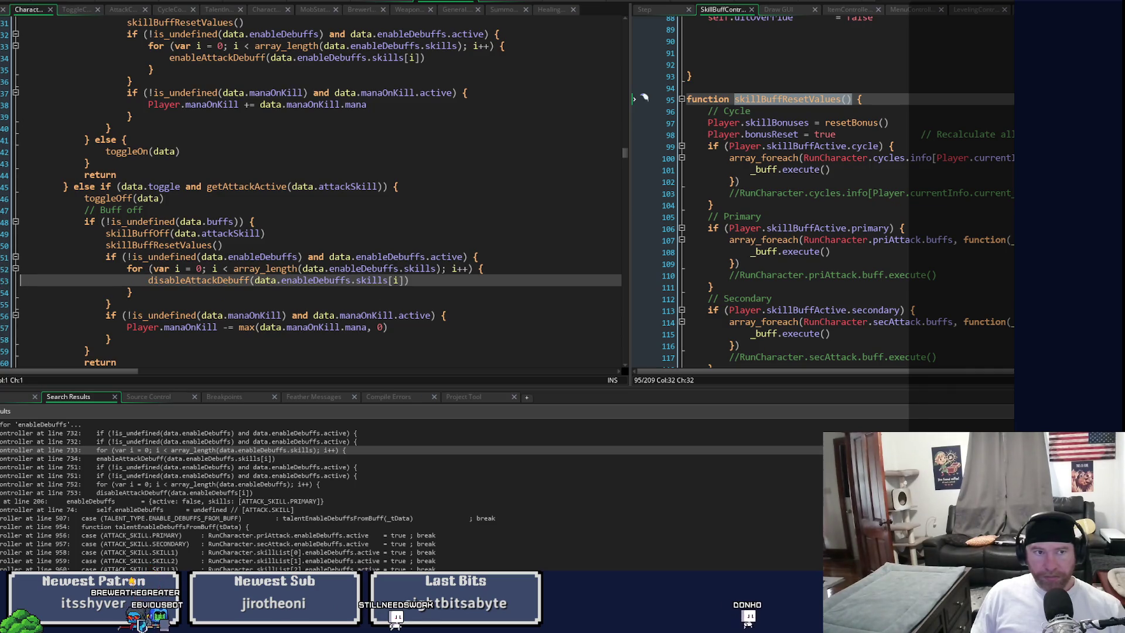
pyautogui.press('F5')
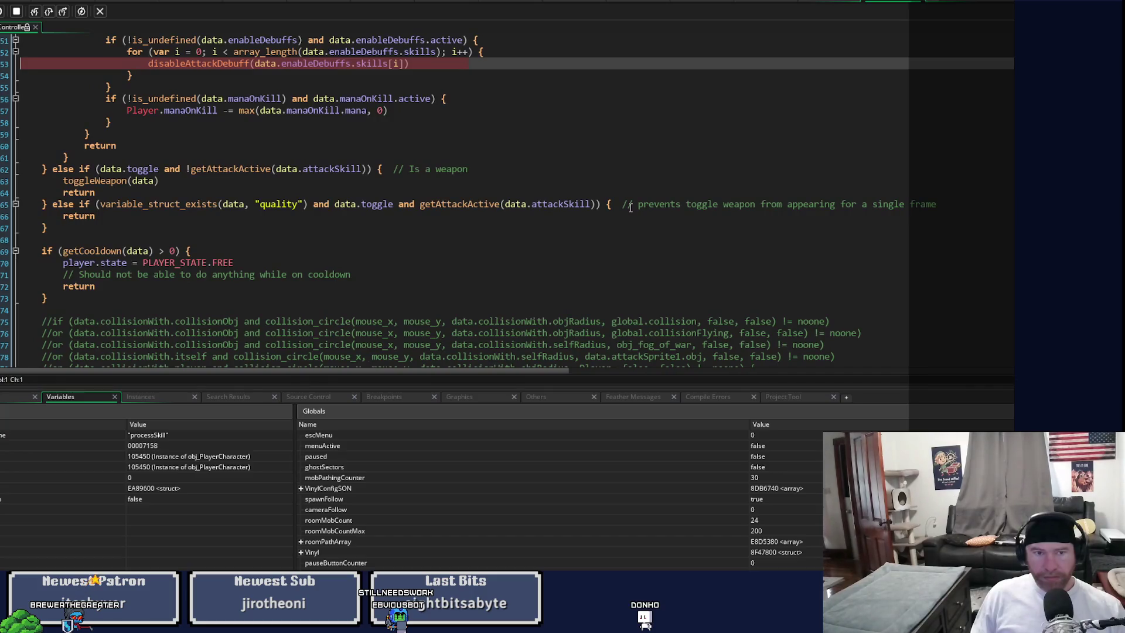
pyautogui.scroll(-5, 732, 506)
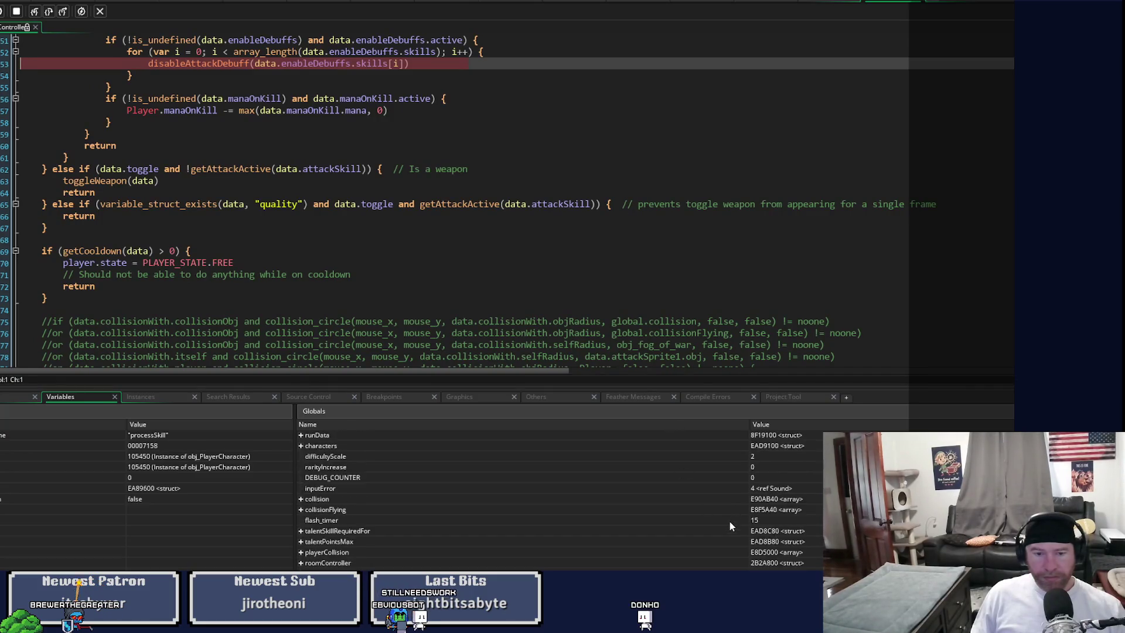
pyautogui.scroll(3, 483, 562)
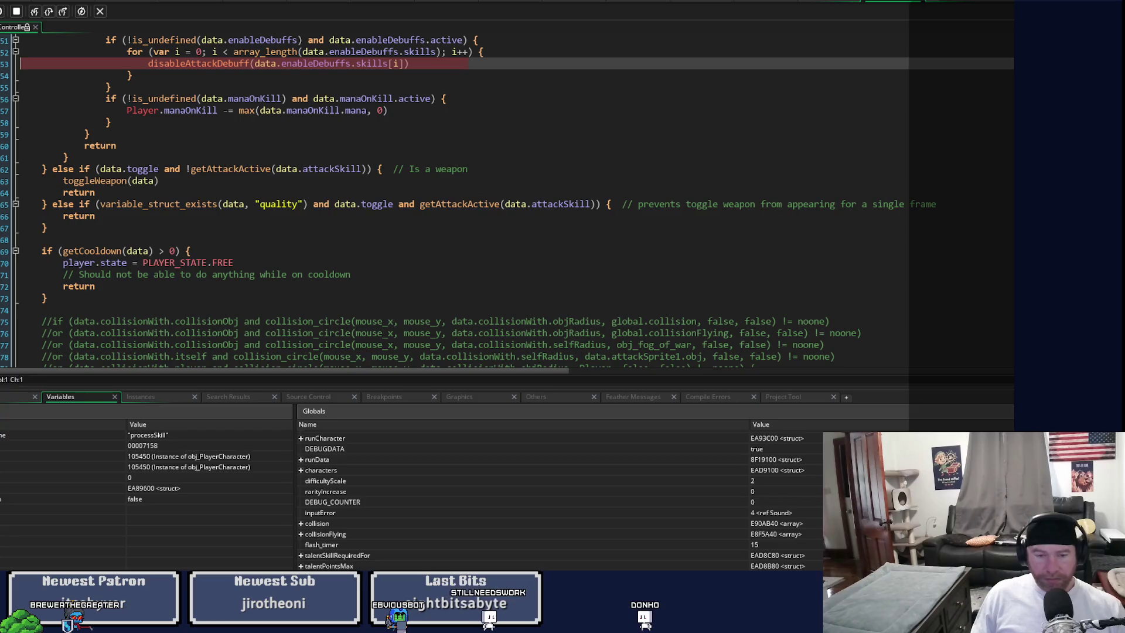
pyautogui.scroll(-3, 418, 545)
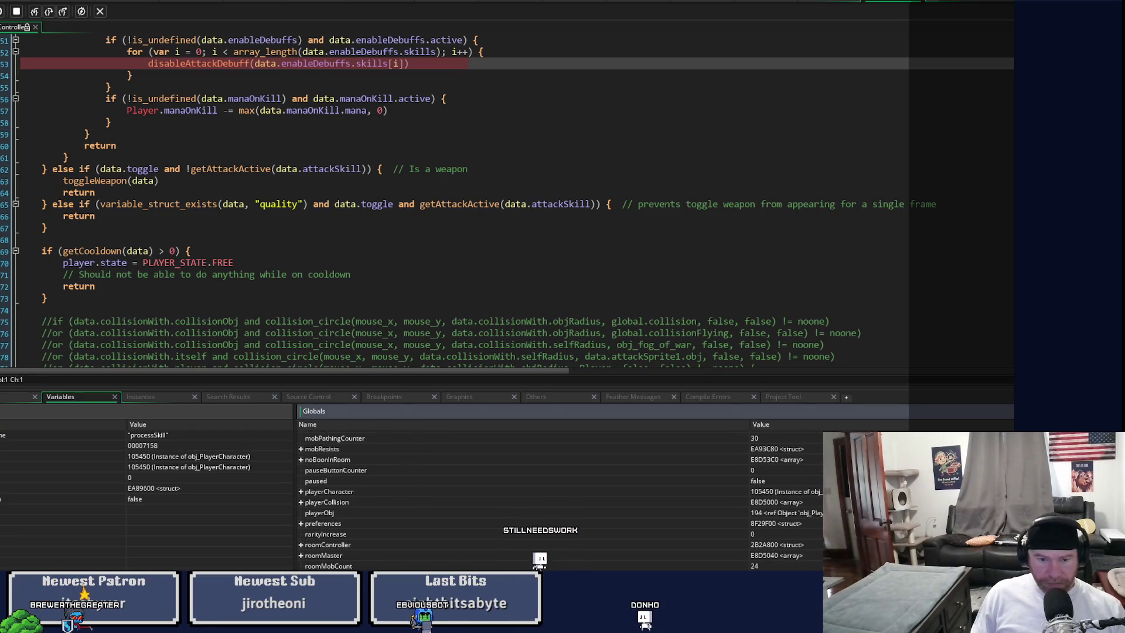
pyautogui.scroll(5, 559, 501)
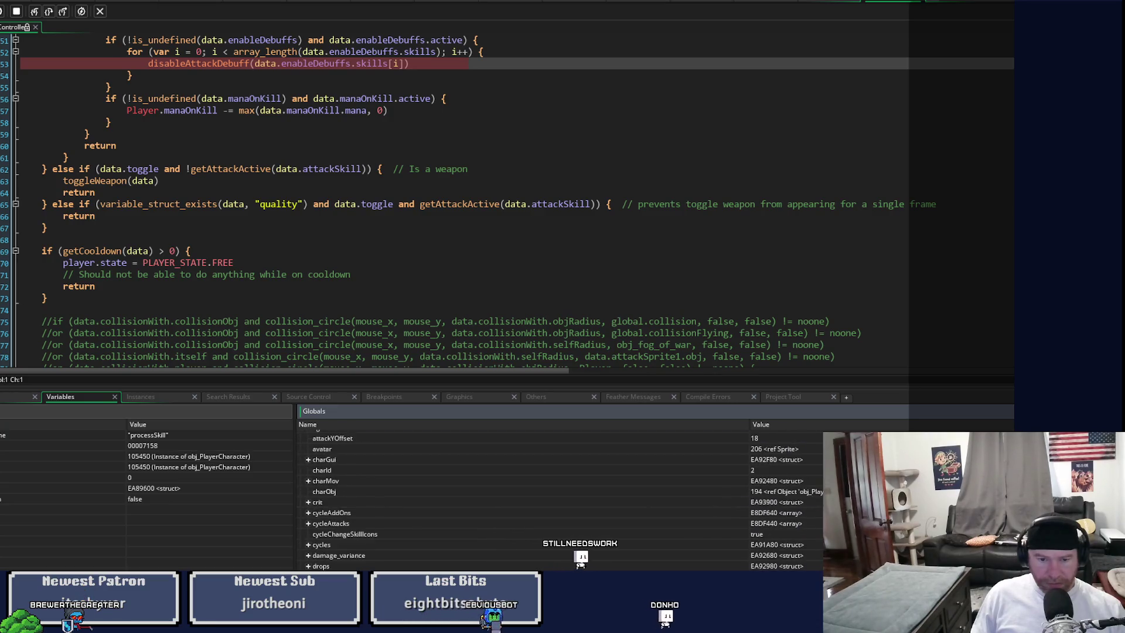
pyautogui.scroll(-4, 527, 501)
pyautogui.scroll(3, 560, 502)
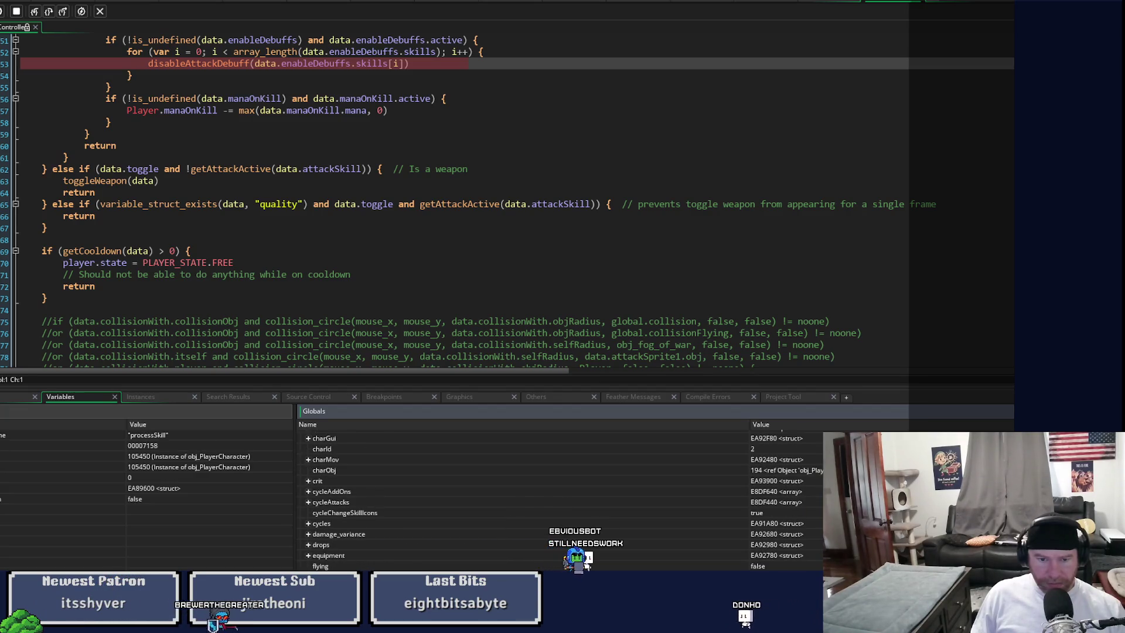
pyautogui.click(361, 425)
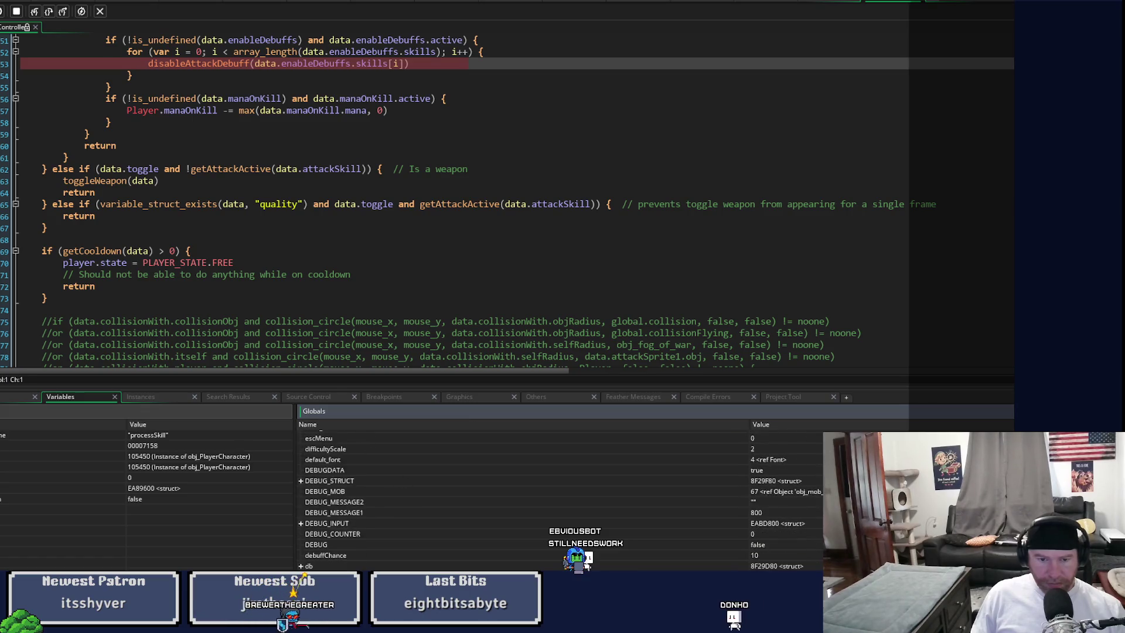
pyautogui.scroll(5, 559, 501)
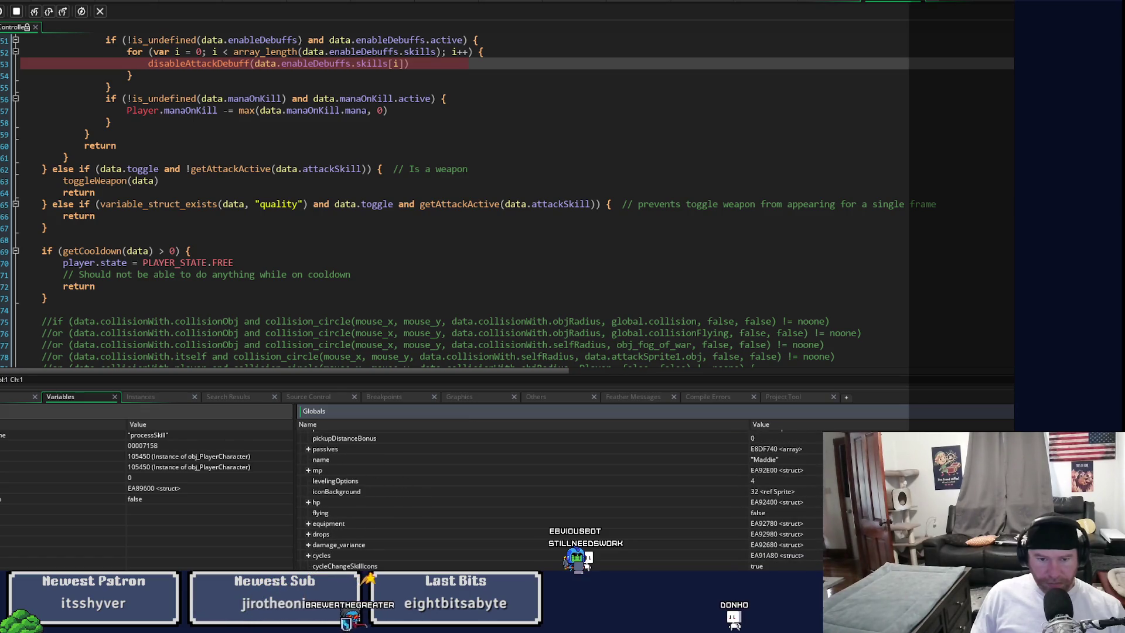
pyautogui.scroll(5, 559, 502)
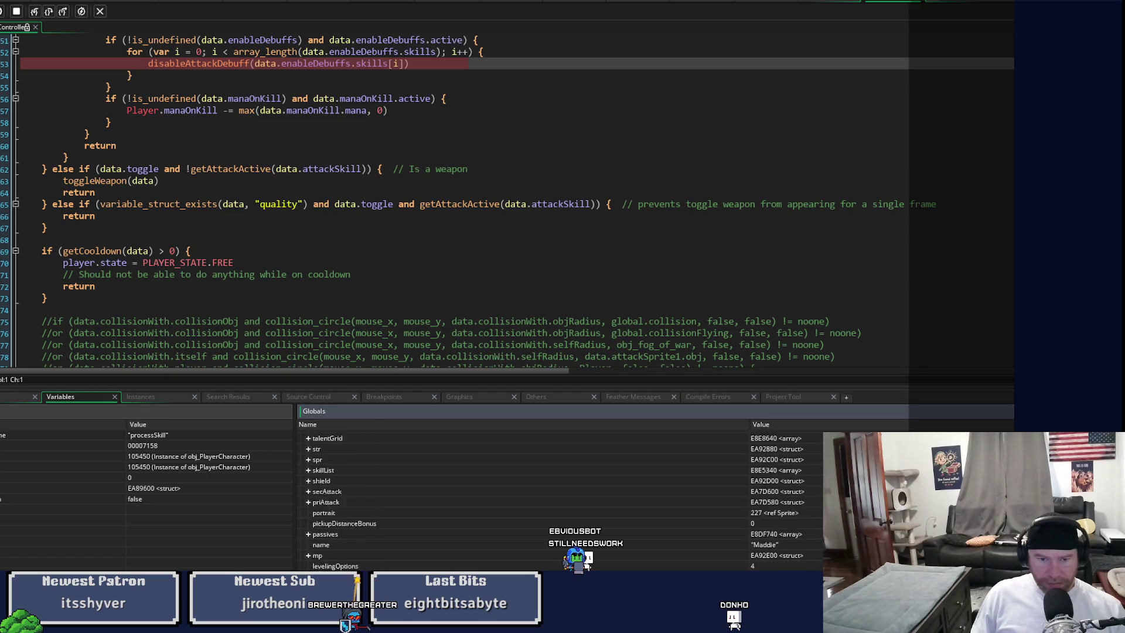
pyautogui.scroll(-3, 559, 501)
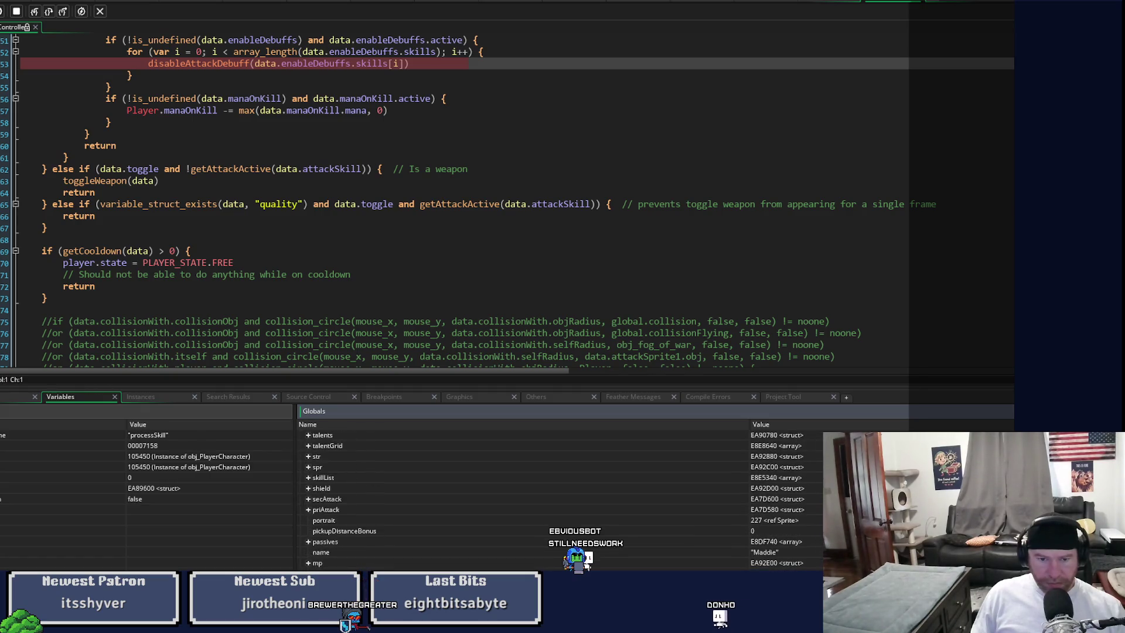
pyautogui.click(308, 510)
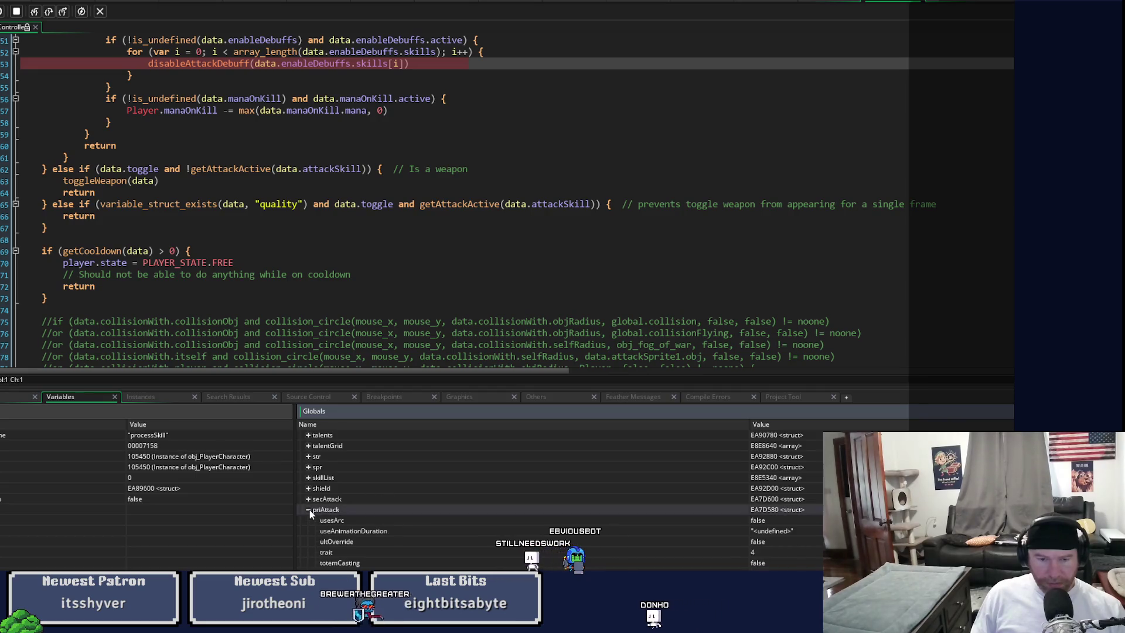
pyautogui.scroll(-3, 308, 509)
pyautogui.scroll(-4, 559, 502)
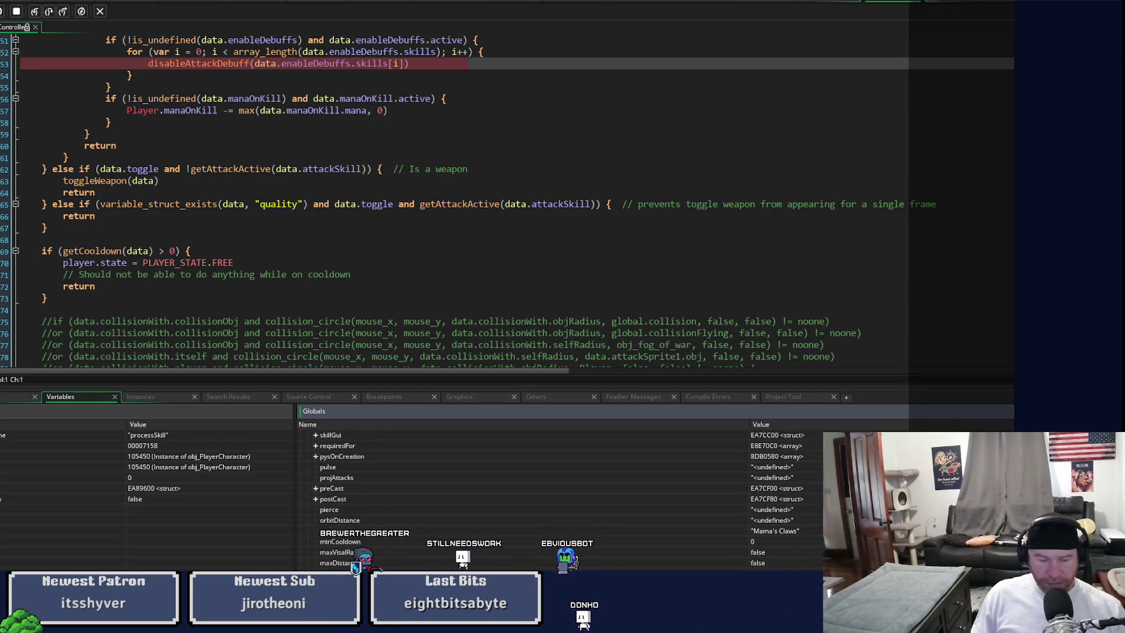
pyautogui.scroll(5, 560, 501)
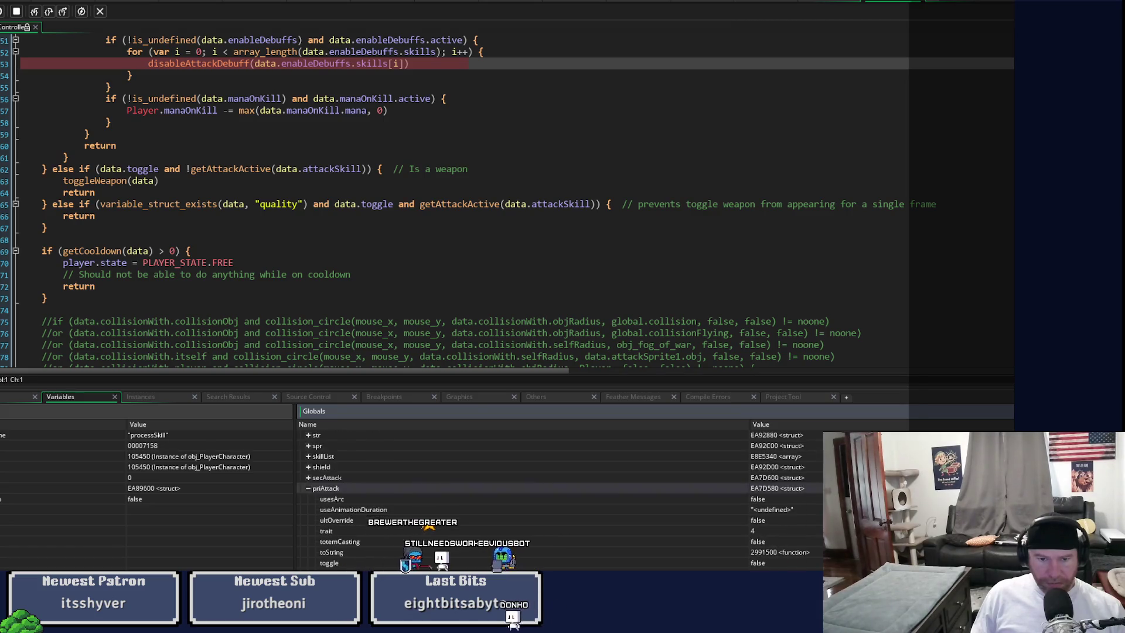
pyautogui.scroll(-2, 381, 476)
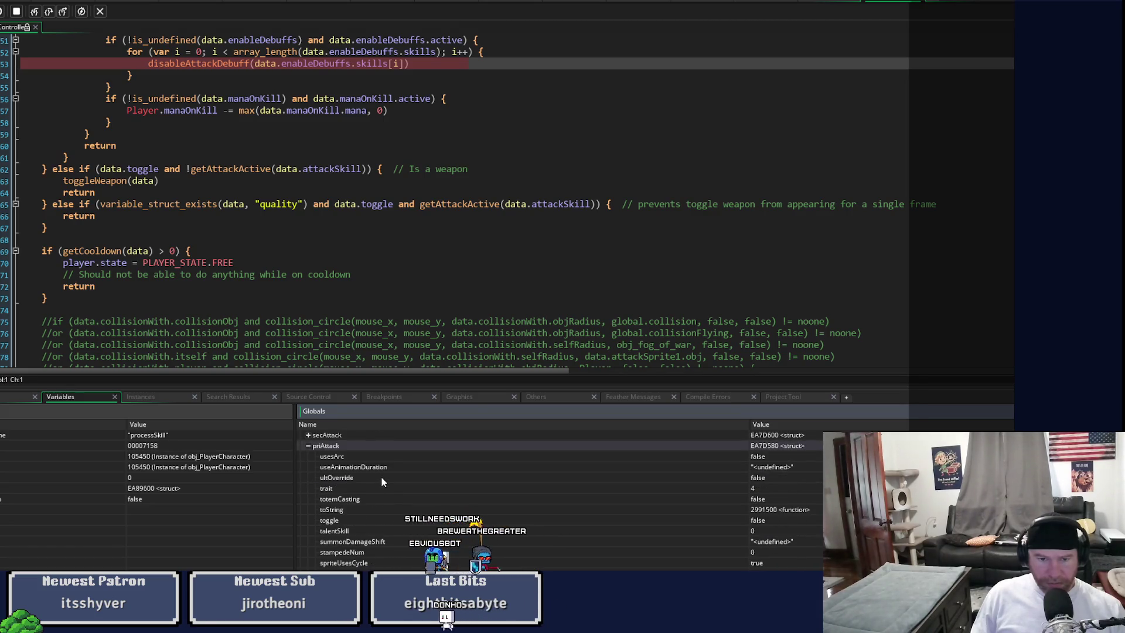
pyautogui.scroll(5, 387, 423)
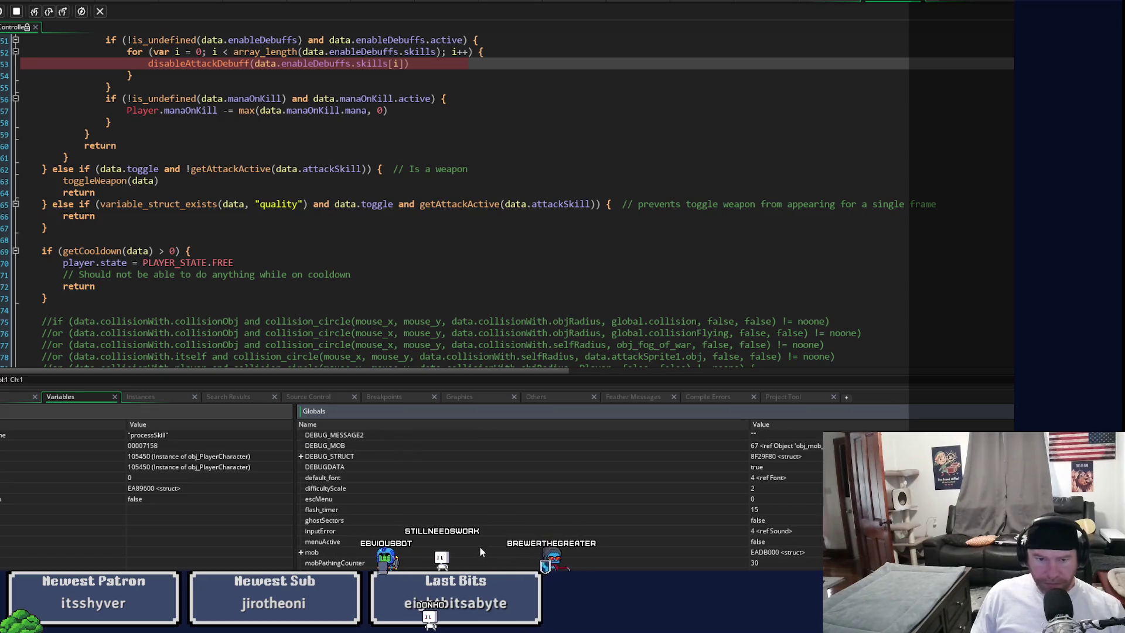
pyautogui.scroll(-5, 481, 551)
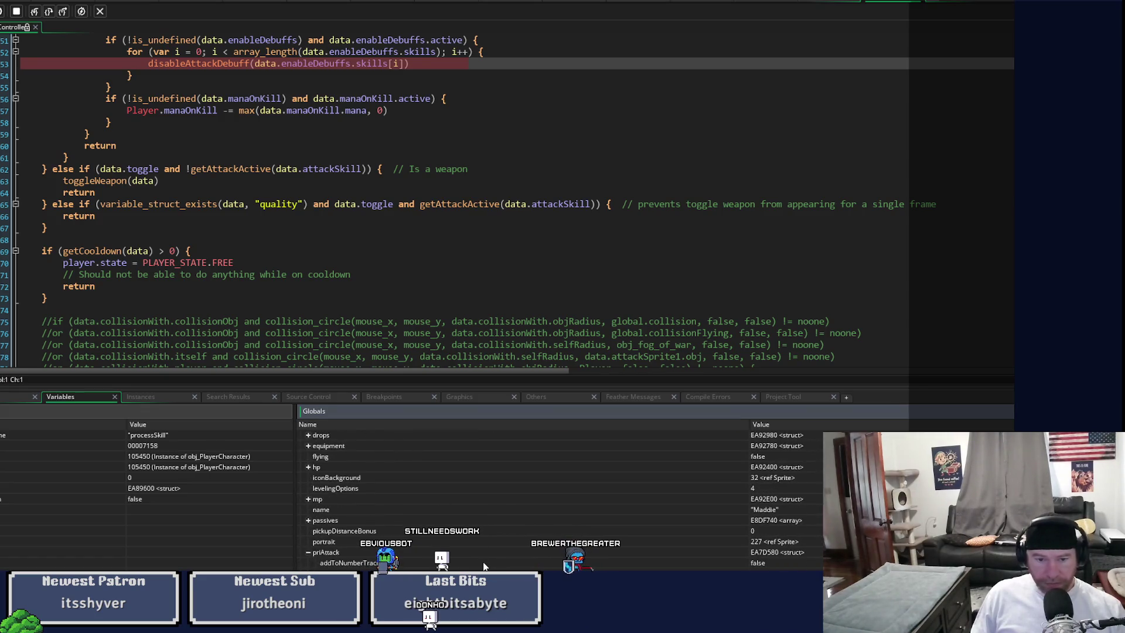
pyautogui.scroll(-5, 484, 566)
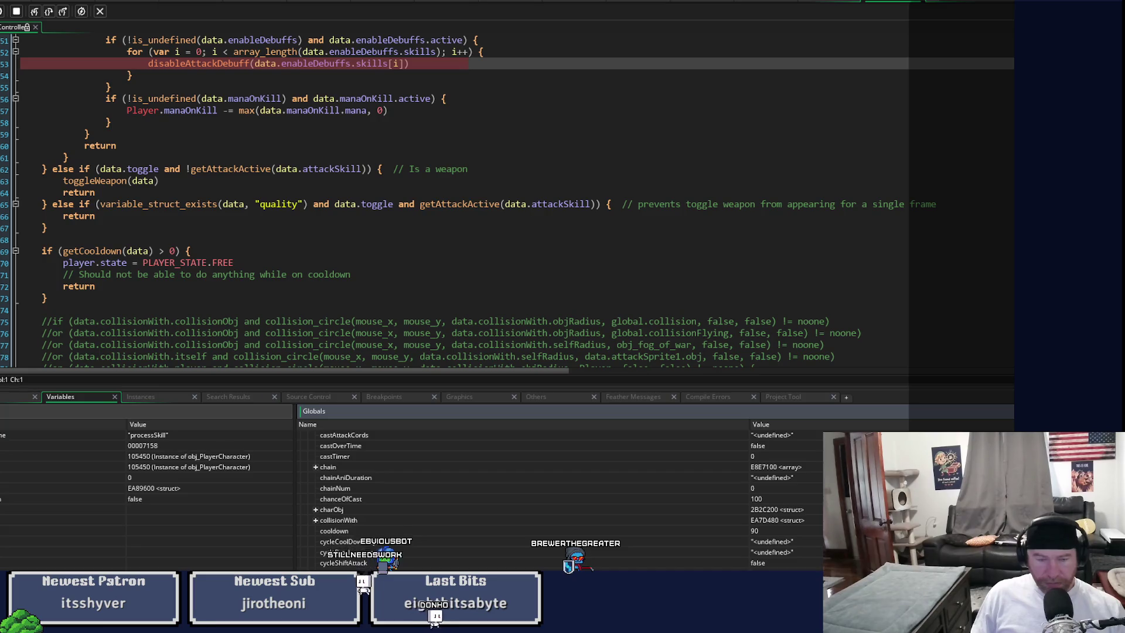
# Step: Step into disableAttackDebuff, through its switch to the SKILL5 case, and back to the loop
pyautogui.click(35, 12)
pyautogui.click(34, 13)
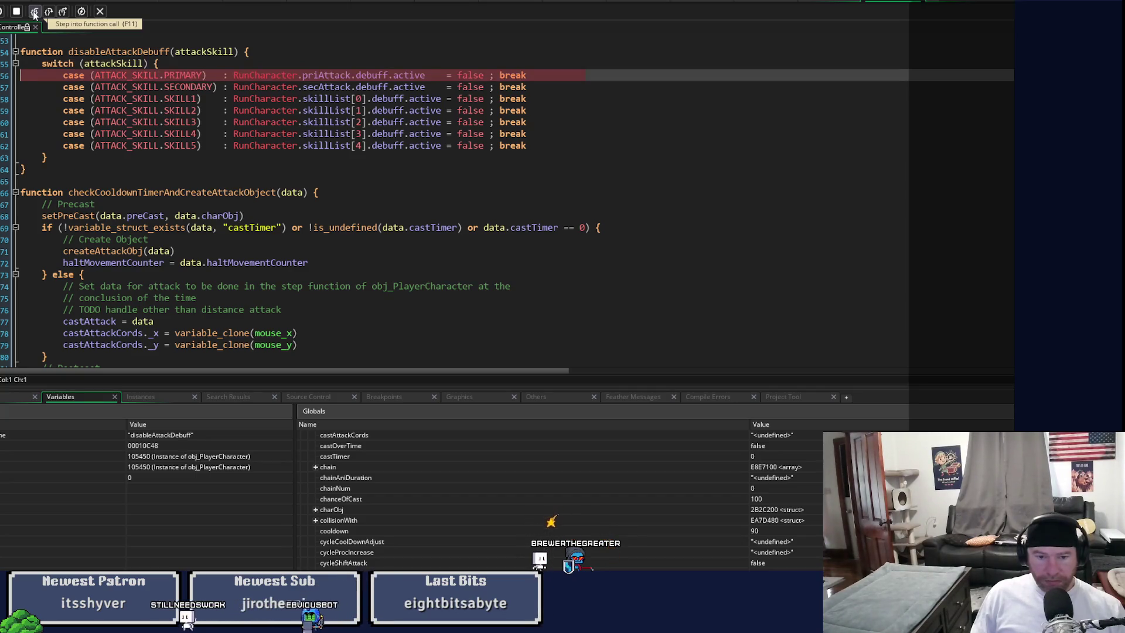
pyautogui.click(35, 12)
pyautogui.click(34, 12)
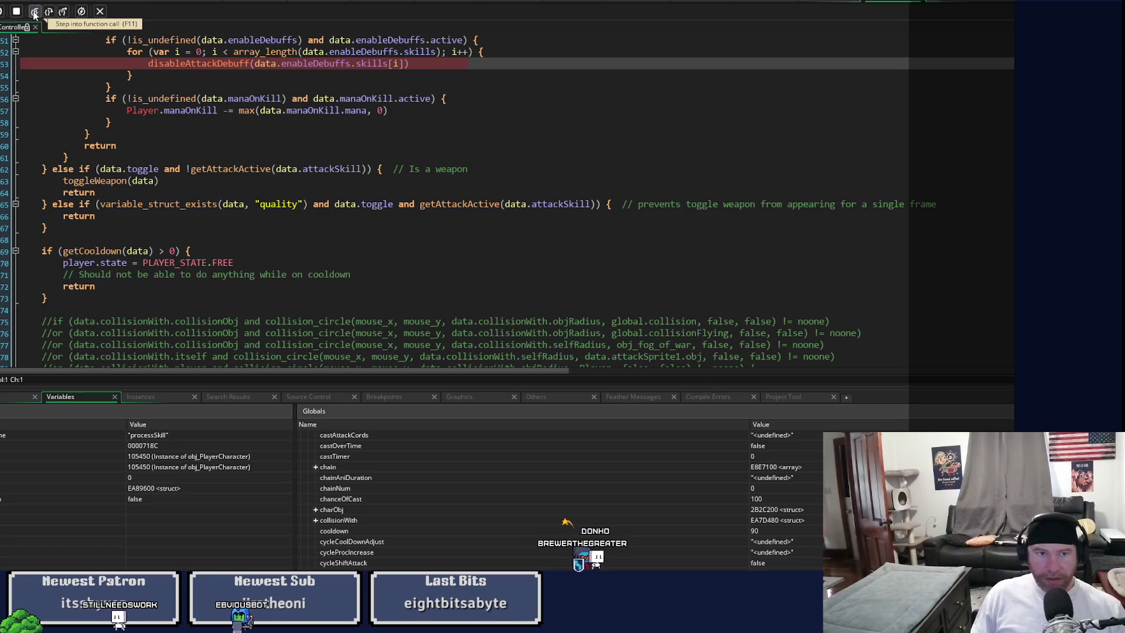
# Step: Select the disableAttackDebuff call through line 55's closing brace, then stop debugging
pyautogui.scroll(2, 359, 348)
pyautogui.scroll(2, 360, 348)
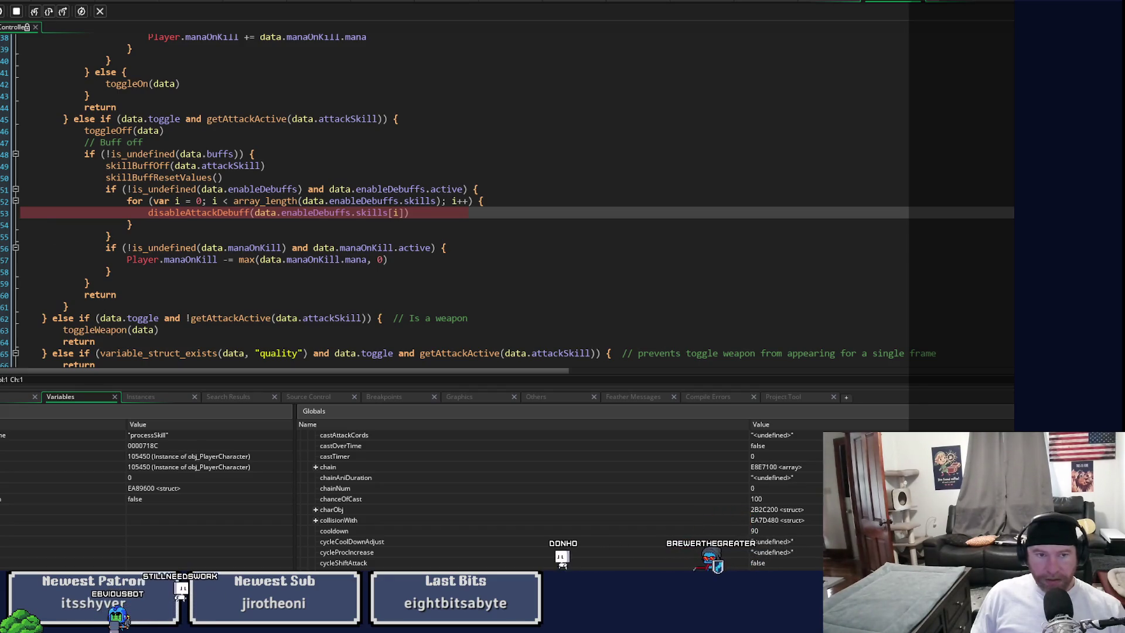
pyautogui.moveTo(111, 236); pyautogui.dragTo(107, 188)
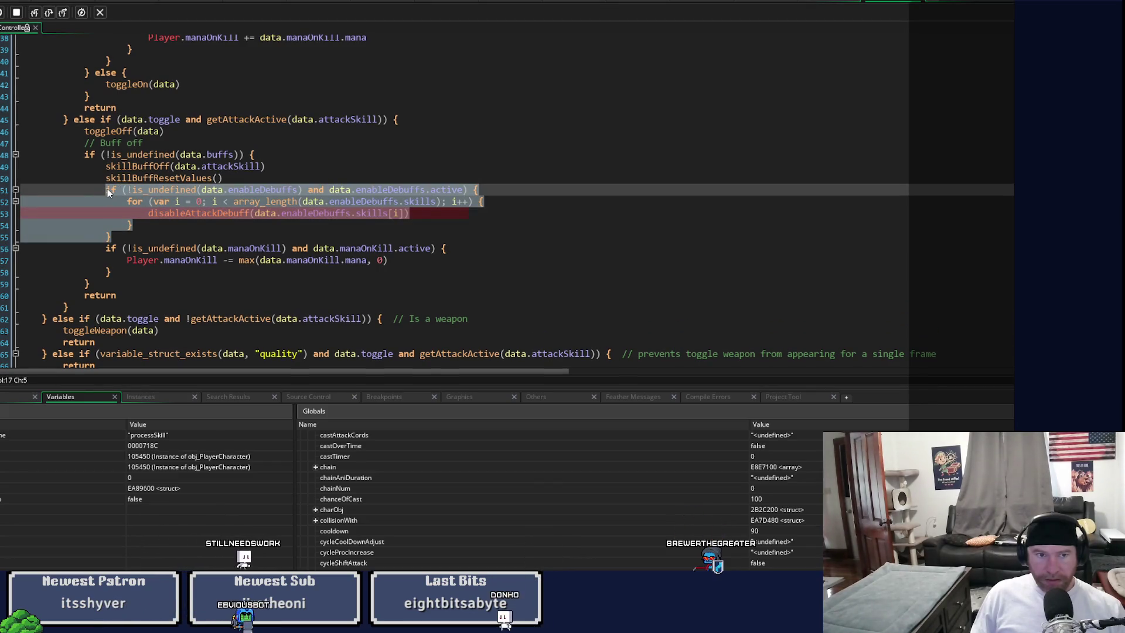
pyautogui.rightClick(107, 189)
pyautogui.click(147, 203)
pyautogui.click(153, 237)
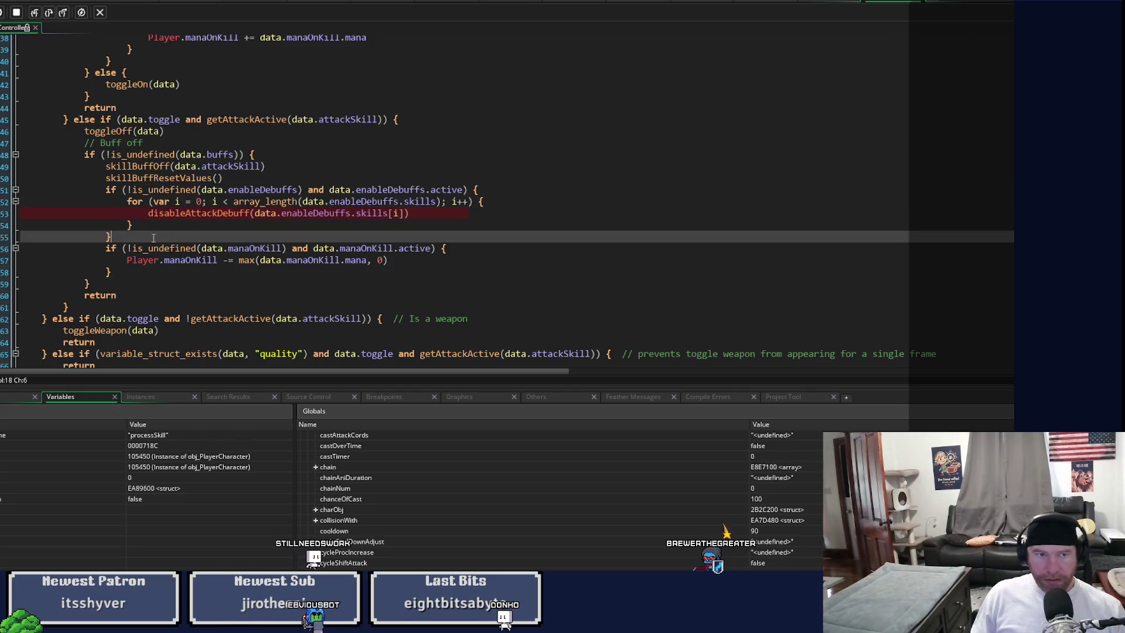
pyautogui.click(16, 12)
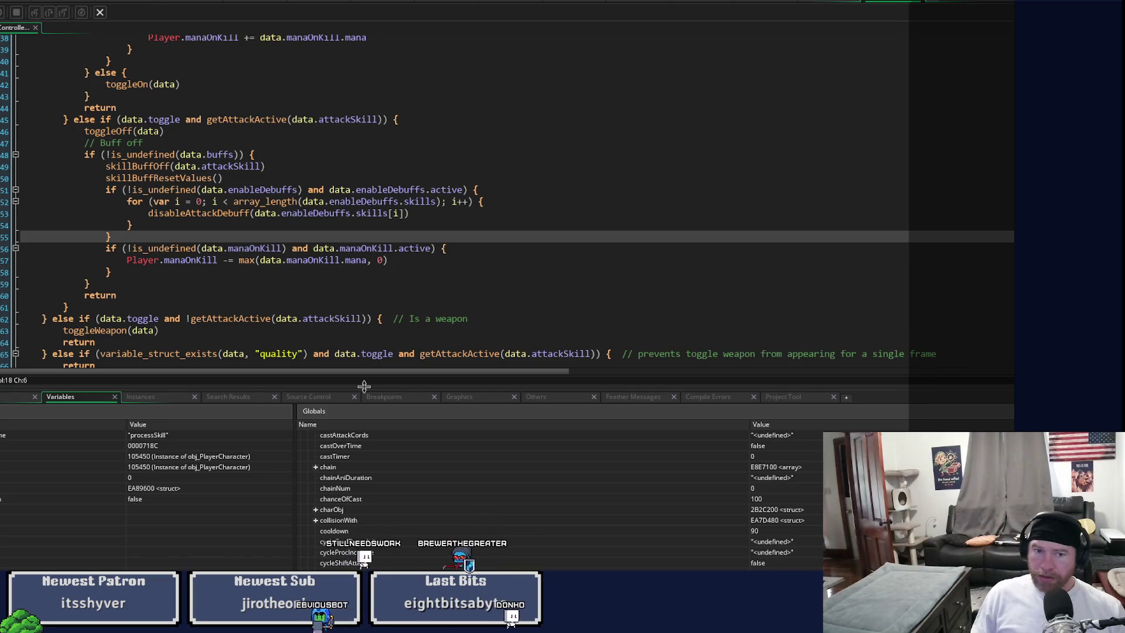
# Step: Enlarge the code editor over the debug panel and scroll back up to line 29
pyautogui.moveTo(364, 385); pyautogui.dragTo(364, 464)
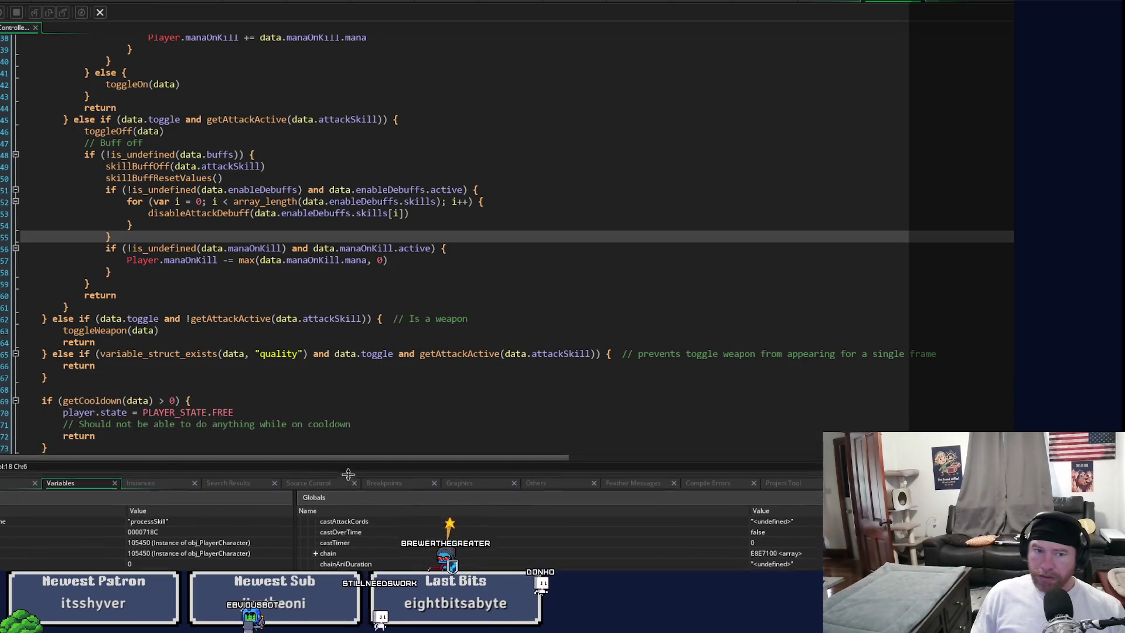
pyautogui.scroll(3, 388, 328)
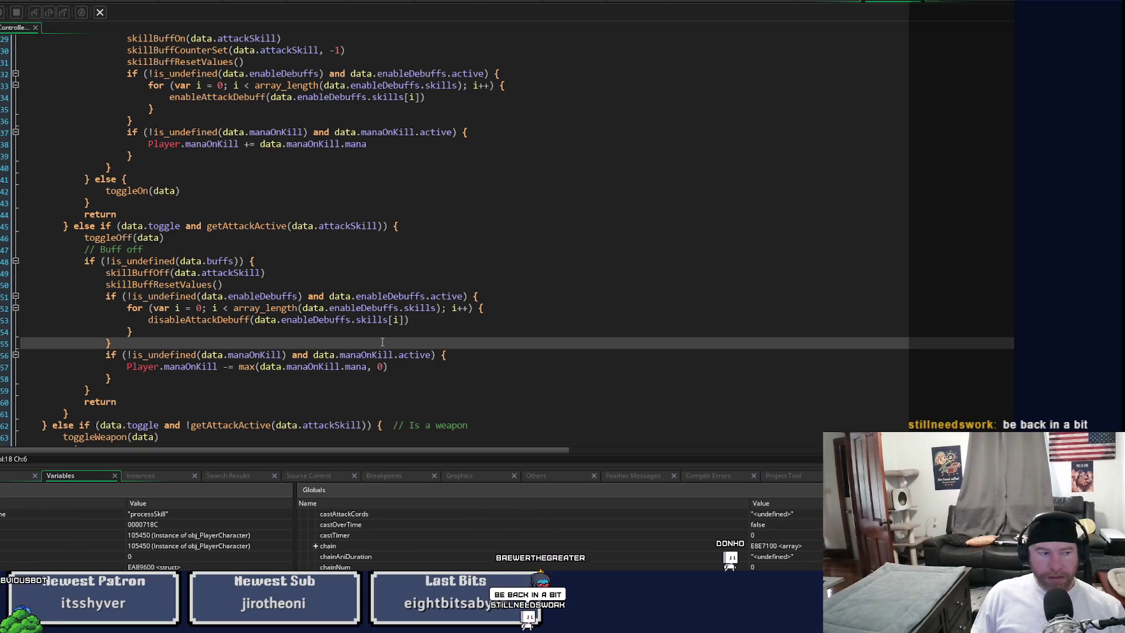
pyautogui.scroll(-5, 382, 342)
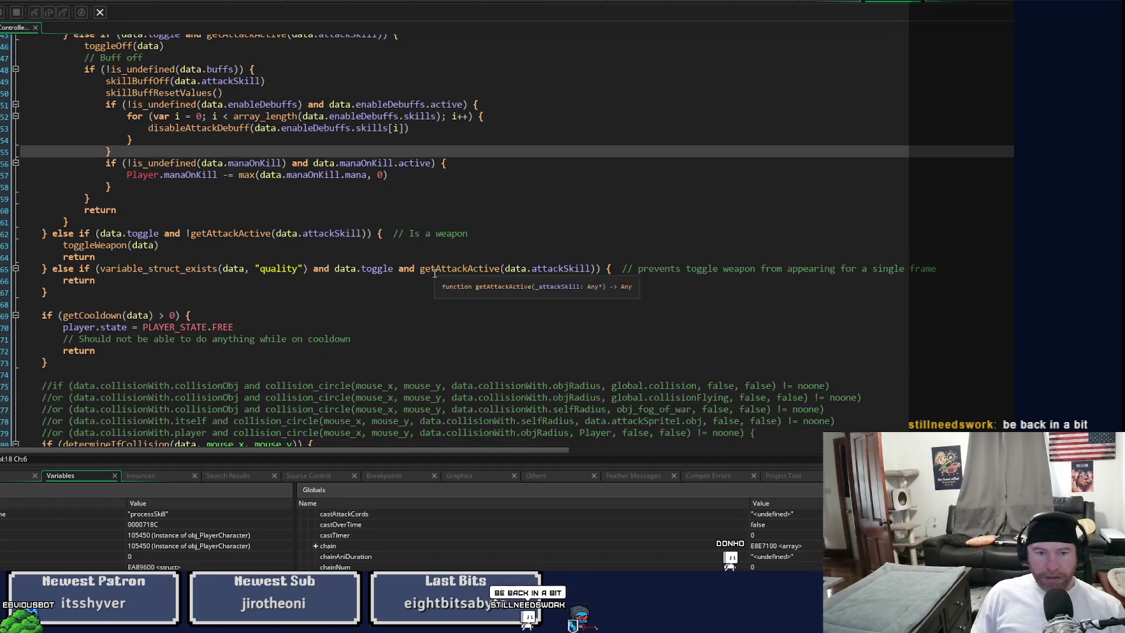
pyautogui.scroll(6, 437, 278)
pyautogui.scroll(-4, 440, 283)
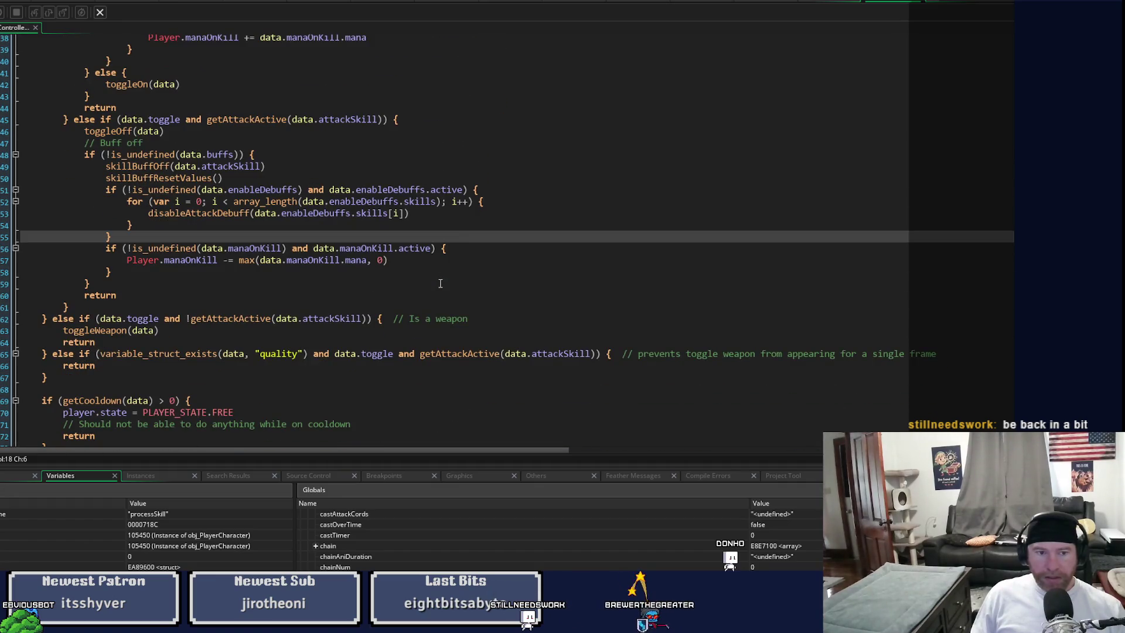
pyautogui.scroll(3, 440, 283)
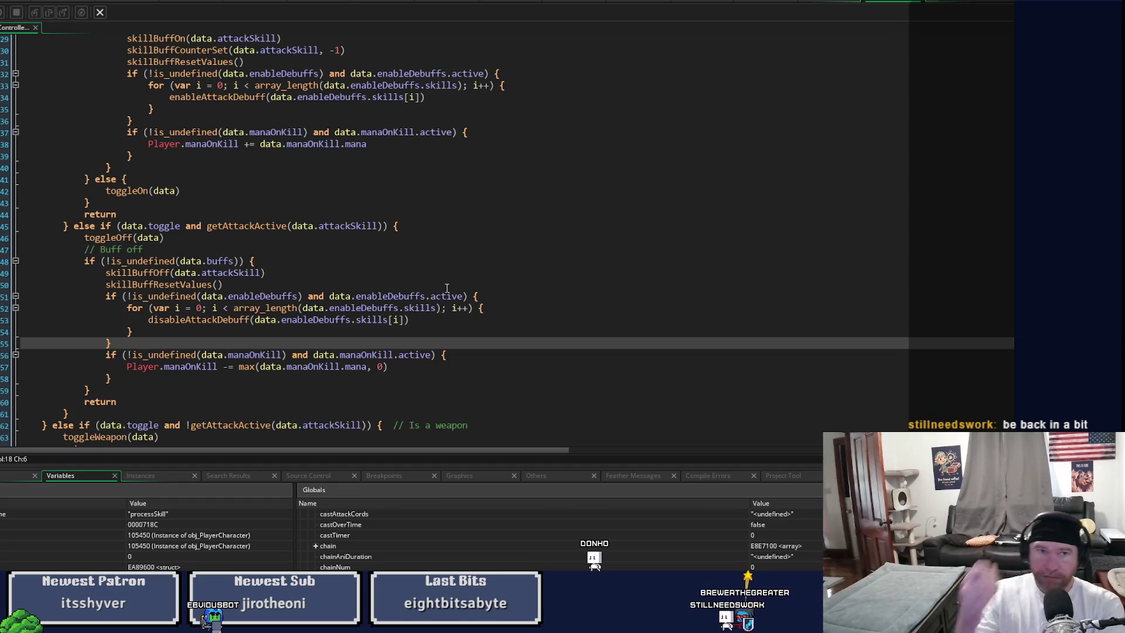
# Step: Return to the main workspace, scroll through the skillBuffCounter blocks, and show the enableDebuffs search results
pyautogui.click(443, 3)
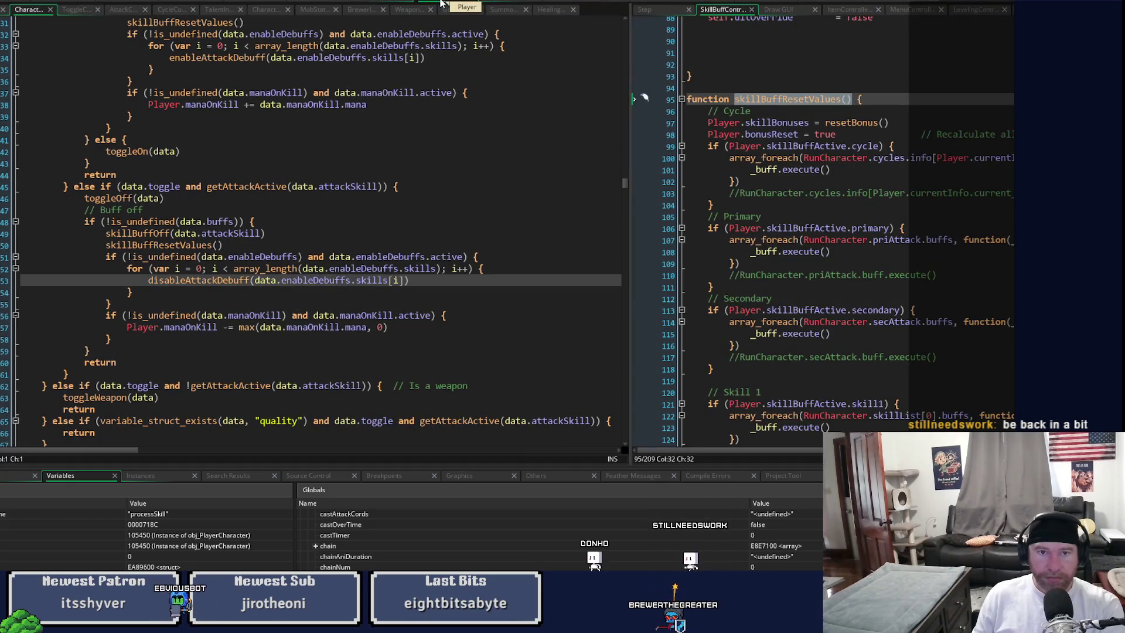
pyautogui.moveTo(624, 184)
pyautogui.mouseDown()
pyautogui.moveTo(612, 64)
pyautogui.moveTo(612, 86)
pyautogui.mouseUp()
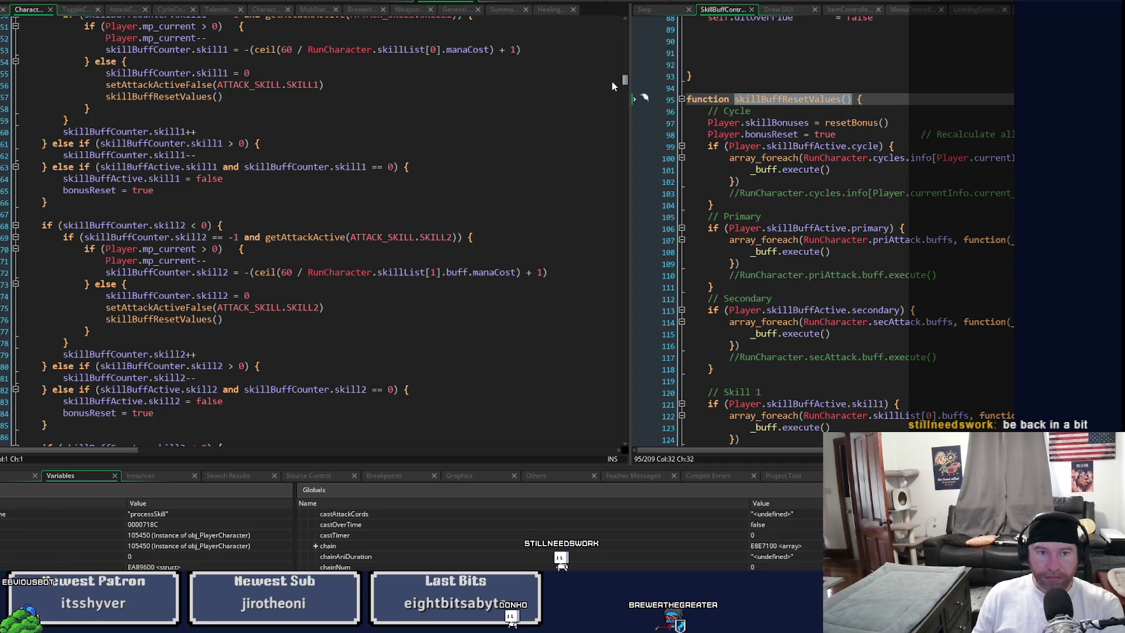
pyautogui.moveTo(612, 86); pyautogui.dragTo(612, 87)
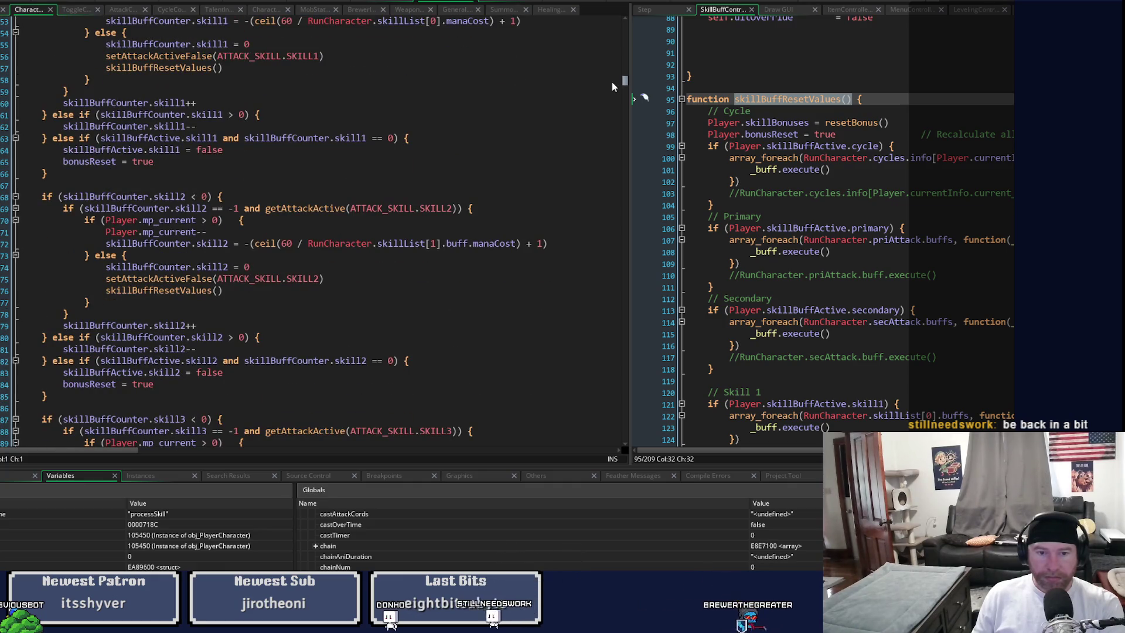
pyautogui.scroll(-3, 612, 86)
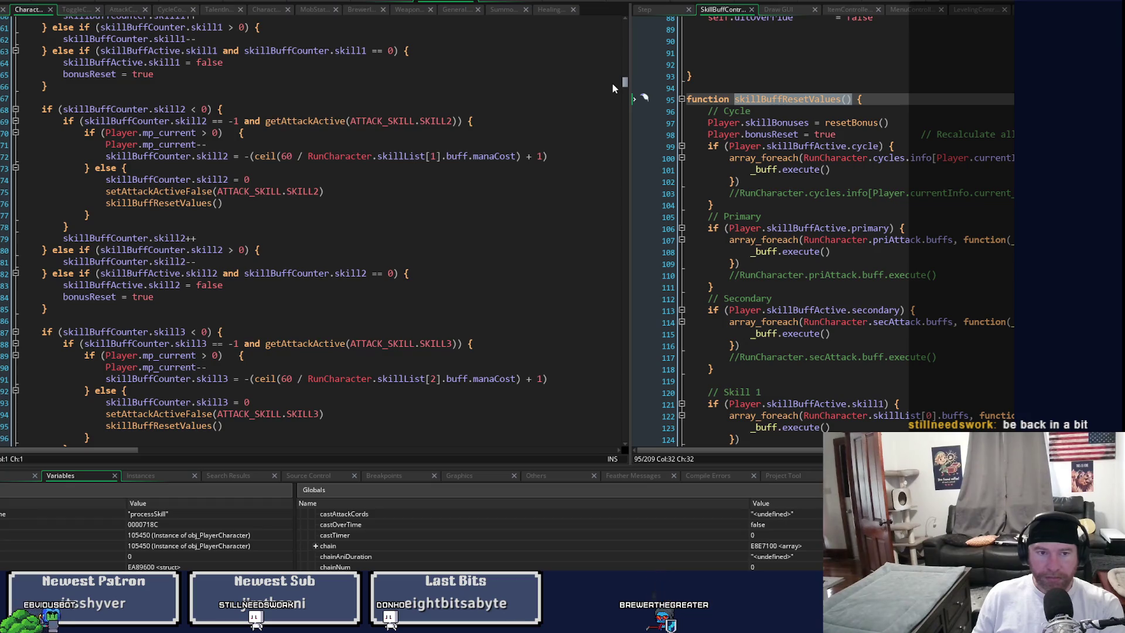
pyautogui.scroll(-15, 613, 88)
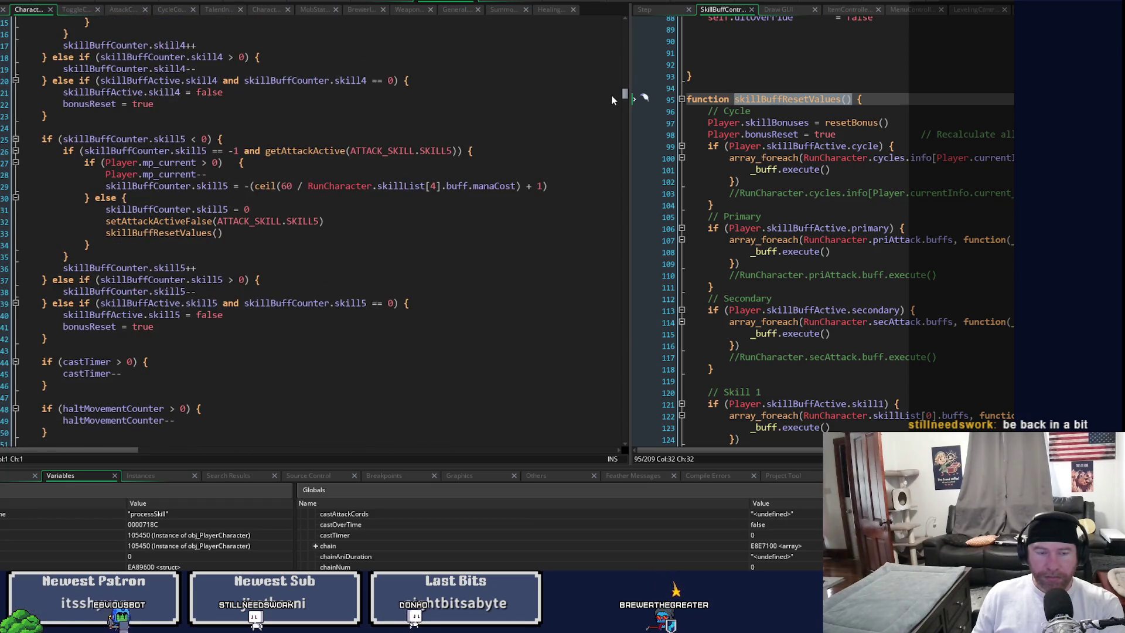
pyautogui.scroll(-9, 611, 97)
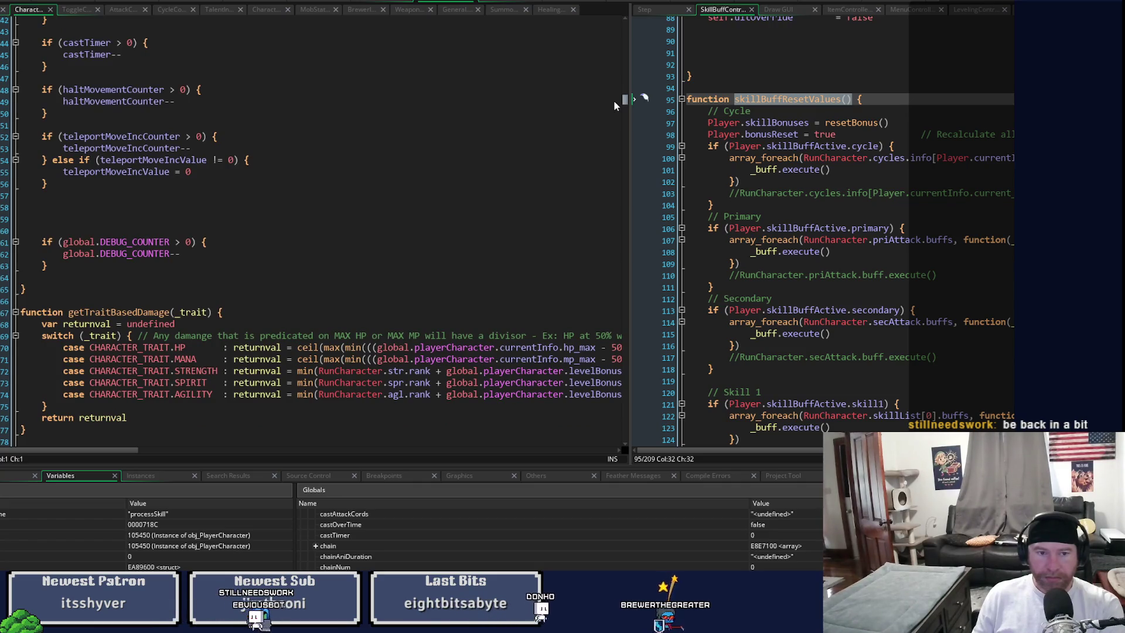
pyautogui.scroll(-17, 609, 89)
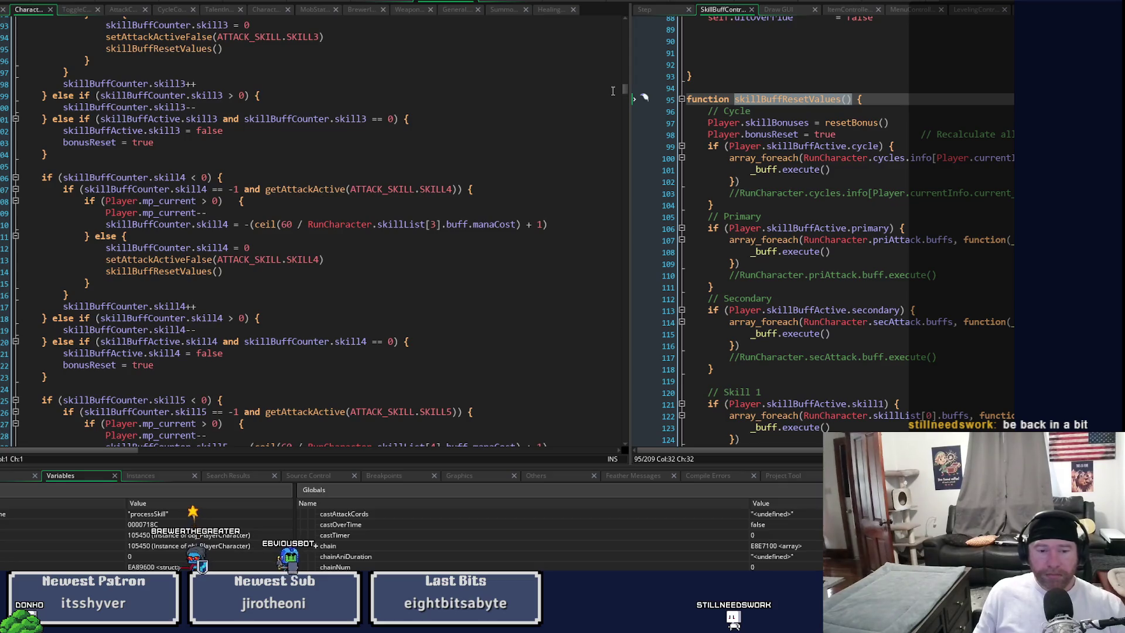
pyautogui.click(230, 476)
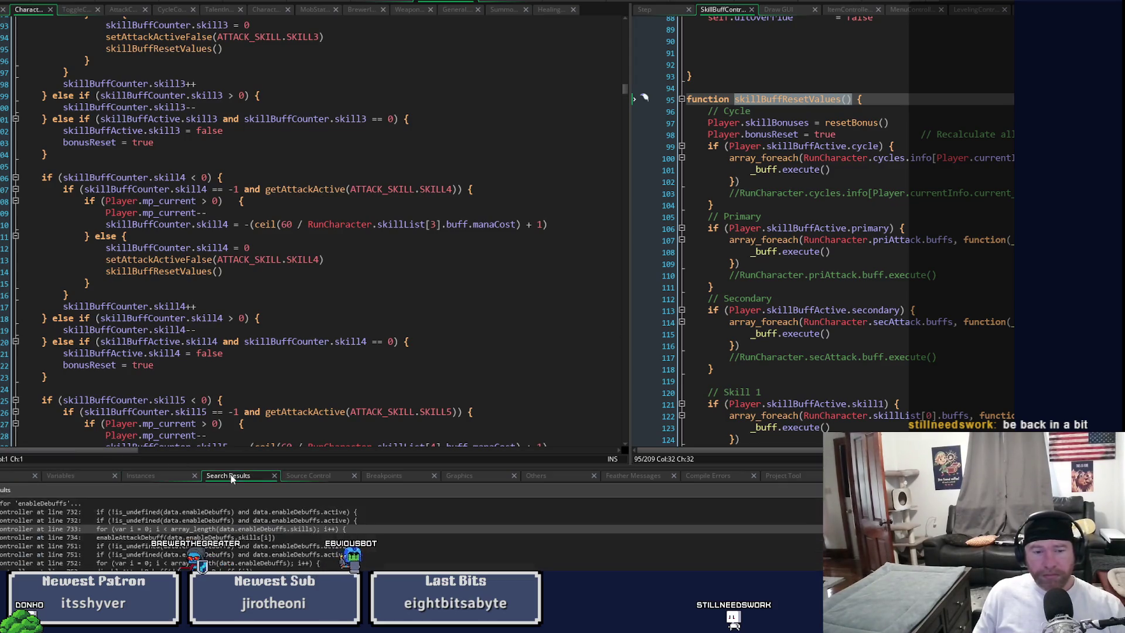
# Step: Open the line 733 enableDebuffs match and check the manaOnKill test and disableAttackDebuff call on lines 56 and 53
pyautogui.doubleClick(212, 529)
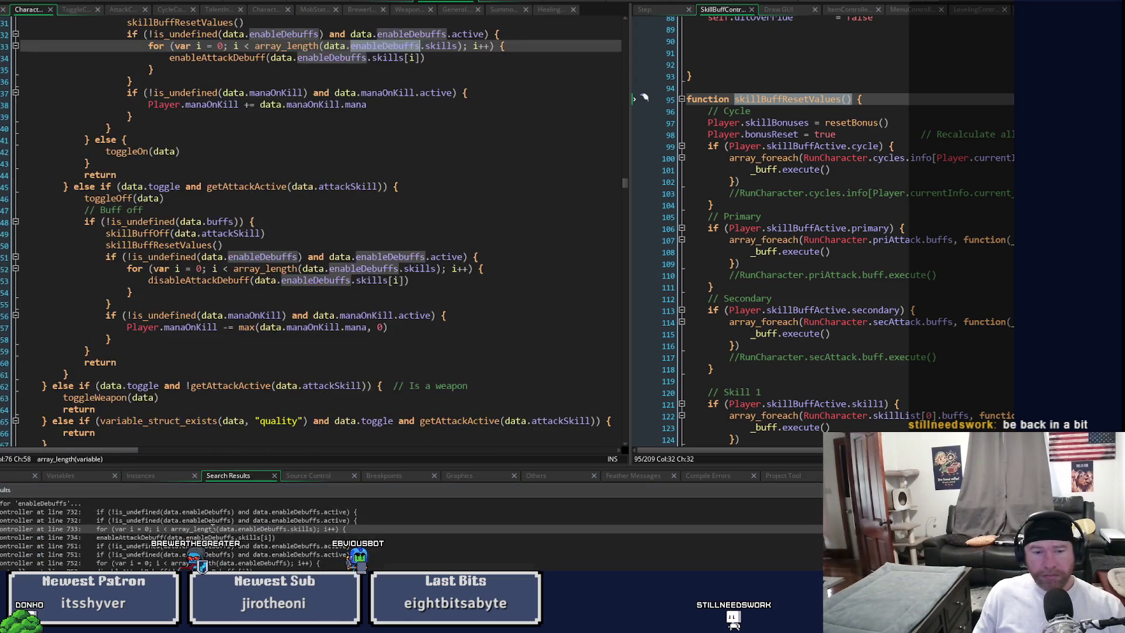
pyautogui.click(315, 311)
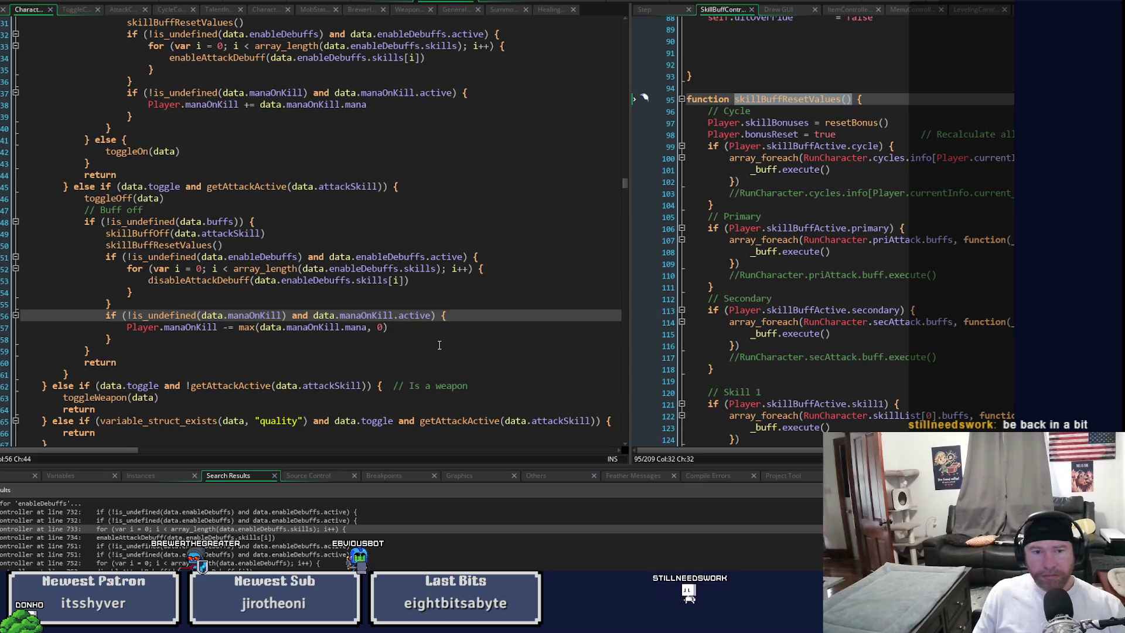
pyautogui.click(445, 278)
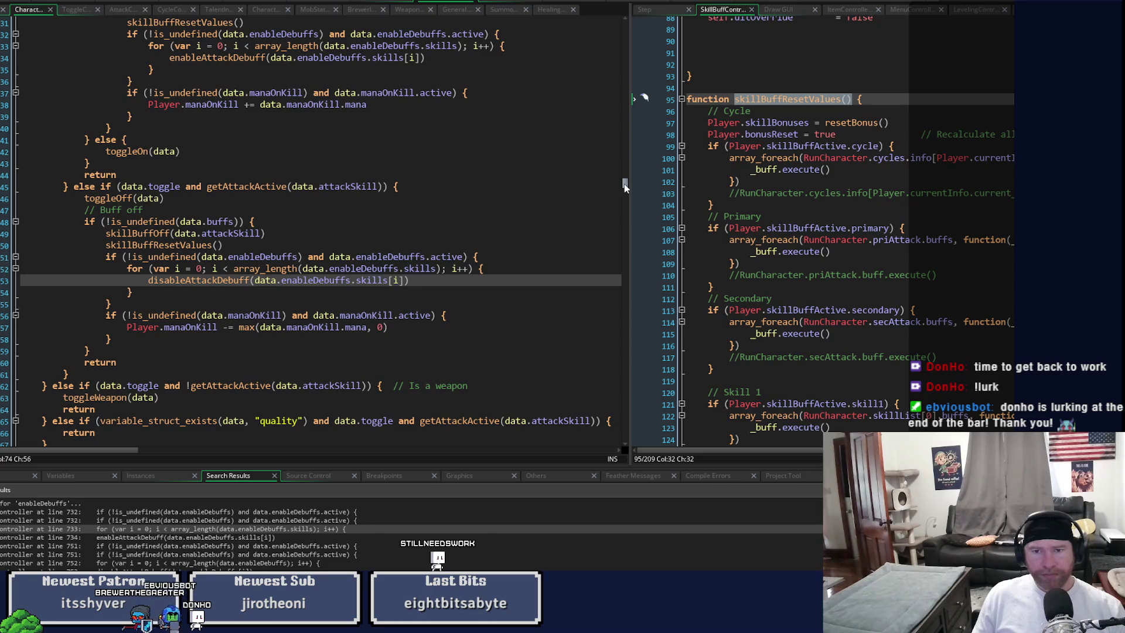
# Step: Switch to the Maddie skill scripts workspace and back, then scroll to the secondary and skill1 skillBuffCounter blocks
pyautogui.scroll(-5, 624, 186)
pyautogui.moveTo(624, 187); pyautogui.dragTo(624, 188)
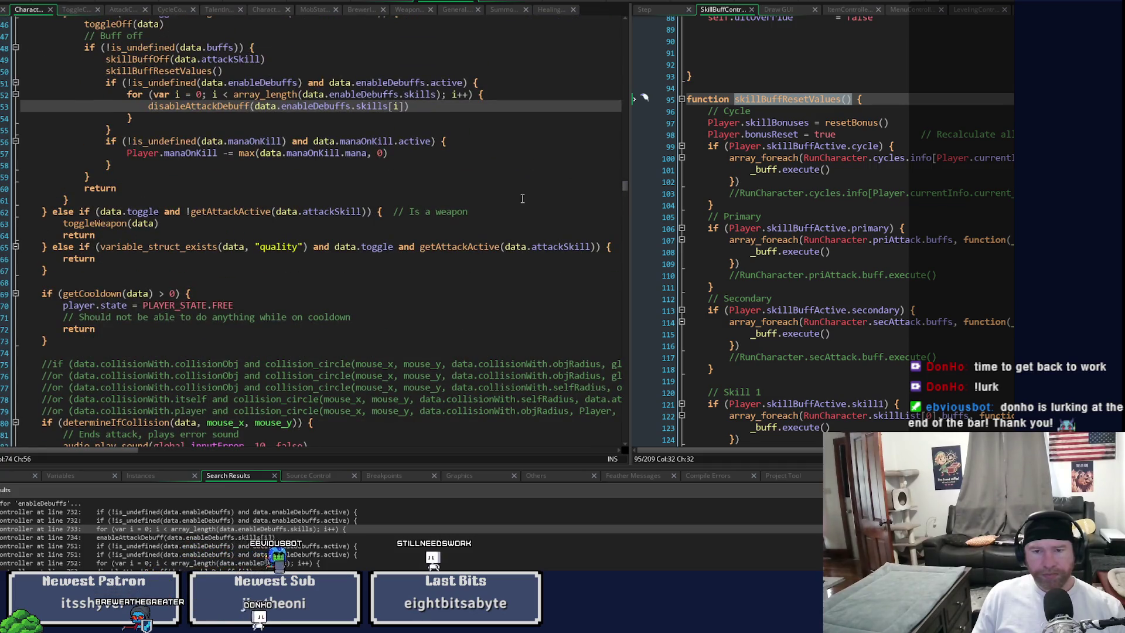
pyautogui.moveTo(625, 188); pyautogui.dragTo(625, 186)
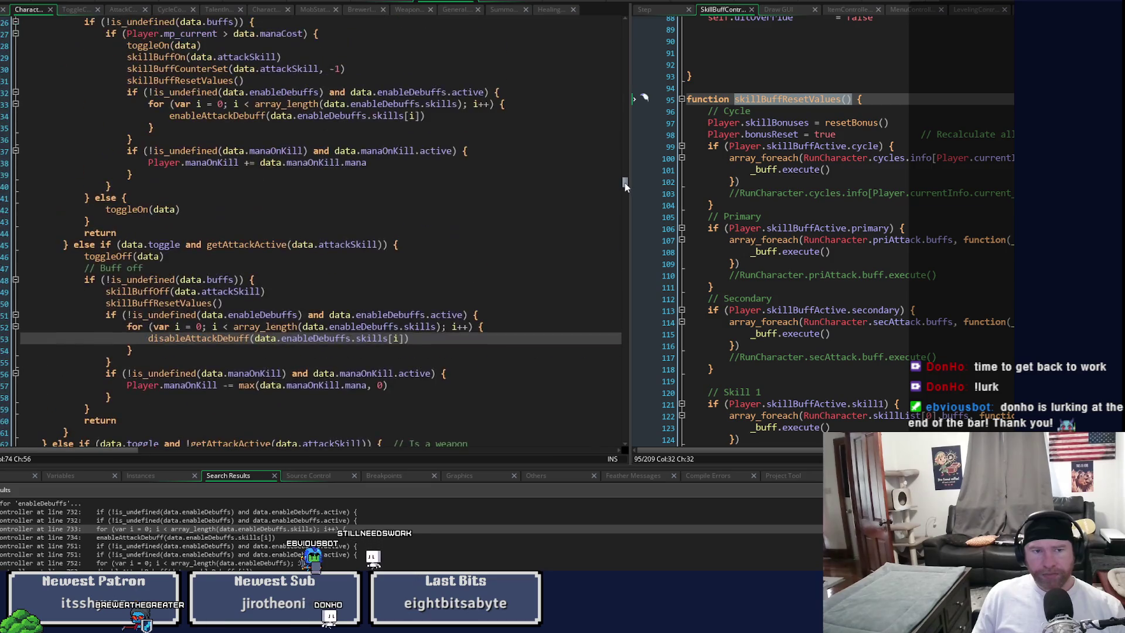
pyautogui.click(386, 2)
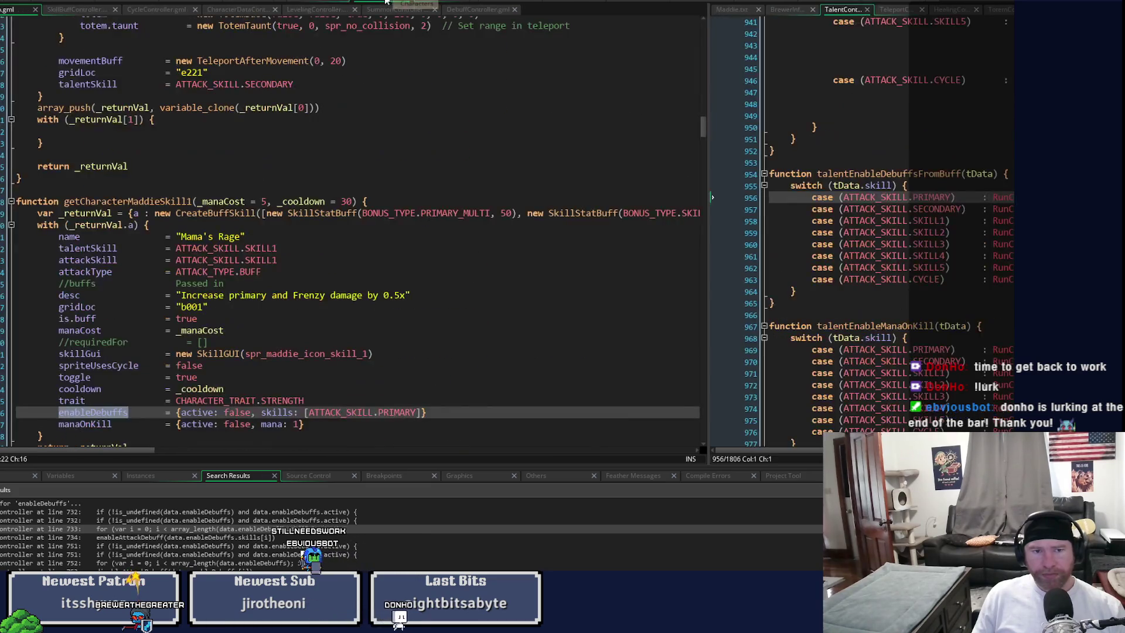
pyautogui.click(453, 2)
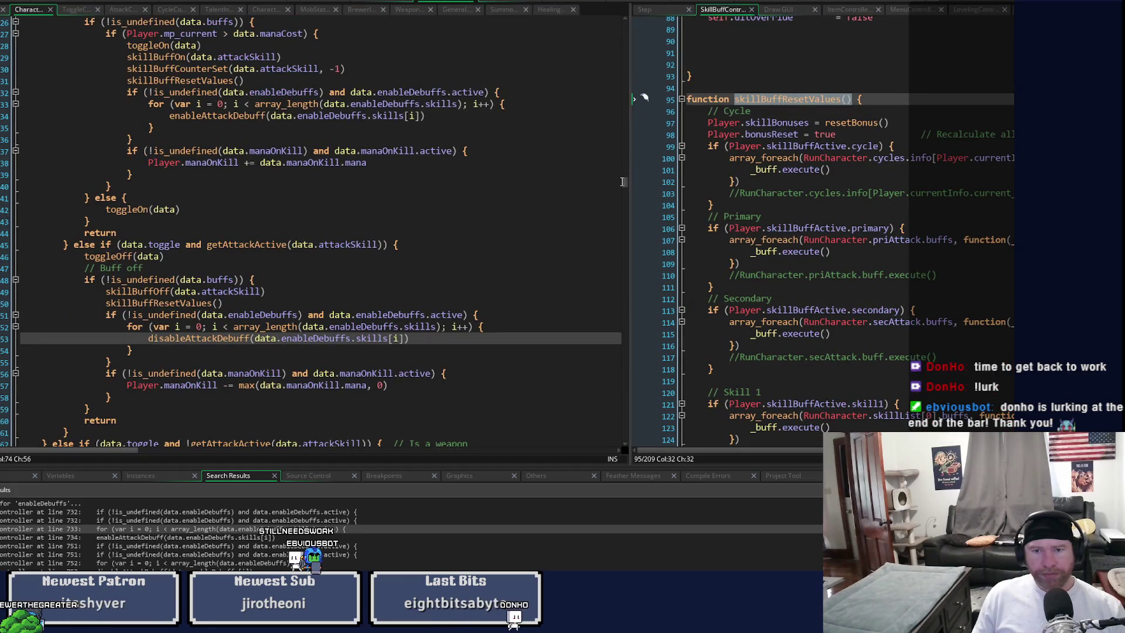
pyautogui.scroll(-12, 622, 181)
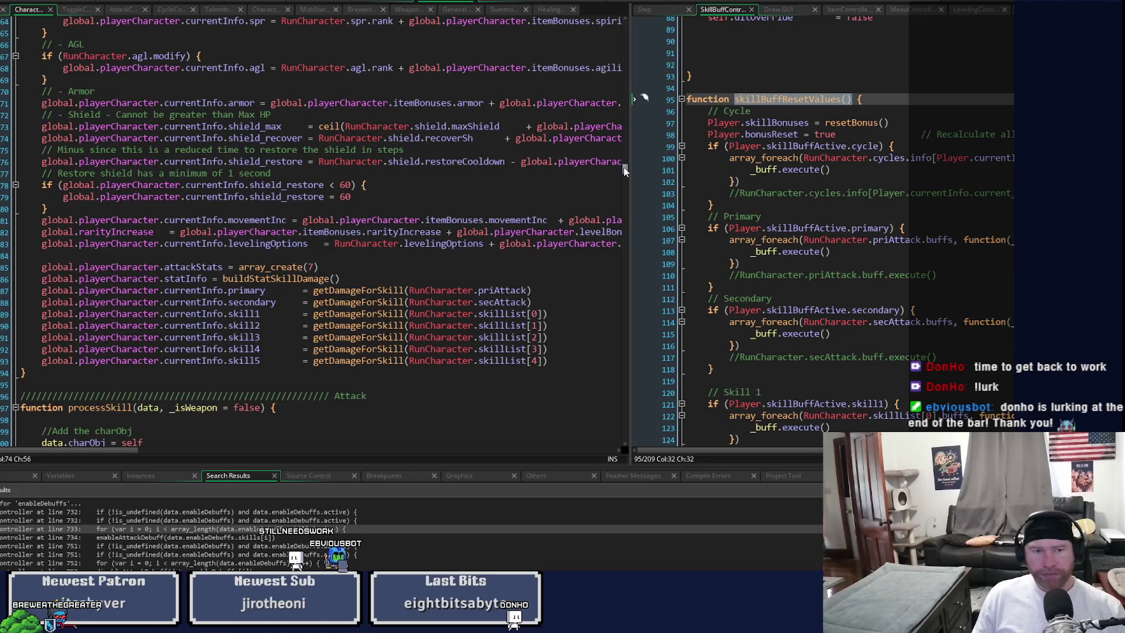
pyautogui.moveTo(623, 167); pyautogui.dragTo(625, 181)
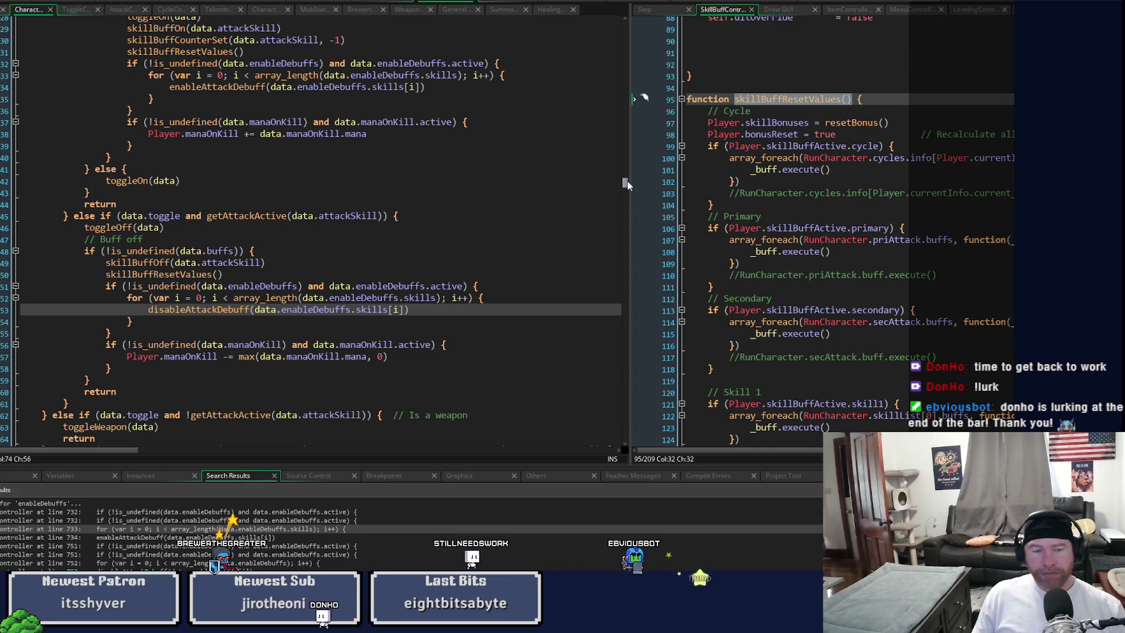
pyautogui.scroll(1, 627, 185)
pyautogui.scroll(10, 625, 181)
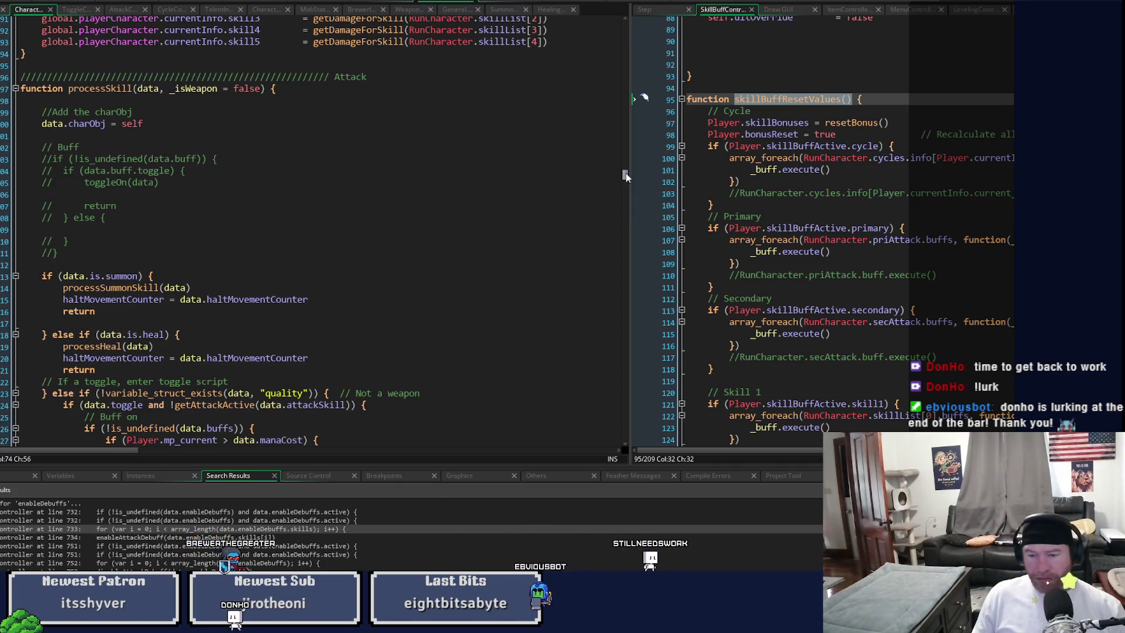
pyautogui.moveTo(626, 173); pyautogui.dragTo(627, 183)
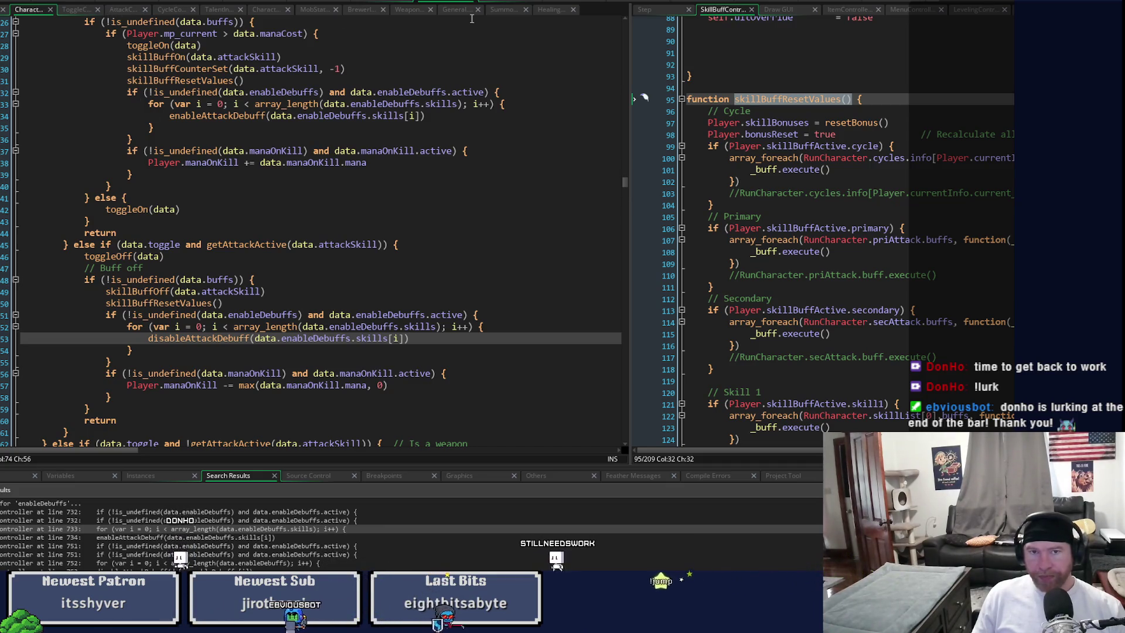
pyautogui.moveTo(624, 180); pyautogui.dragTo(621, 83)
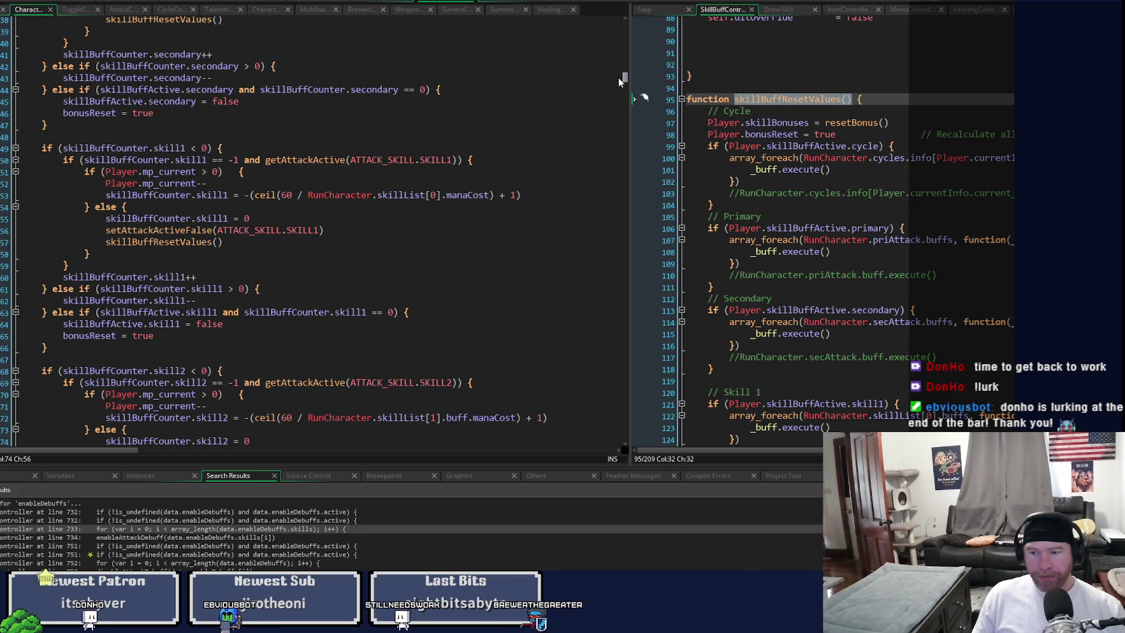
pyautogui.scroll(2, 619, 79)
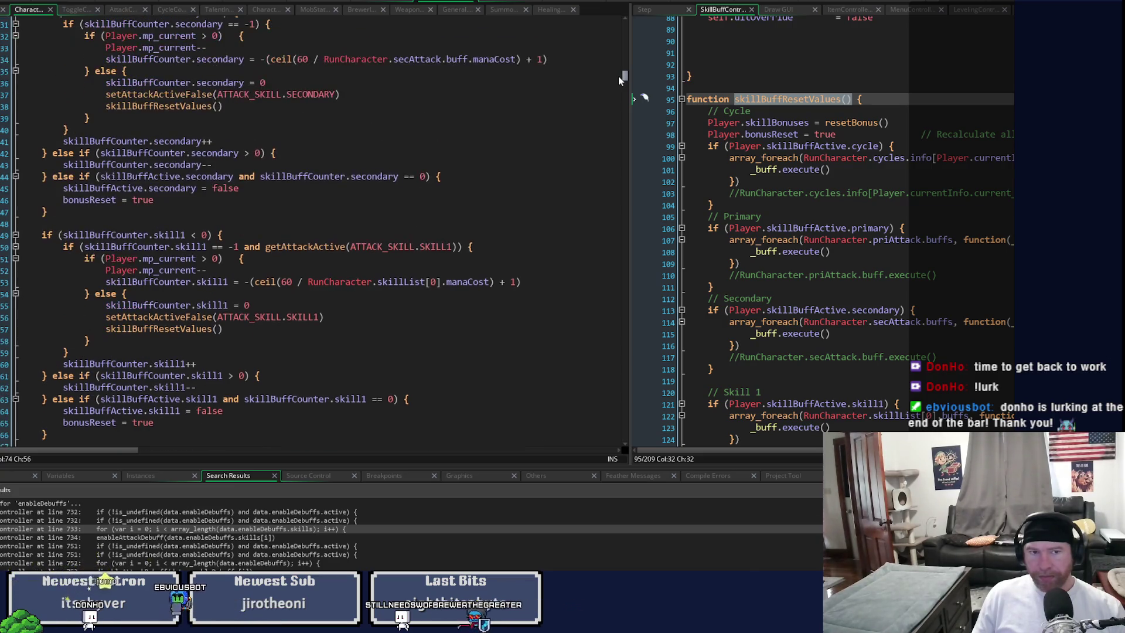
# Step: Scroll up to the skillBuffCounter.primary toggle block ending in skillBuffResetValues()
pyautogui.scroll(10, 618, 73)
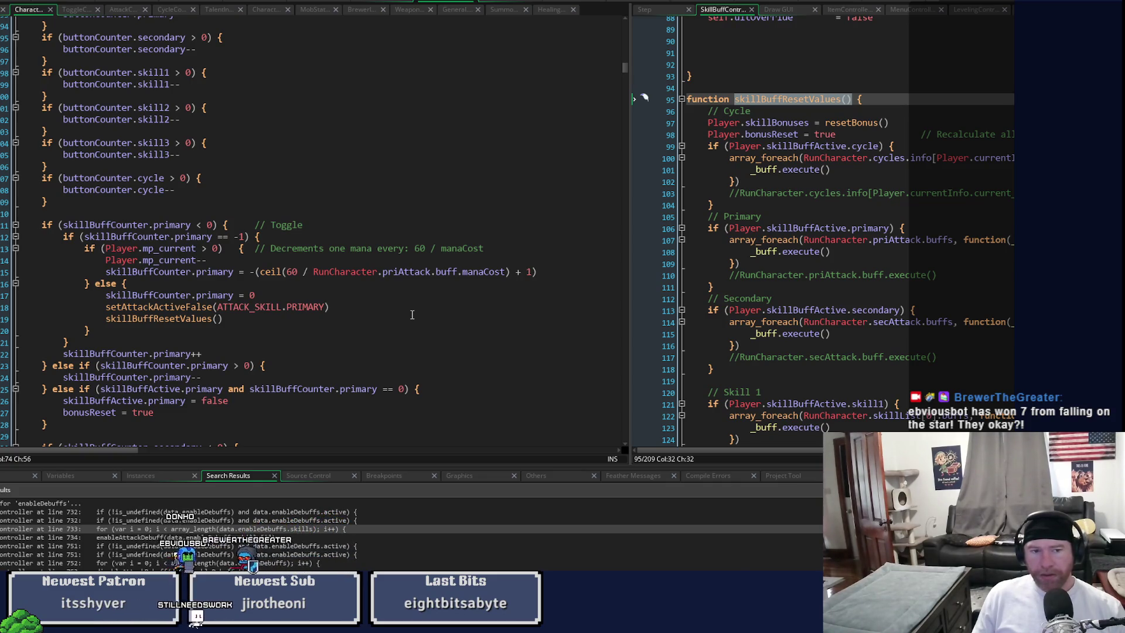
# Step: Paste the enableDebuffs loop after the primary skillBuffResetValues() call and copy the RunCharacter.priAttack reference
pyautogui.click(413, 321)
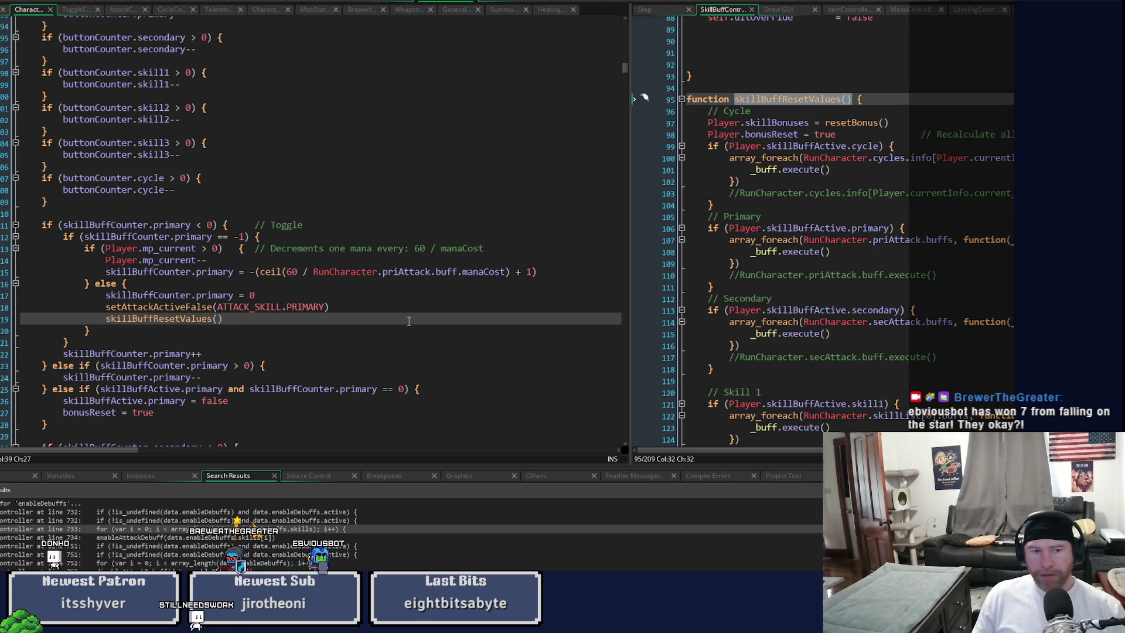
pyautogui.press('Return')
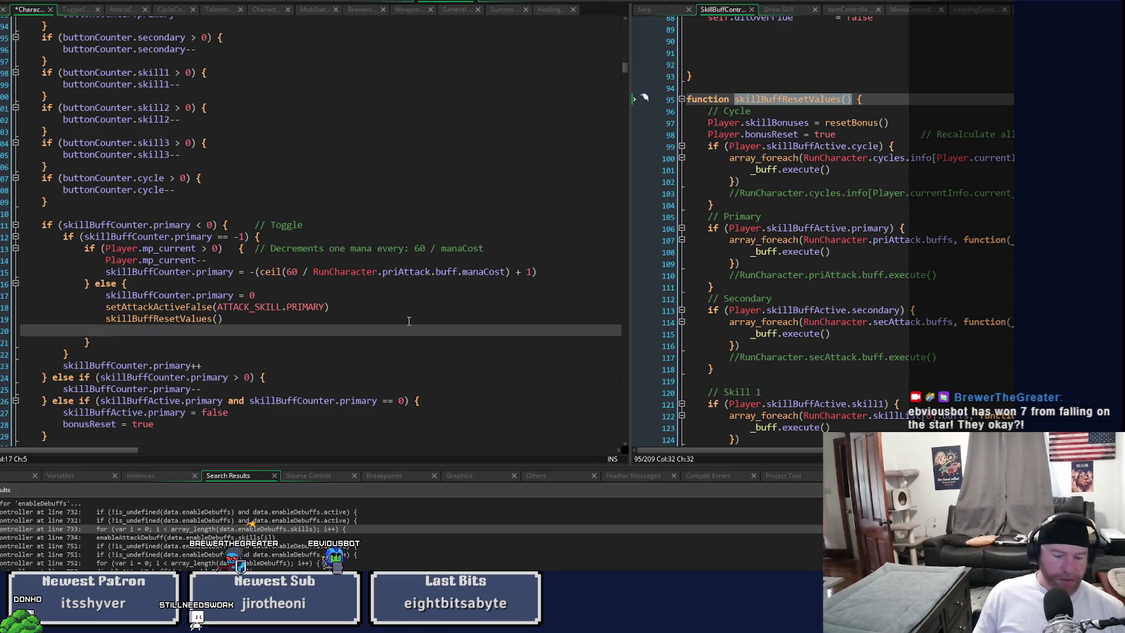
pyautogui.write('if (!is_undefined(data.enableDebuffs) and data.enableDebuffs.active) { \tfor (var i = 0; i < array_length(data.enableDebuffs.skills); i++) { \t\tdisableAttackDebuff(data.enableDebuffs.skills[i]) \t} }')
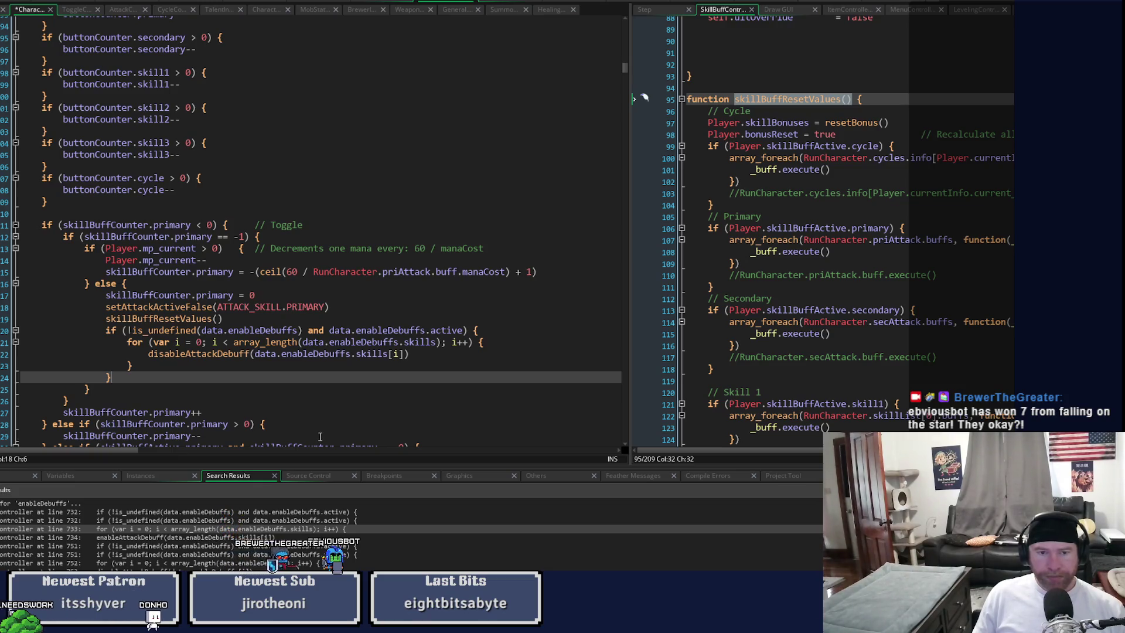
pyautogui.moveTo(315, 271); pyautogui.dragTo(464, 273)
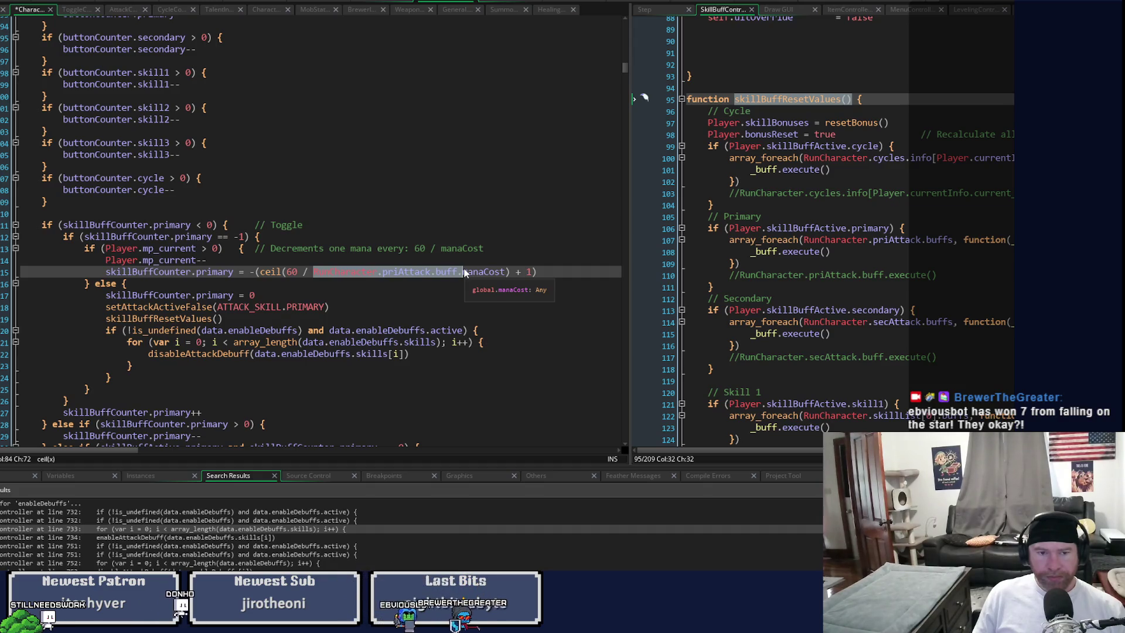
pyautogui.moveTo(464, 273); pyautogui.dragTo(431, 277)
pyautogui.hotkey('ctrl', 'c')
# Step: Replace each 'data' in the pasted loop with RunCharacter.priAttack
pyautogui.click(214, 331)
pyautogui.hotkey('ctrl', 'v')
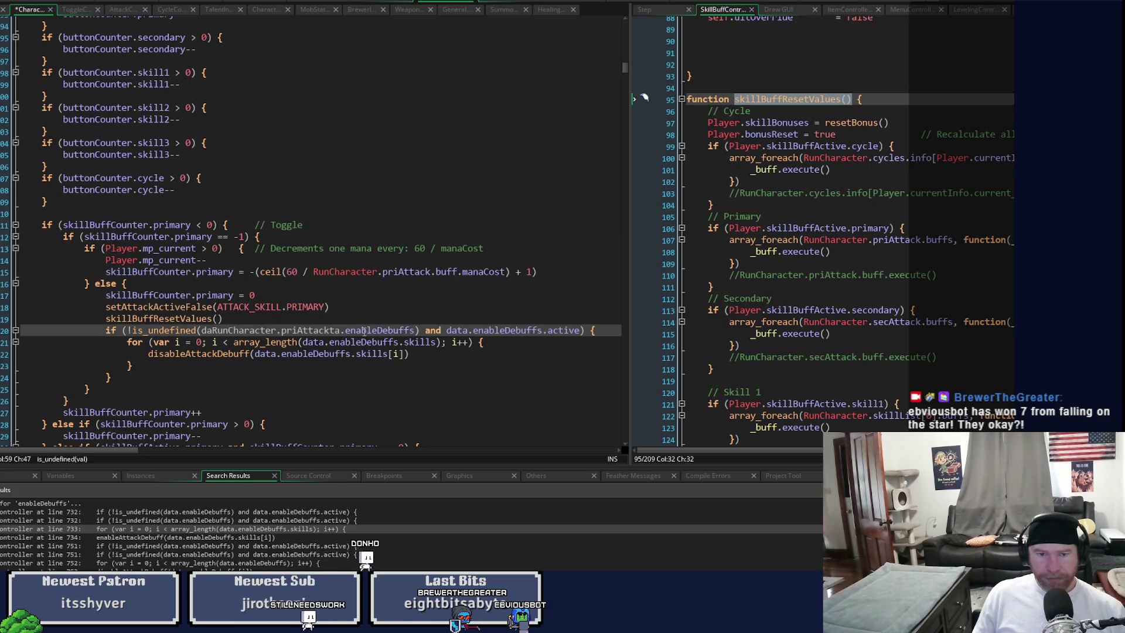
pyautogui.hotkey('ctrl', 'z')
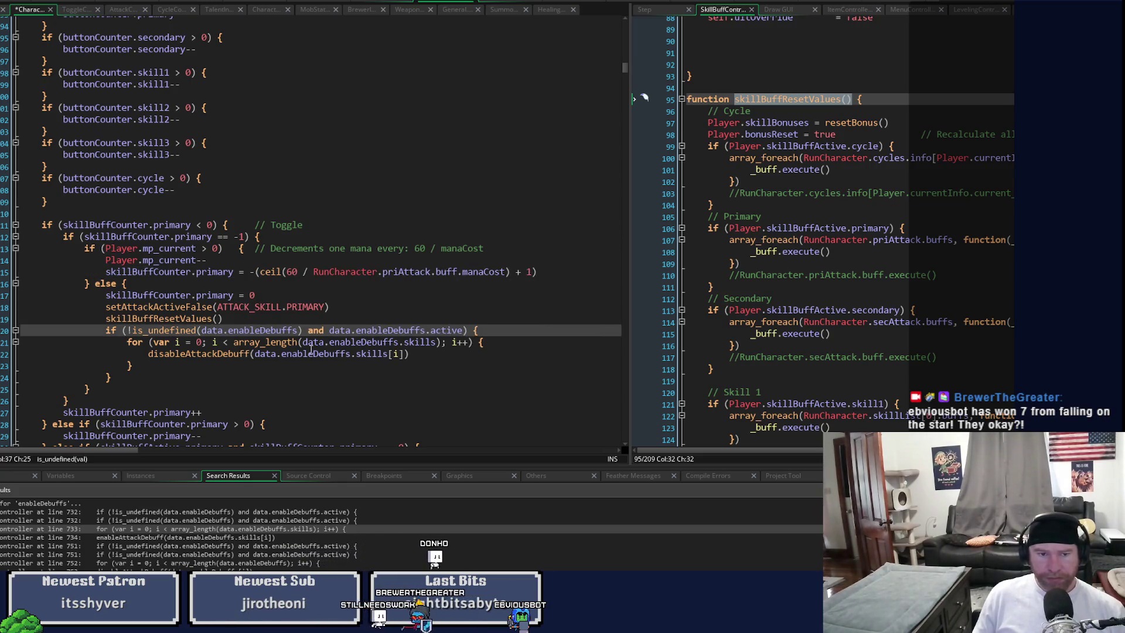
pyautogui.hotkey('ctrl', 'Left')
pyautogui.hotkey('ctrl', 'shift', 'Right')
pyautogui.hotkey('ctrl', 'v')
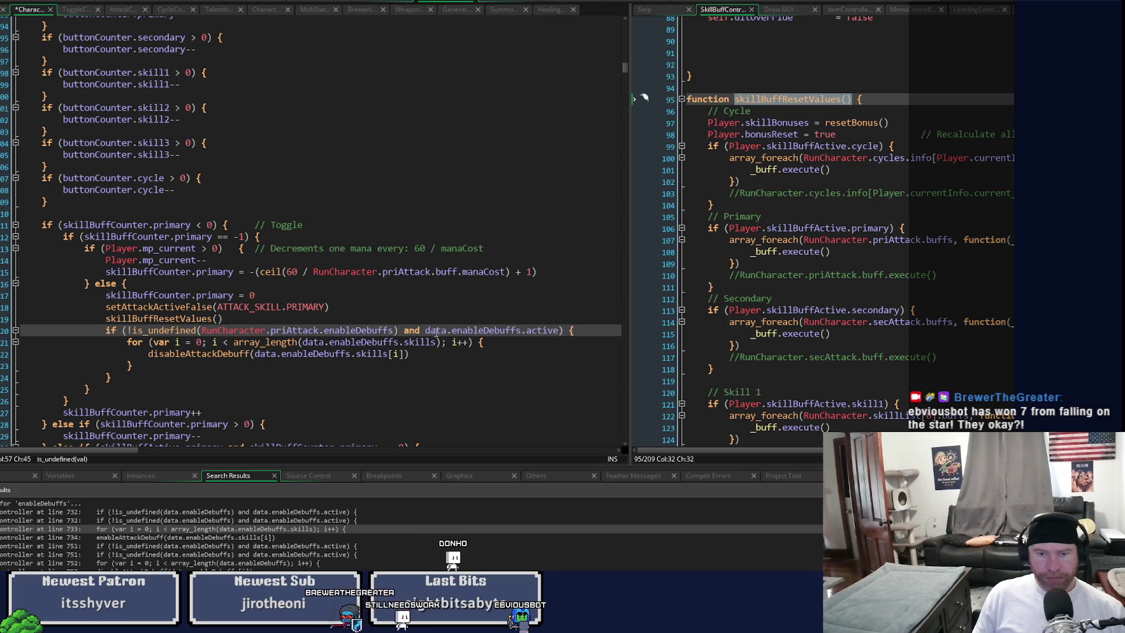
pyautogui.doubleClick(435, 331)
pyautogui.hotkey('ctrl', 'v')
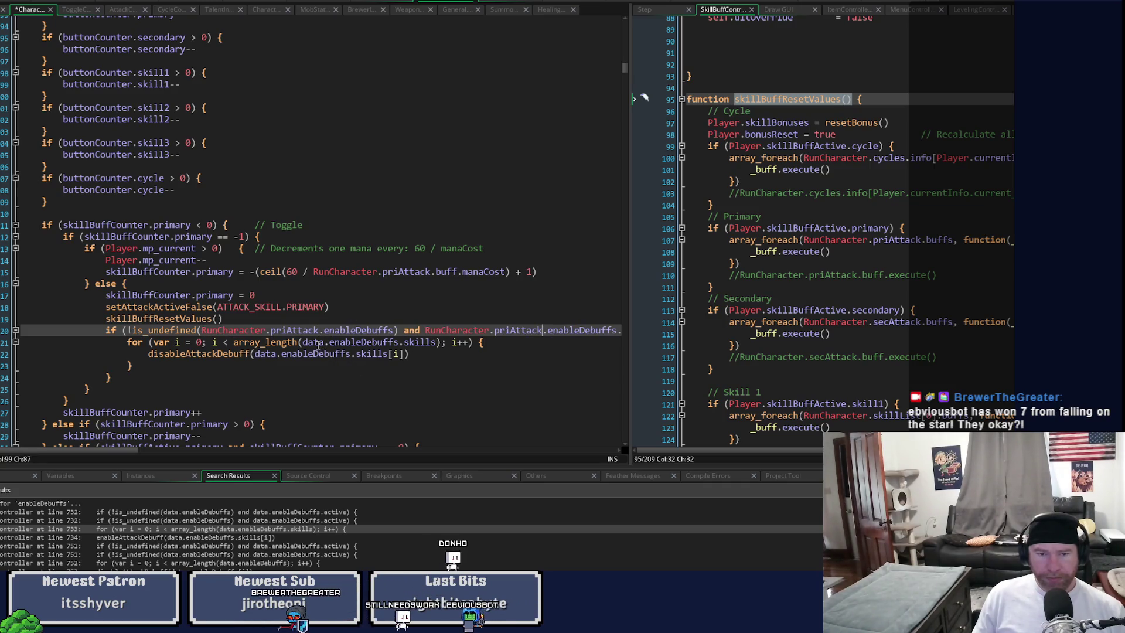
pyautogui.doubleClick(317, 343)
pyautogui.hotkey('ctrl', 'v')
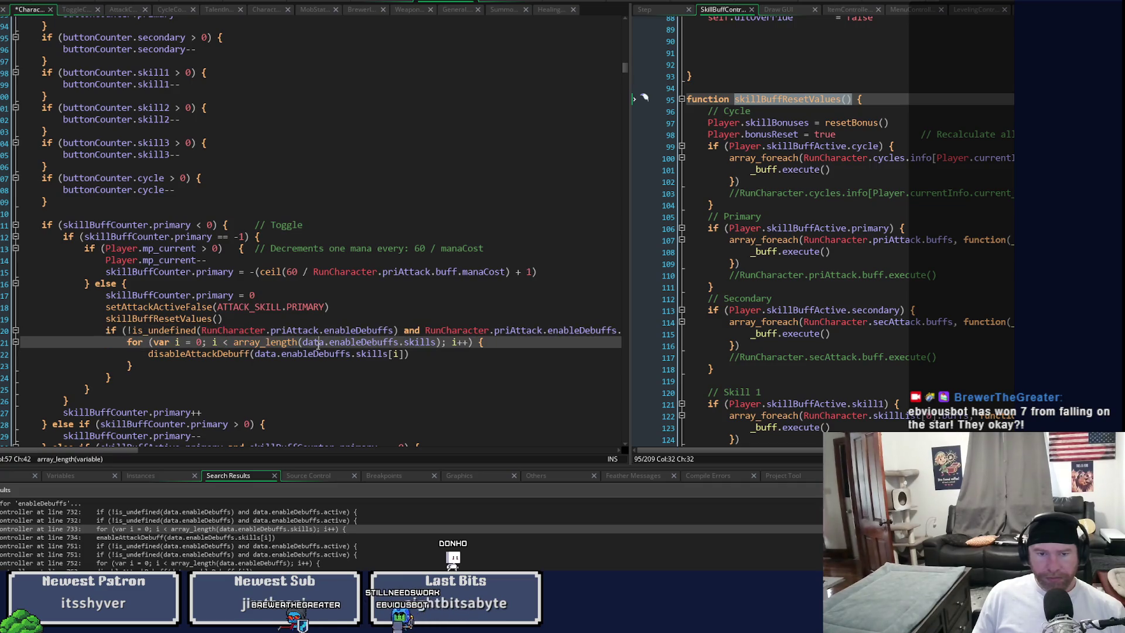
pyautogui.doubleClick(264, 355)
pyautogui.hotkey('ctrl', 'v')
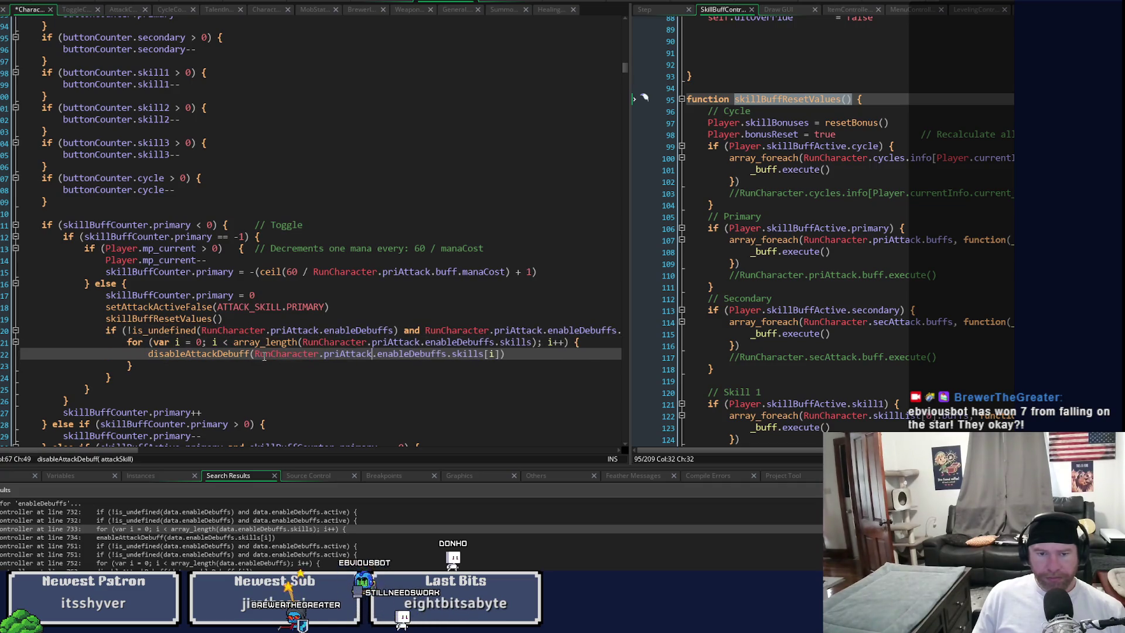
pyautogui.click(339, 386)
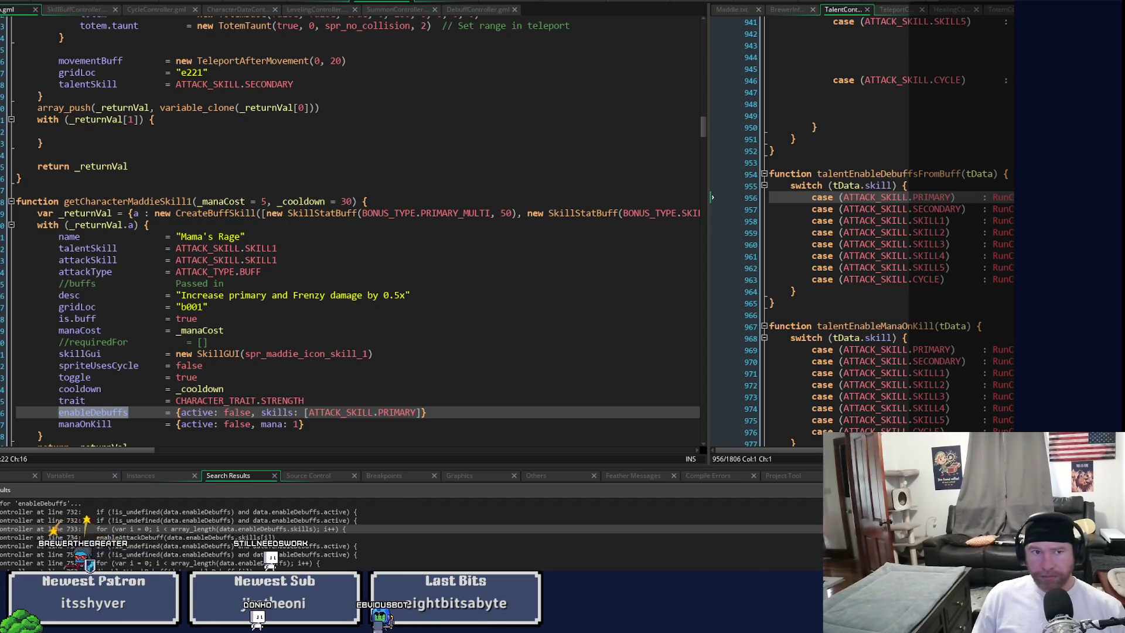
pyautogui.click(73, 11)
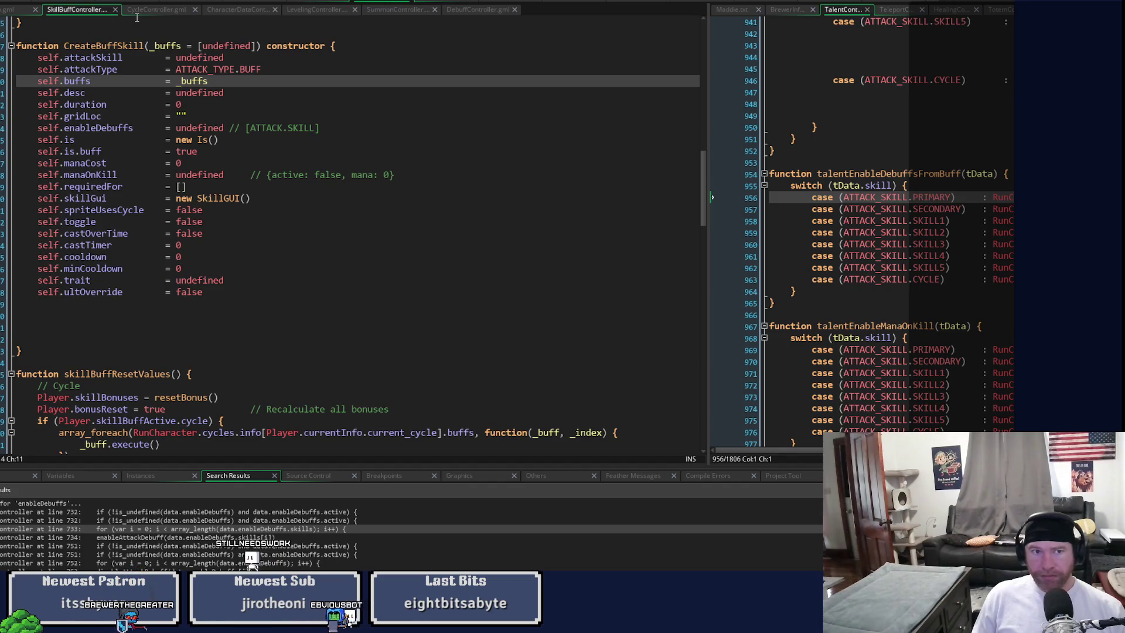
pyautogui.click(10, 10)
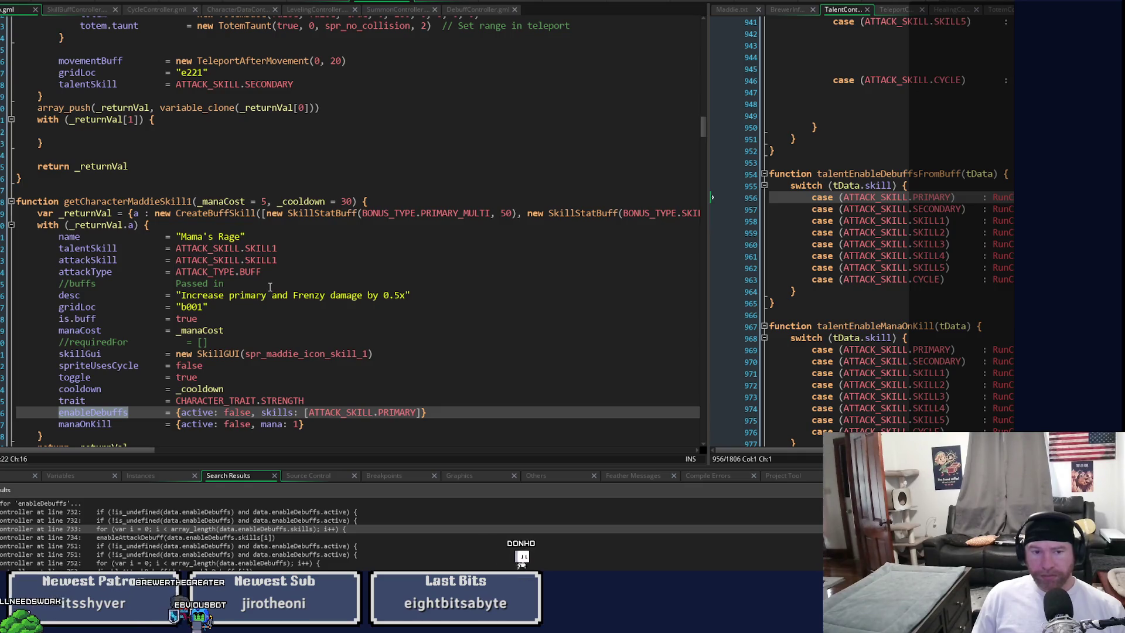
pyautogui.click(449, 7)
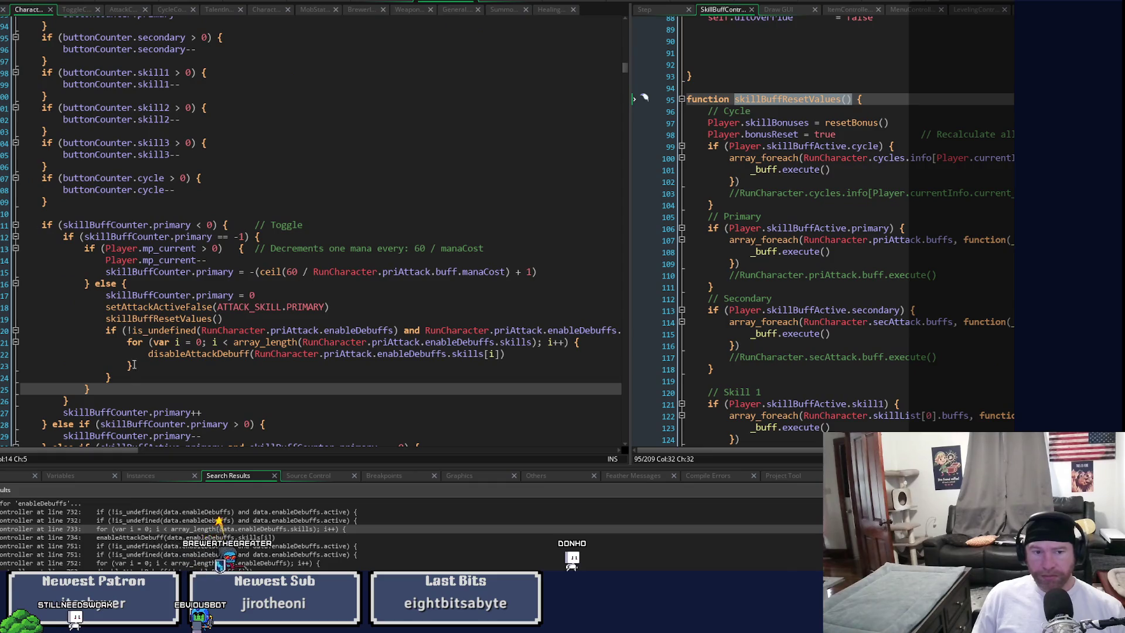
# Step: Copy the primary branch's disableAttackDebuff loop block
pyautogui.moveTo(121, 378); pyautogui.dragTo(100, 329)
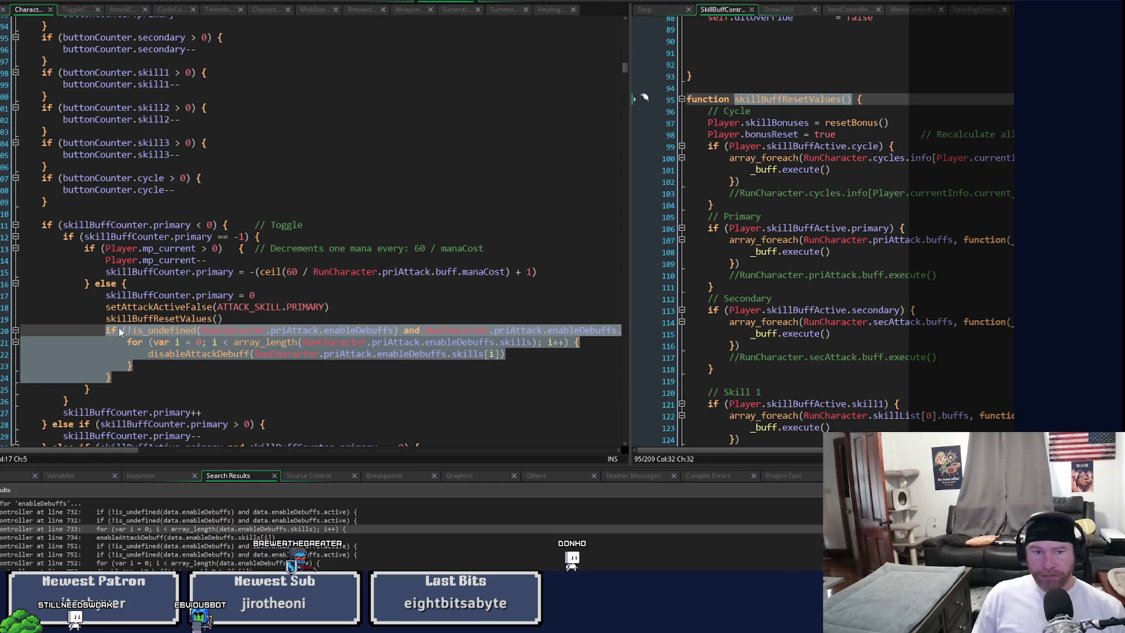
pyautogui.rightClick(125, 334)
pyautogui.click(169, 347)
pyautogui.click(476, 386)
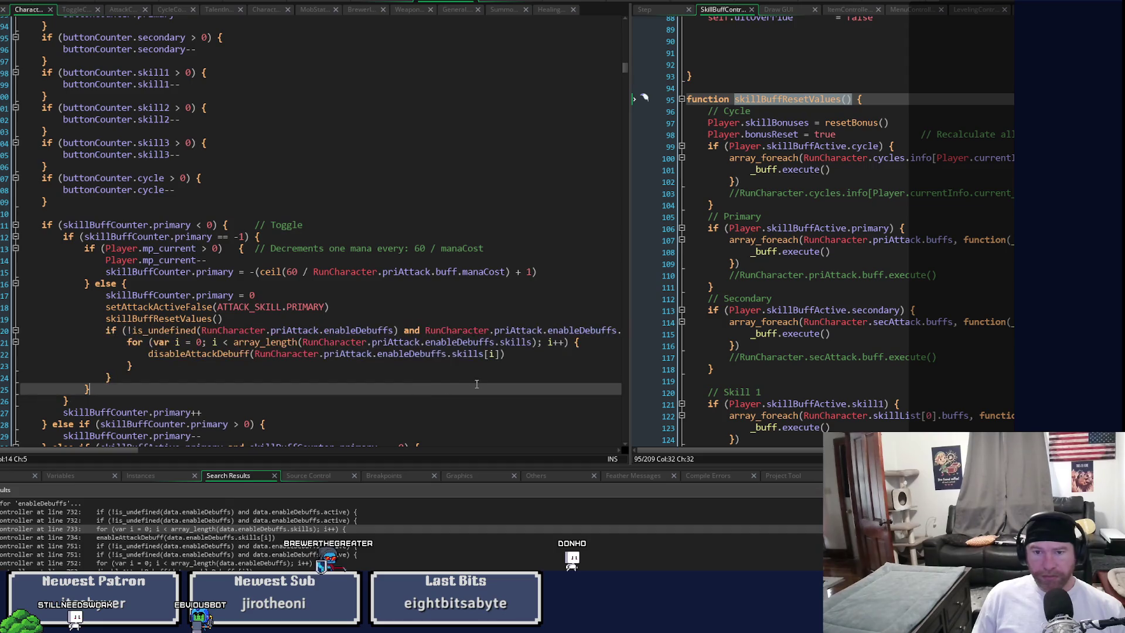
pyautogui.hscroll(3, 148, 448)
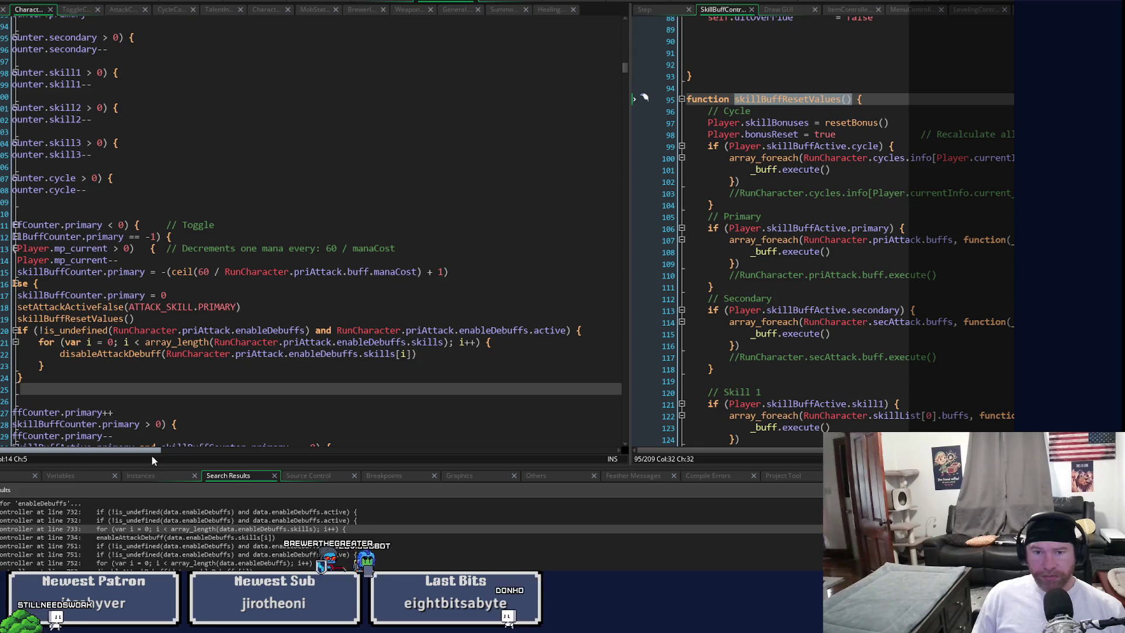
pyautogui.moveTo(151, 454); pyautogui.dragTo(124, 455)
pyautogui.scroll(-6, 192, 354)
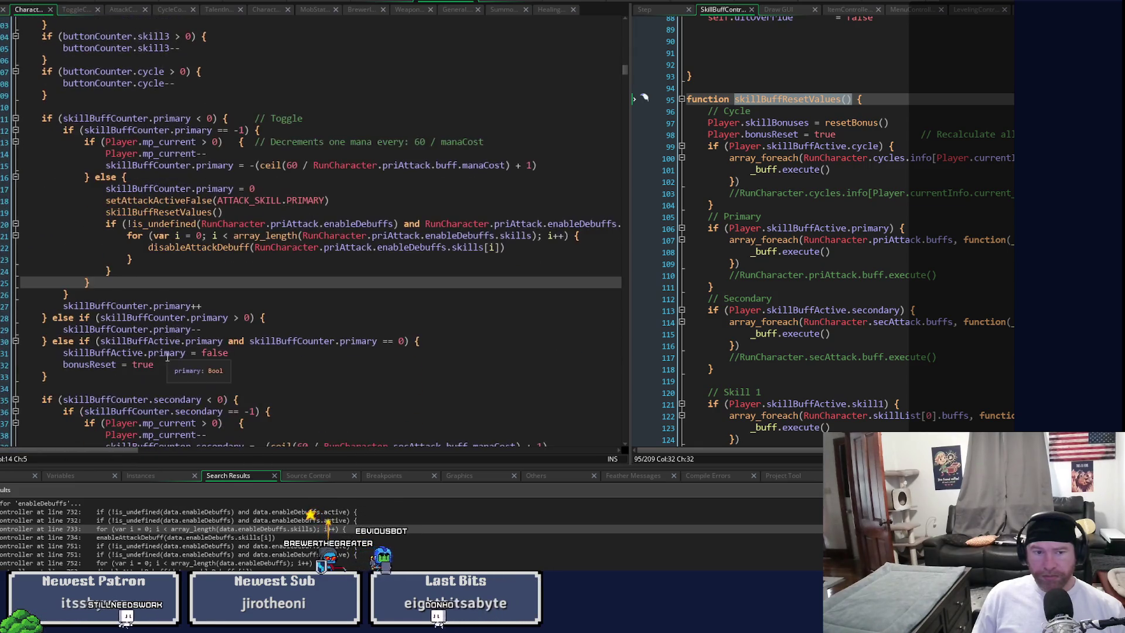
pyautogui.scroll(-2, 192, 354)
# Step: Paste the loop after the secondary reset call, changing priAttack to secAttack
pyautogui.click(242, 301)
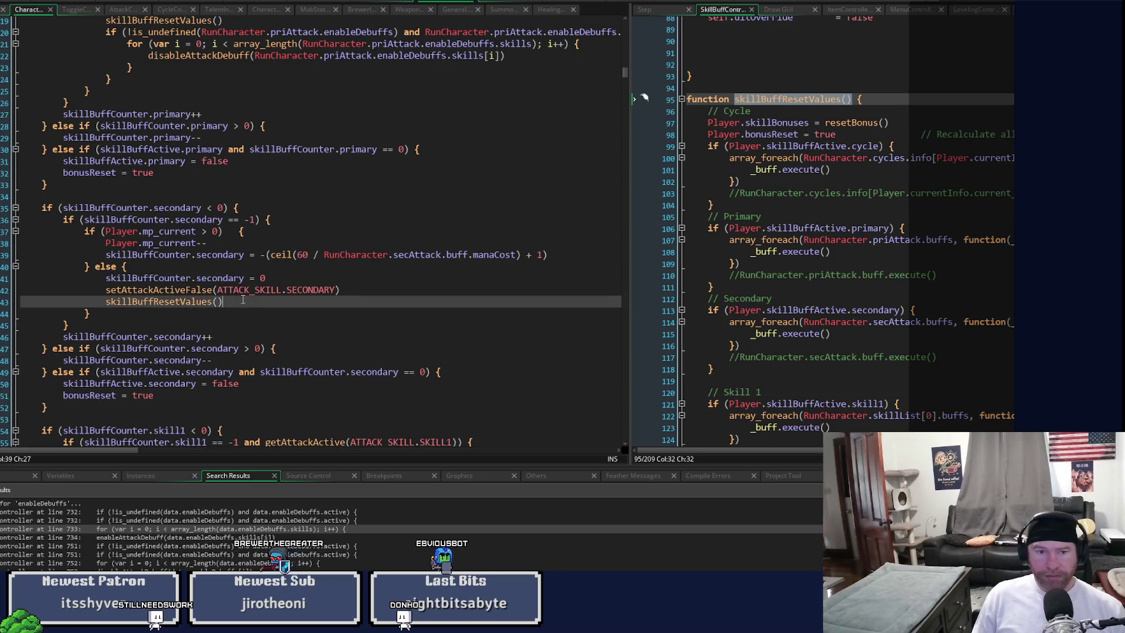
pyautogui.press('Return')
pyautogui.hotkey('ctrl', 'v')
pyautogui.moveTo(271, 314); pyautogui.dragTo(287, 317)
pyautogui.write('sec')
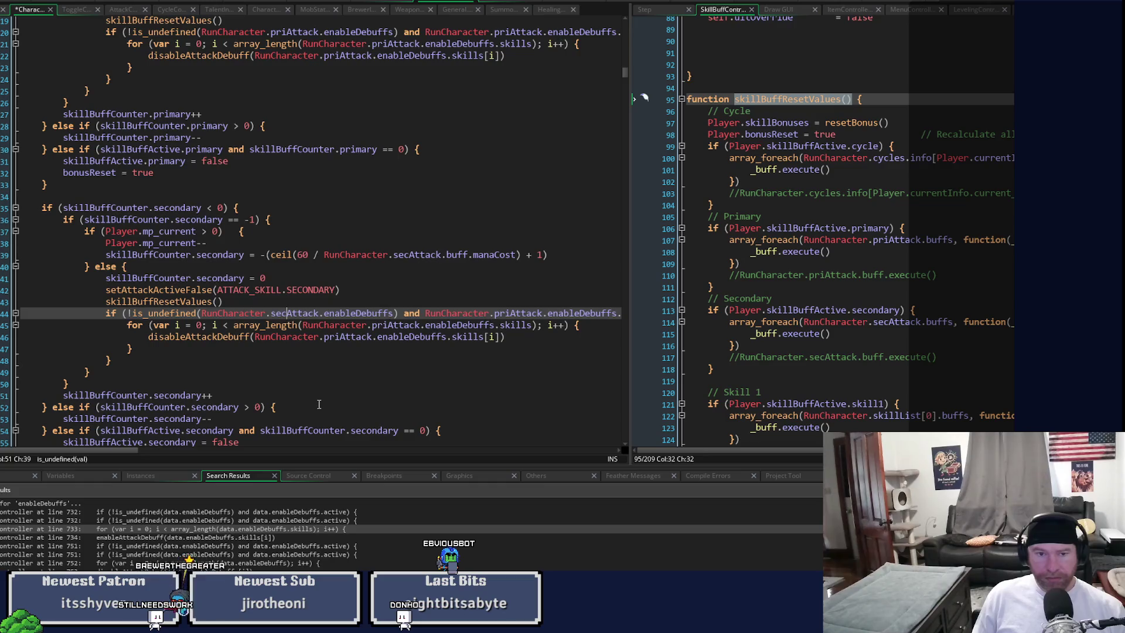
pyautogui.scroll(-8, 193, 352)
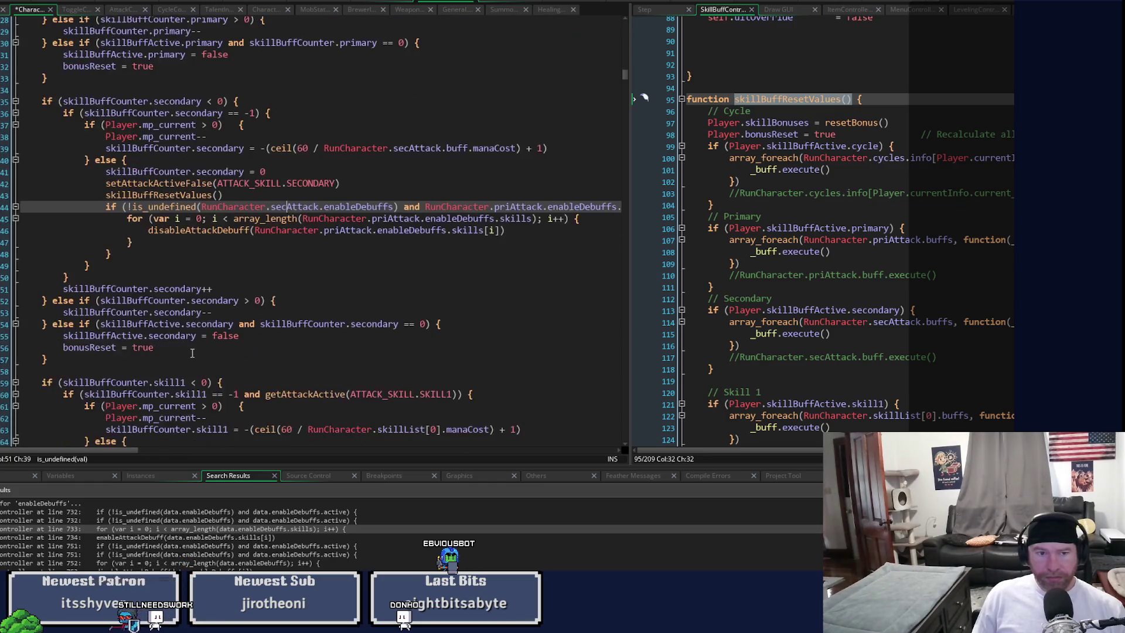
pyautogui.click(260, 265)
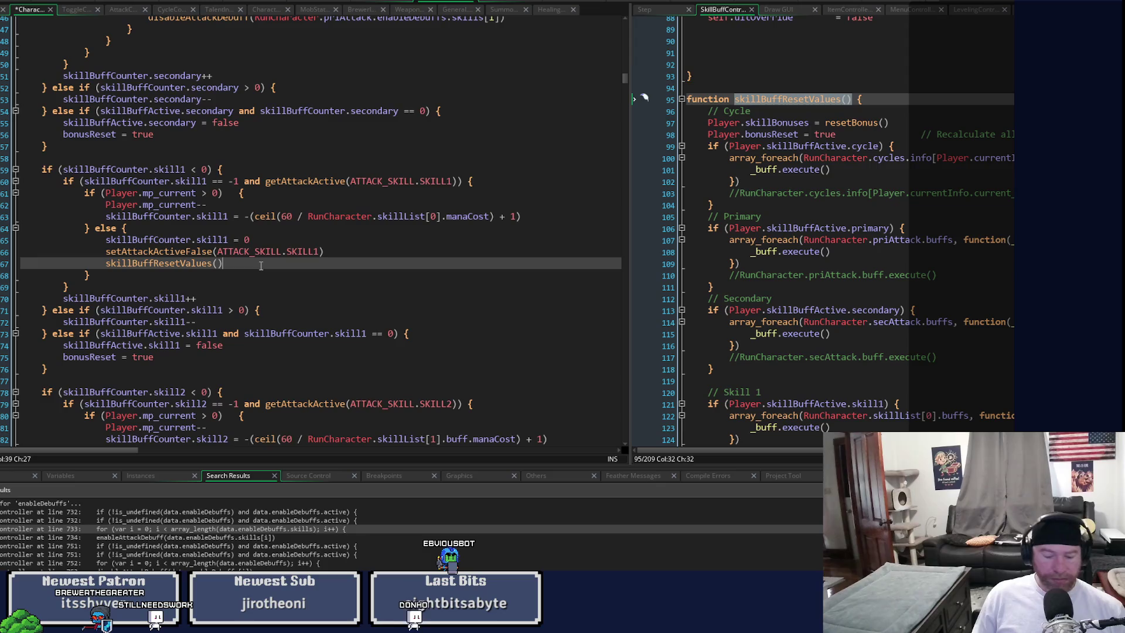
# Step: Paste the debuff loop after skill1's reset call and replace every priAttack with skillList[0]
pyautogui.press('Return')
pyautogui.hotkey('ctrl', 'v')
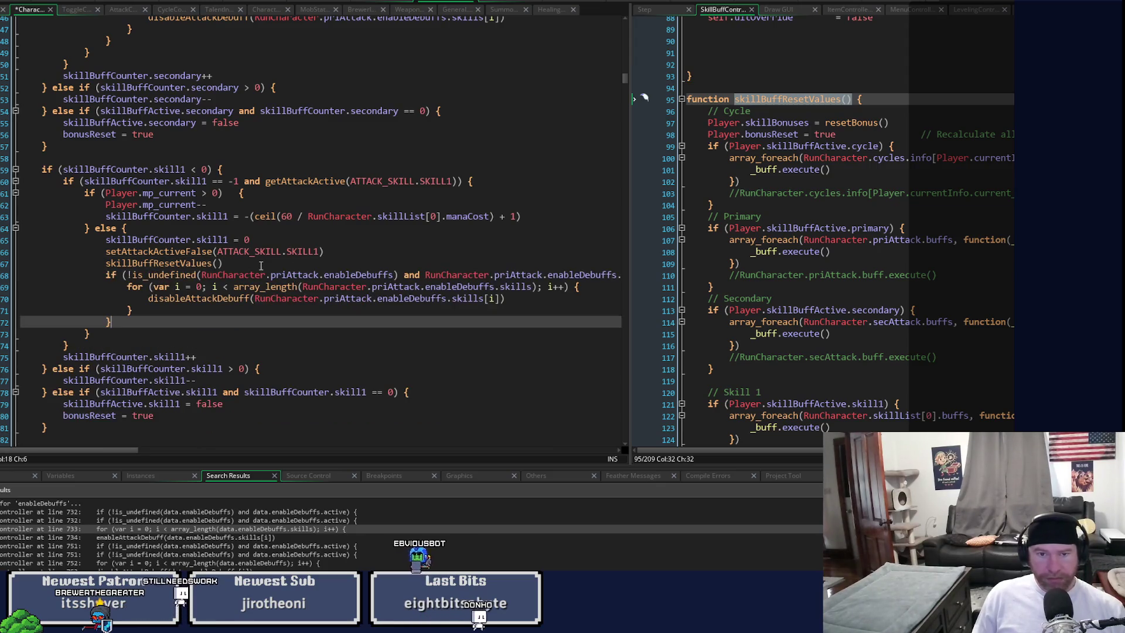
pyautogui.click(431, 218)
pyautogui.moveTo(431, 220); pyautogui.dragTo(440, 220)
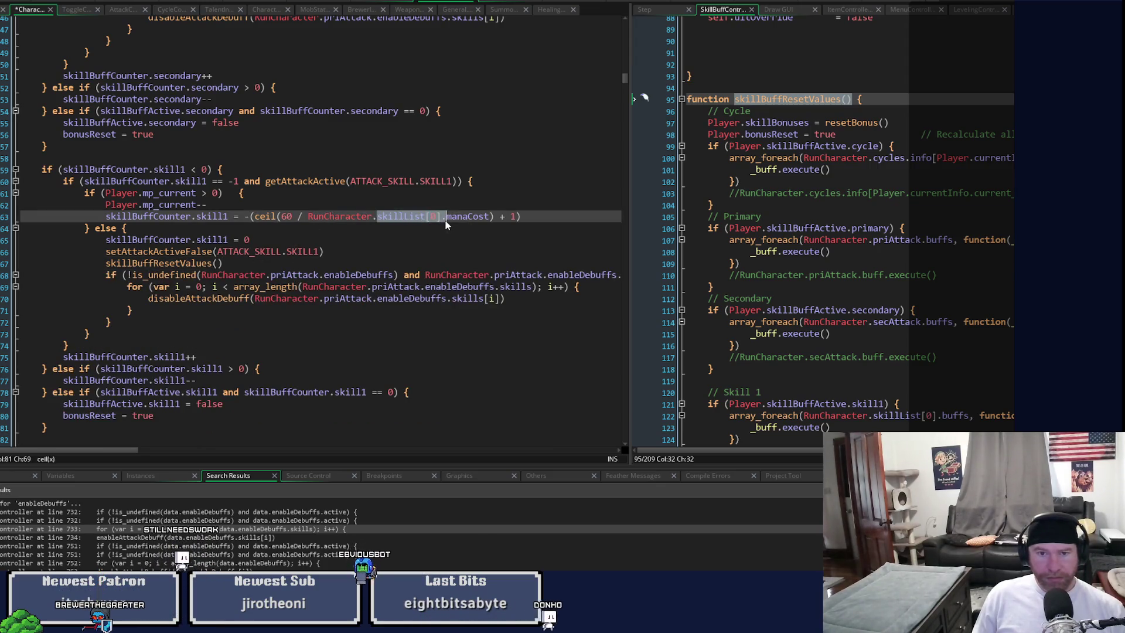
pyautogui.hotkey('ctrl', 'c')
pyautogui.doubleClick(295, 275)
pyautogui.hotkey('ctrl', 'v')
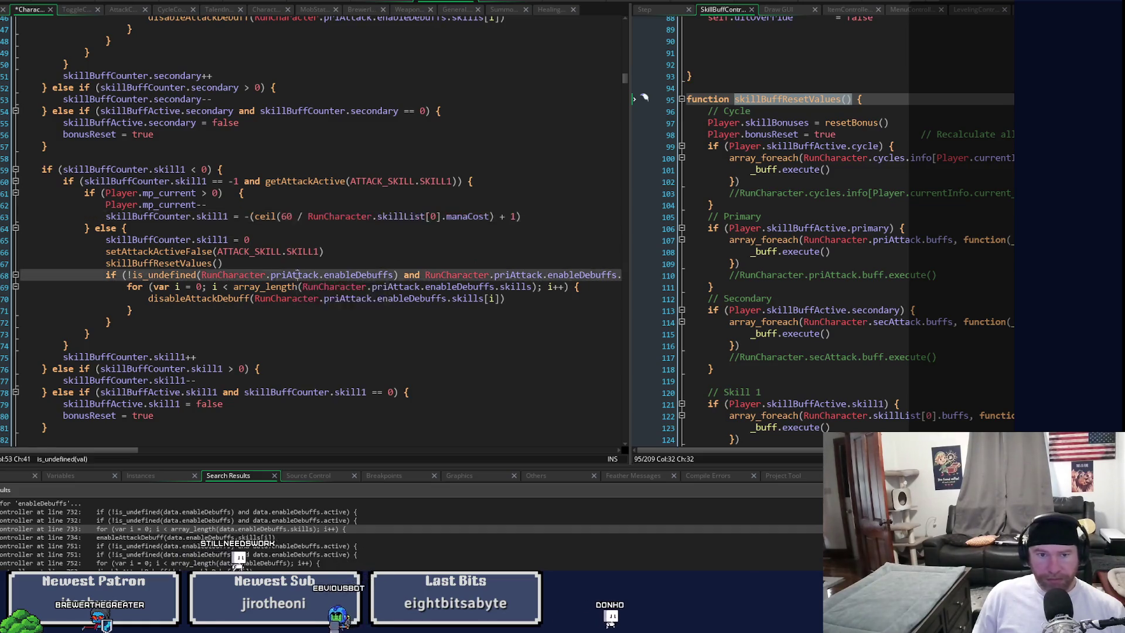
pyautogui.doubleClick(529, 275)
pyautogui.hotkey('ctrl', 'v')
pyautogui.doubleClick(396, 286)
pyautogui.hotkey('ctrl', 'v')
pyautogui.doubleClick(348, 299)
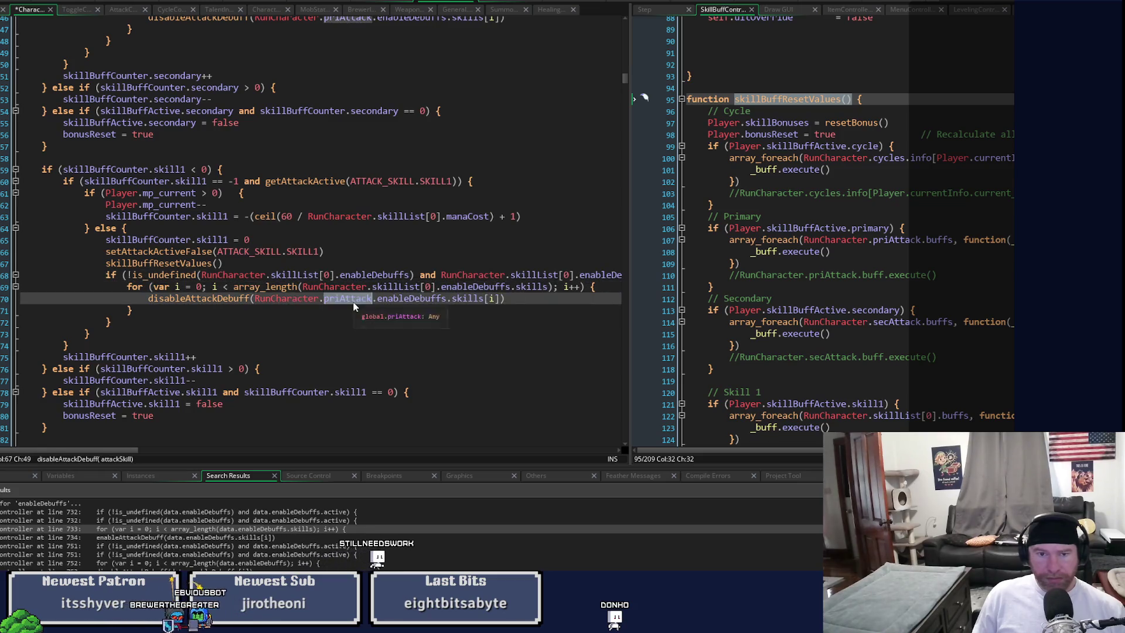
pyautogui.hotkey('ctrl', 'v')
# Step: Change the secondary loop's priAttack references to secAttack
pyautogui.scroll(5, 346, 212)
pyautogui.click(340, 188)
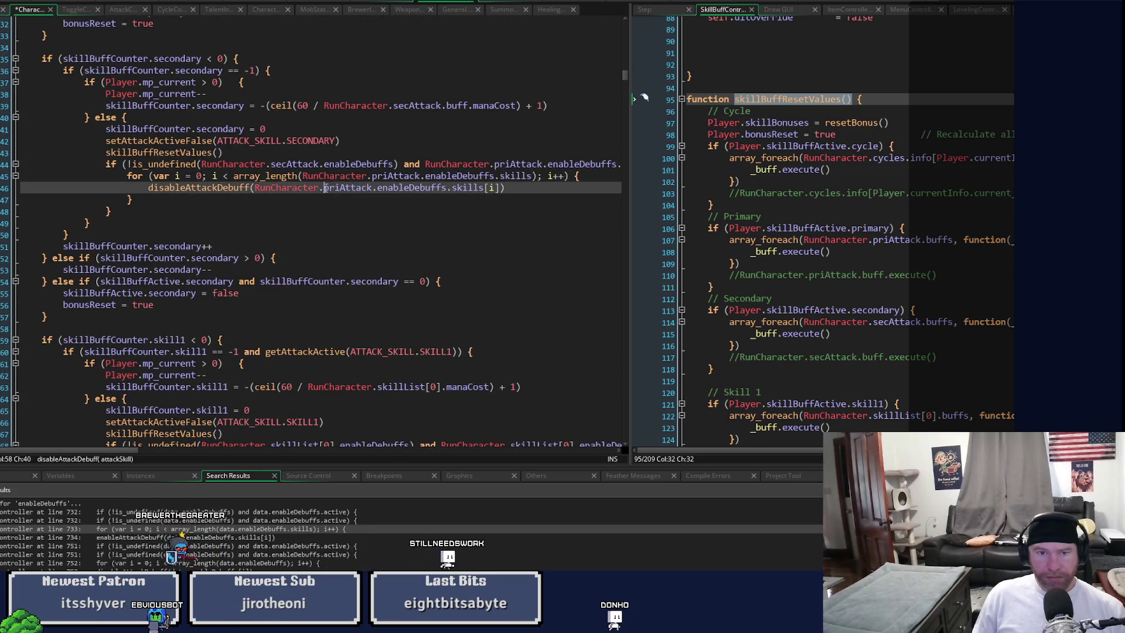
pyautogui.press('BackSpace')
pyautogui.press('BackSpace')
pyautogui.press('BackSpace')
pyautogui.write('se')
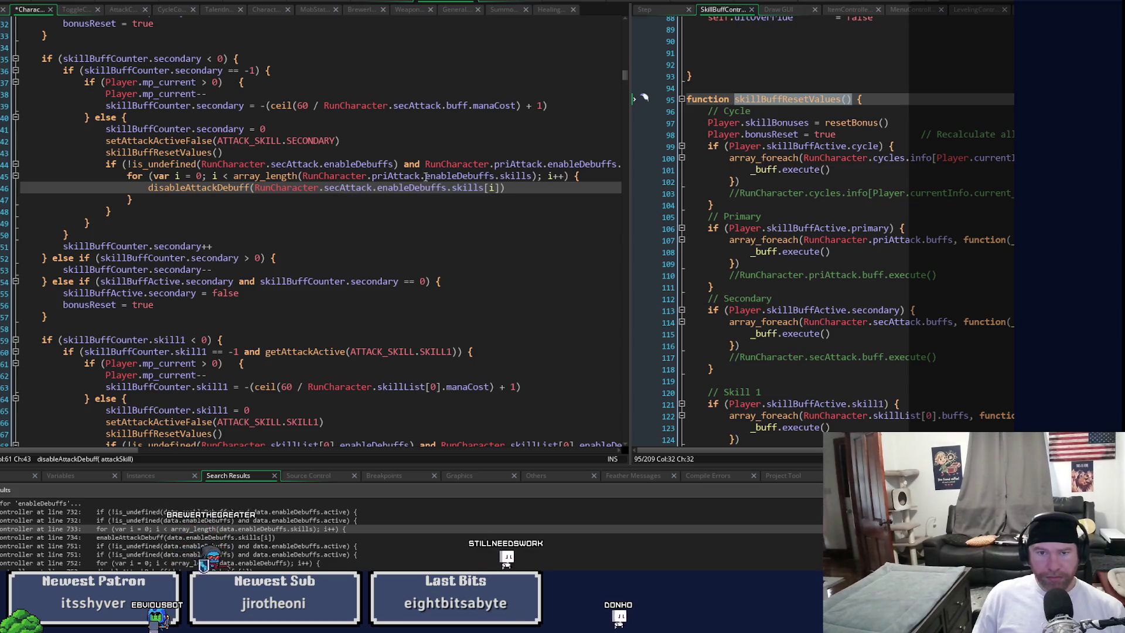
pyautogui.write('c')
pyautogui.moveTo(371, 175); pyautogui.dragTo(385, 177)
pyautogui.write('sec')
pyautogui.moveTo(494, 165); pyautogui.dragTo(510, 167)
pyautogui.write('sec')
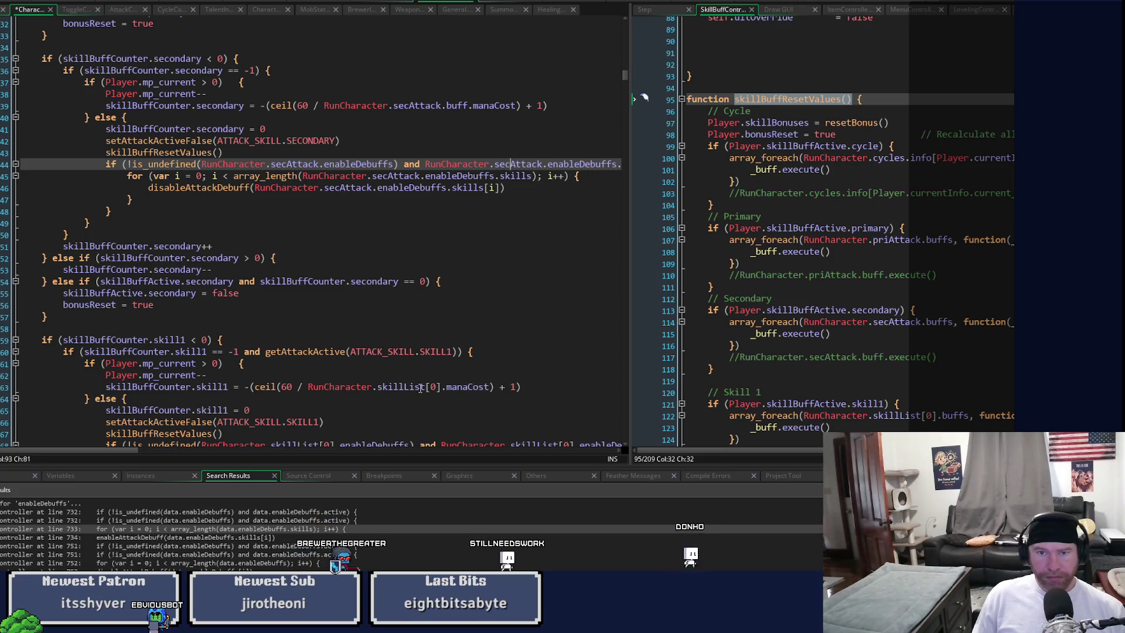
pyautogui.moveTo(115, 452)
pyautogui.mouseDown()
pyautogui.moveTo(133, 452)
pyautogui.moveTo(98, 458)
pyautogui.mouseUp()
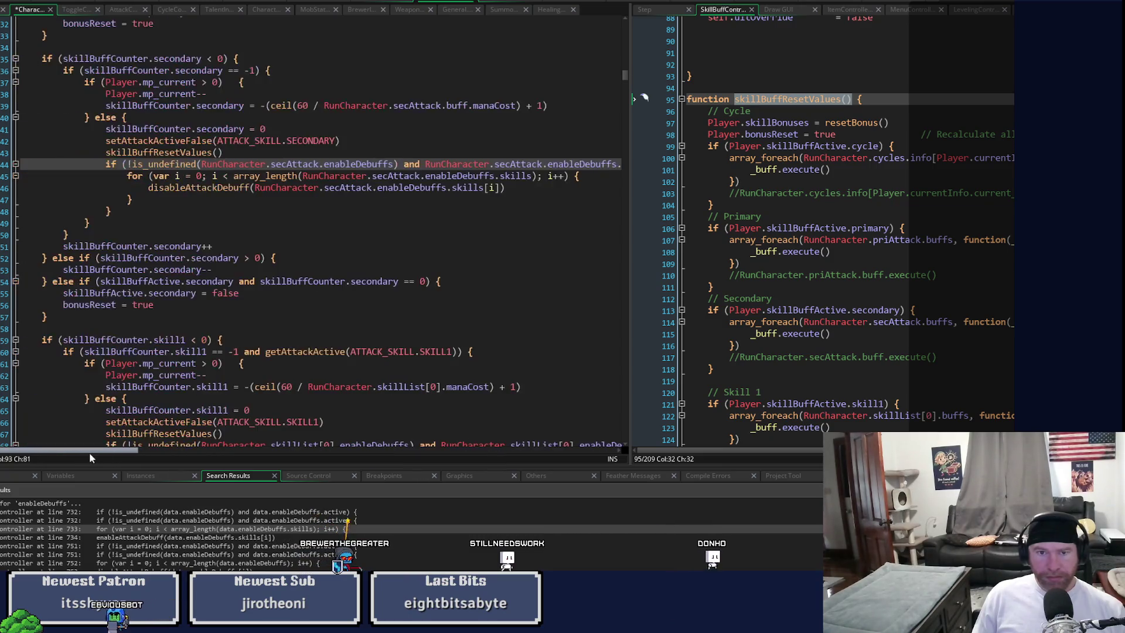
pyautogui.scroll(-5, 245, 339)
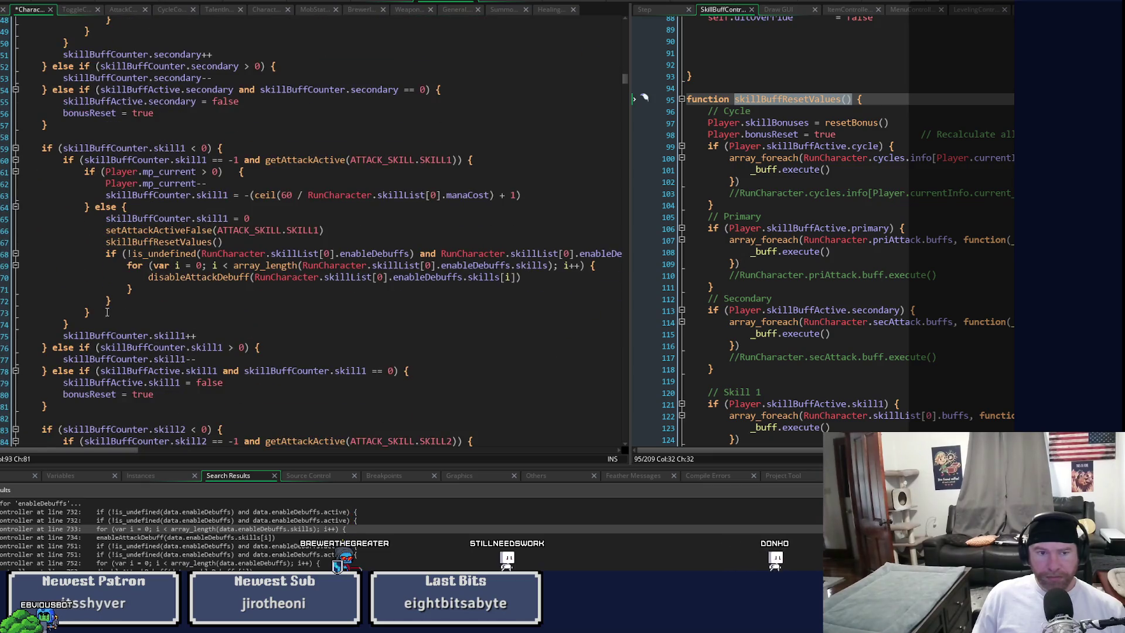
# Step: Copy skill1's debuff loop block and paste it after skill2's skillBuffResetValues() call
pyautogui.moveTo(112, 301); pyautogui.dragTo(105, 253)
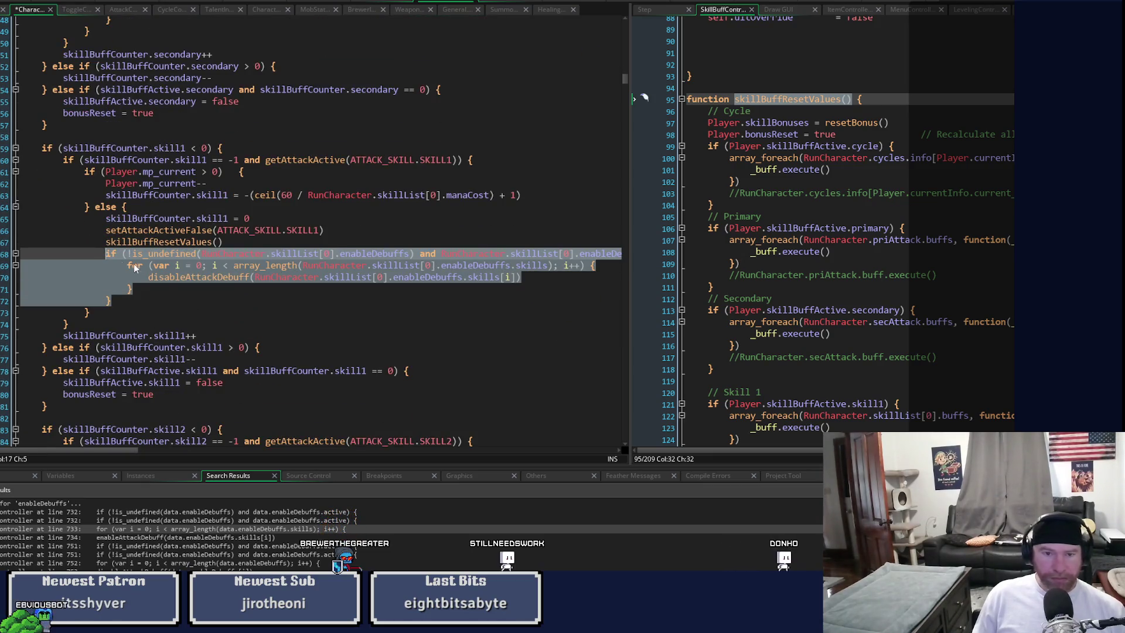
pyautogui.click(445, 304)
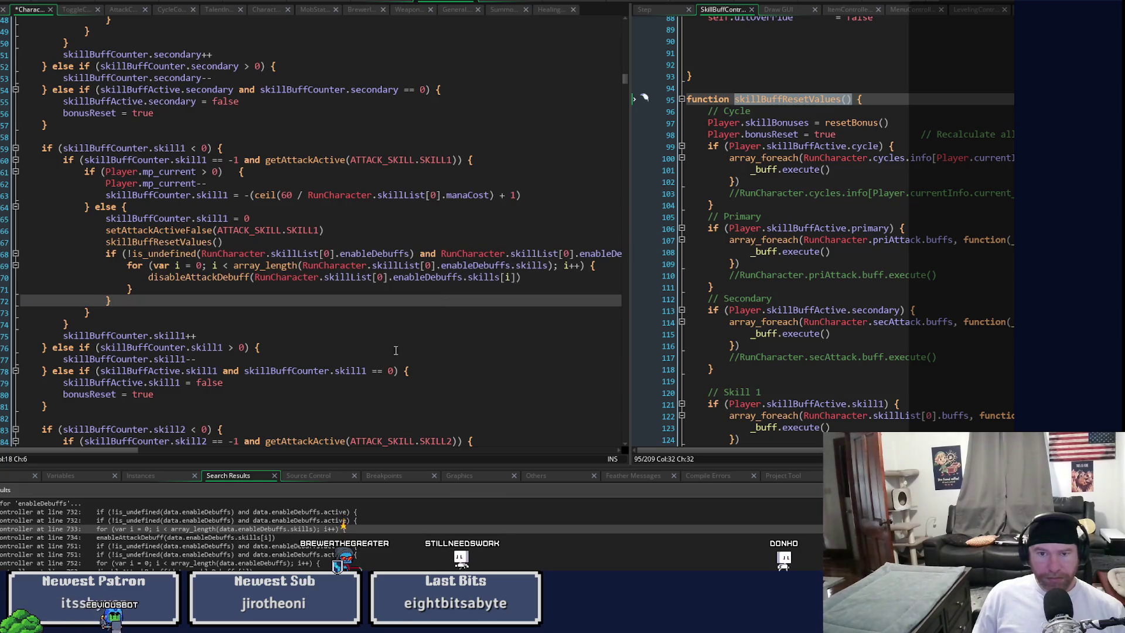
pyautogui.scroll(-5, 327, 400)
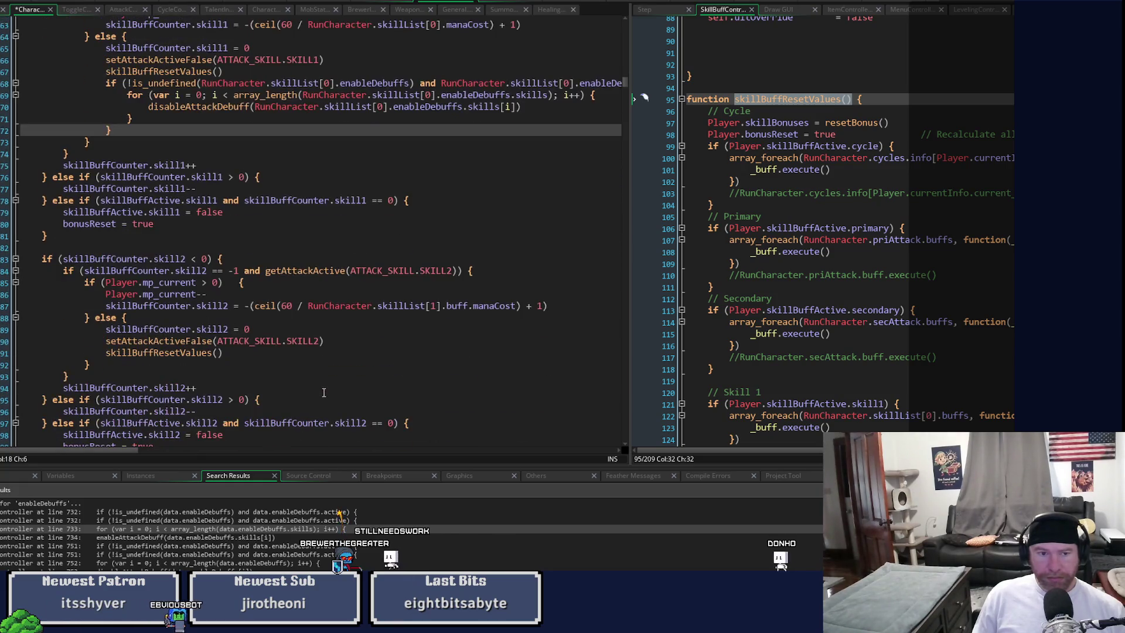
pyautogui.click(263, 356)
pyautogui.press('Return')
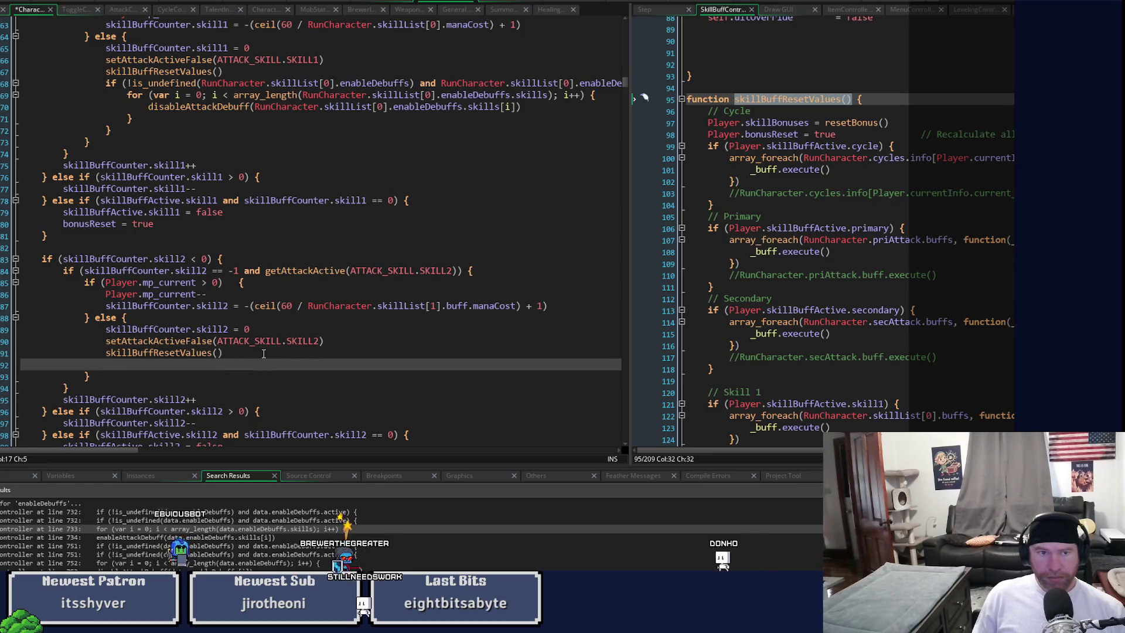
pyautogui.hotkey('ctrl', 'v')
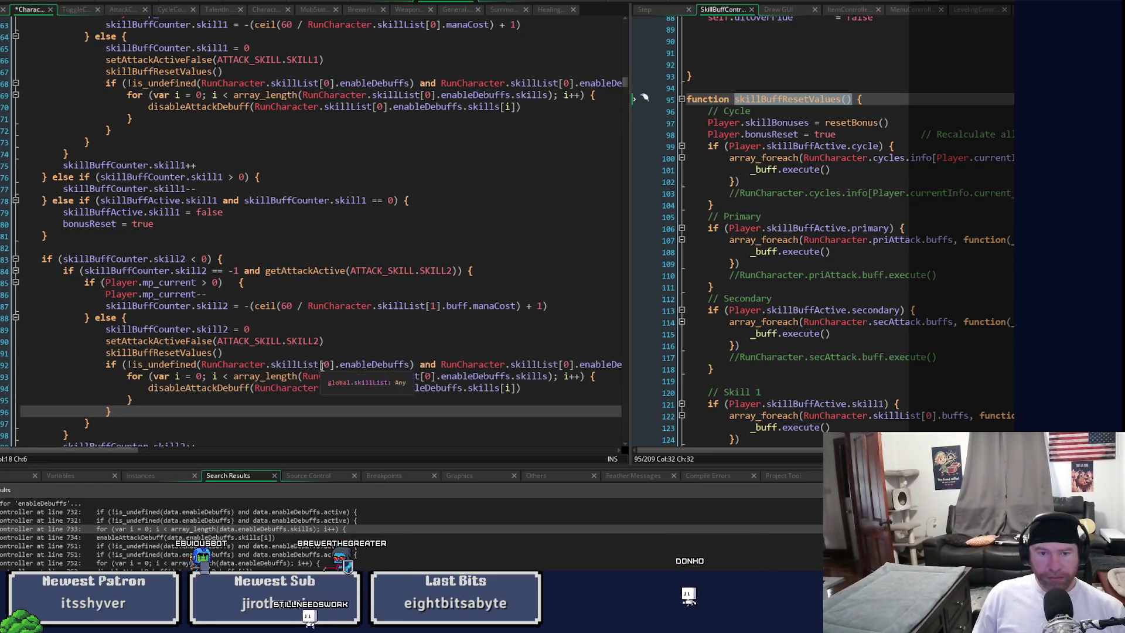
# Step: Change the skill2 block's skillList indices from 0 to 1
pyautogui.doubleClick(328, 369)
pyautogui.write('1')
pyautogui.doubleClick(377, 388)
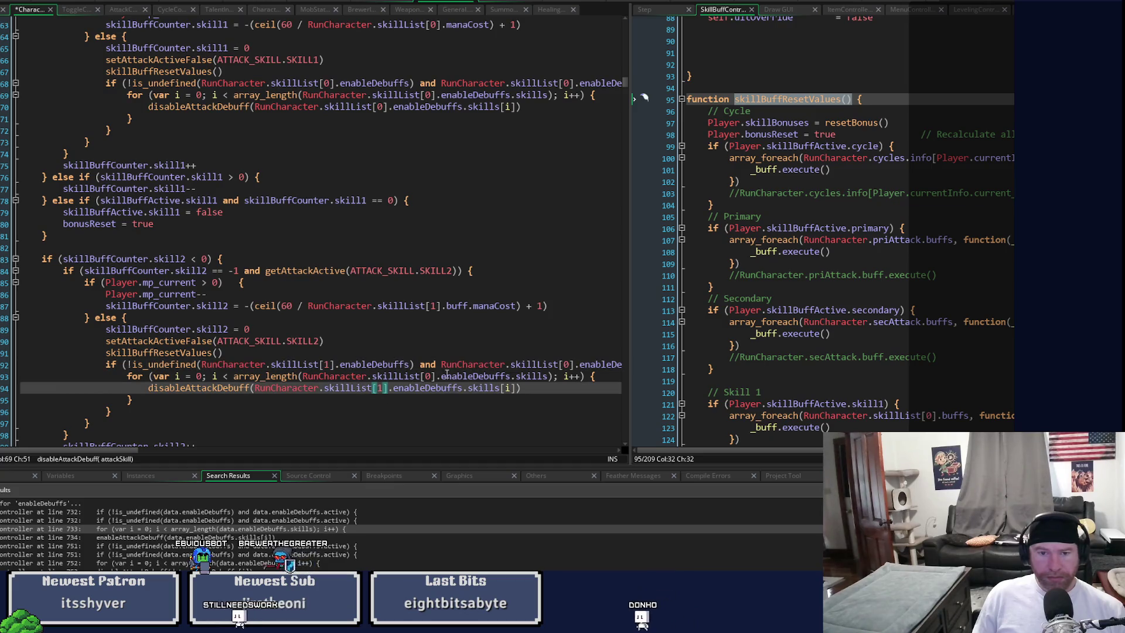
pyautogui.write('1')
pyautogui.click(427, 377)
pyautogui.write('1')
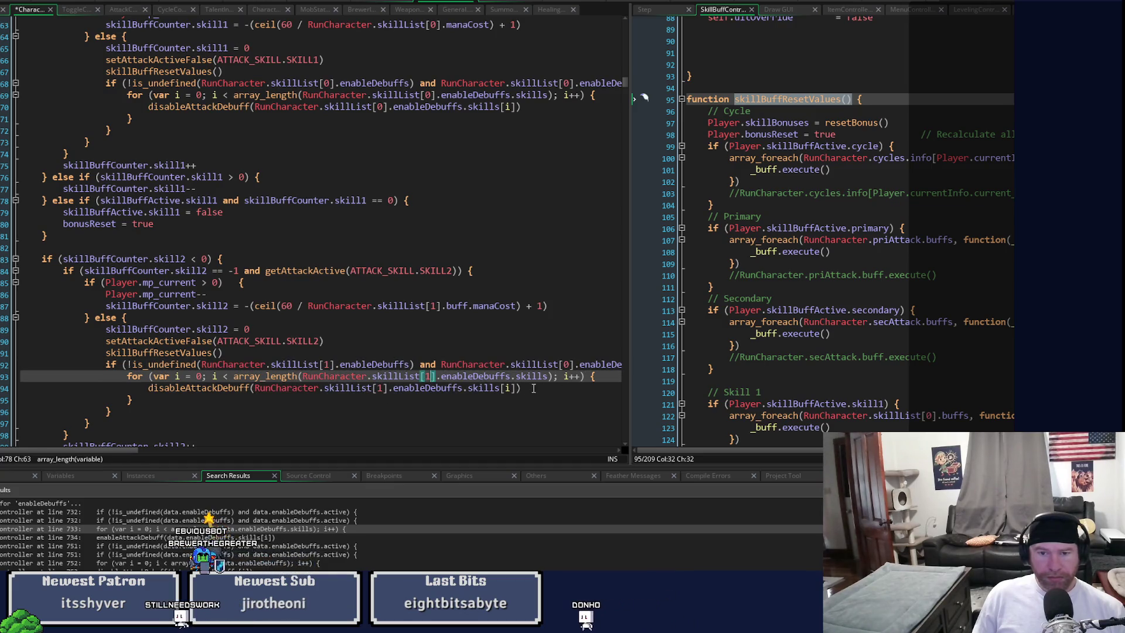
pyautogui.click(564, 364)
pyautogui.moveTo(128, 451)
pyautogui.mouseDown()
pyautogui.moveTo(181, 451)
pyautogui.moveTo(124, 447)
pyautogui.mouseUp()
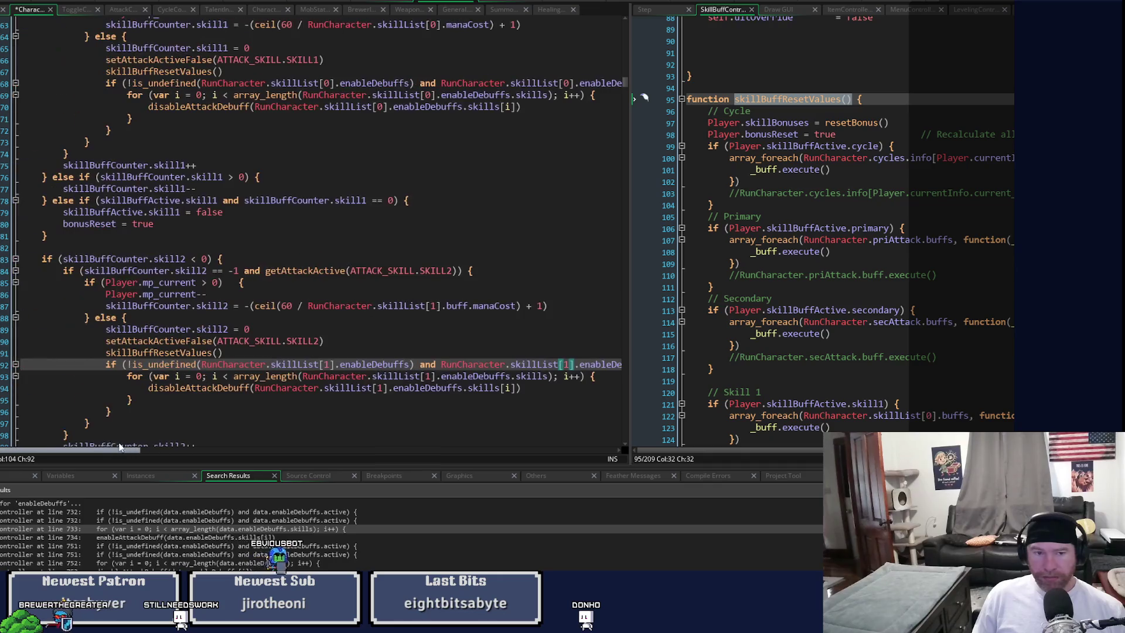
pyautogui.scroll(-3, 130, 390)
pyautogui.scroll(-3, 130, 388)
# Step: Paste the debuff loop after skill3's reset call and switch its skillList indices to 2
pyautogui.click(241, 313)
pyautogui.press('Return')
pyautogui.hotkey('ctrl', 'v')
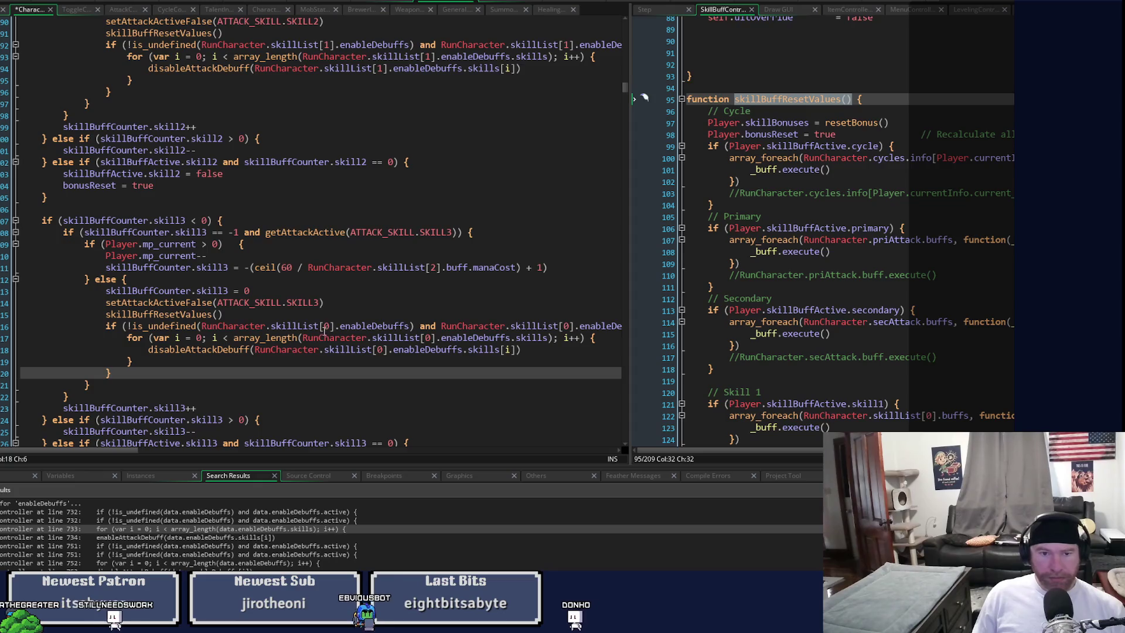
pyautogui.doubleClick(325, 326)
pyautogui.write('2')
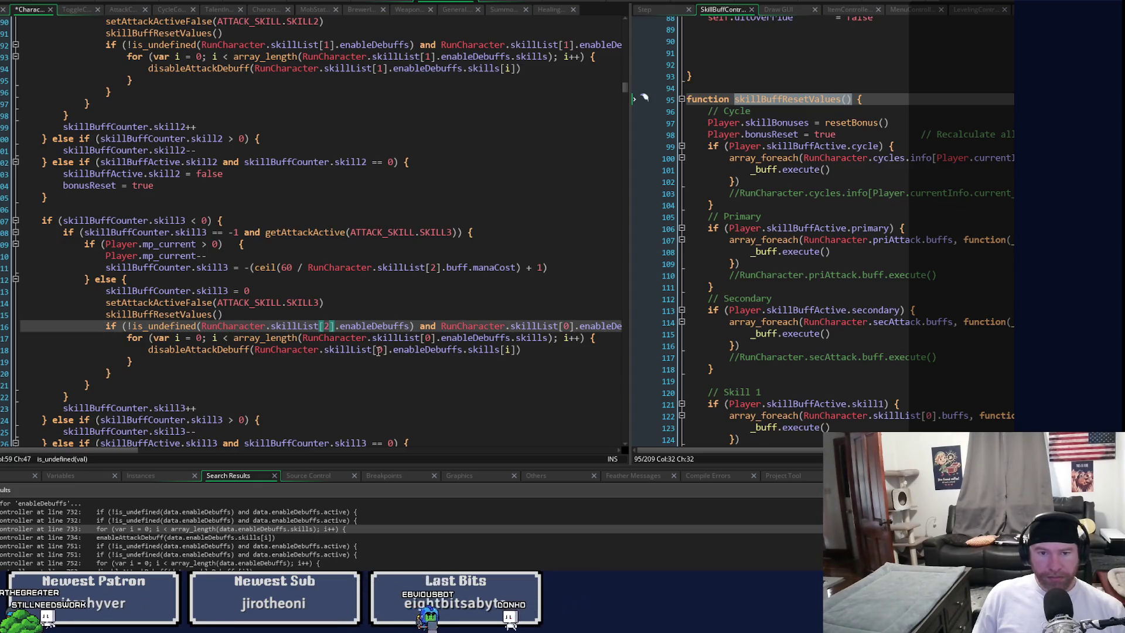
pyautogui.doubleClick(380, 349)
pyautogui.doubleClick(427, 338)
pyautogui.write('2')
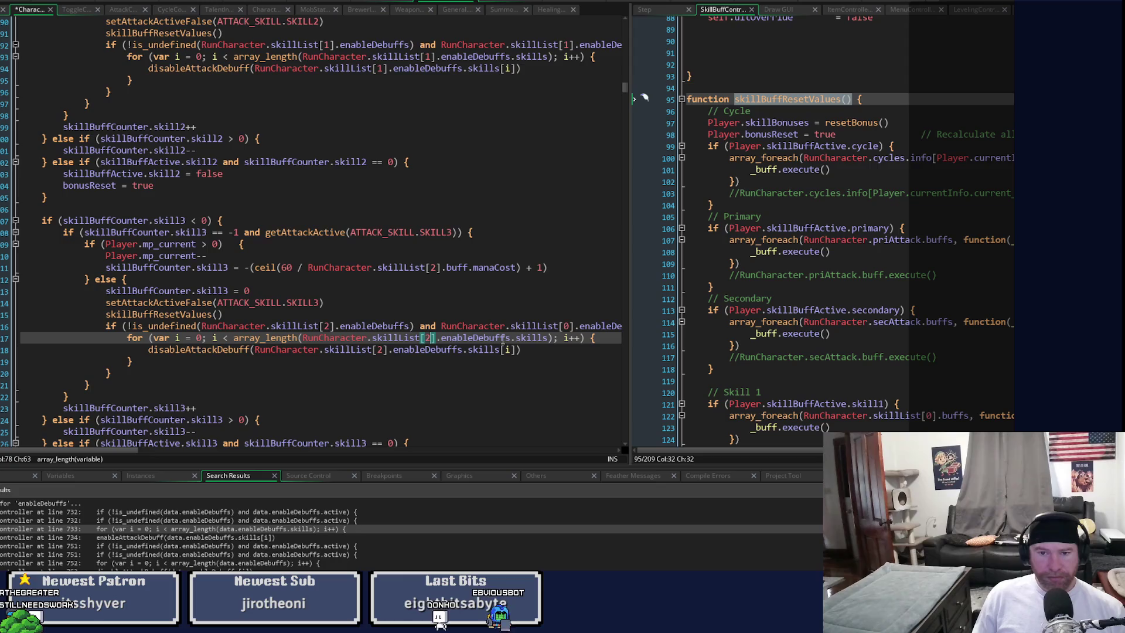
pyautogui.doubleClick(565, 325)
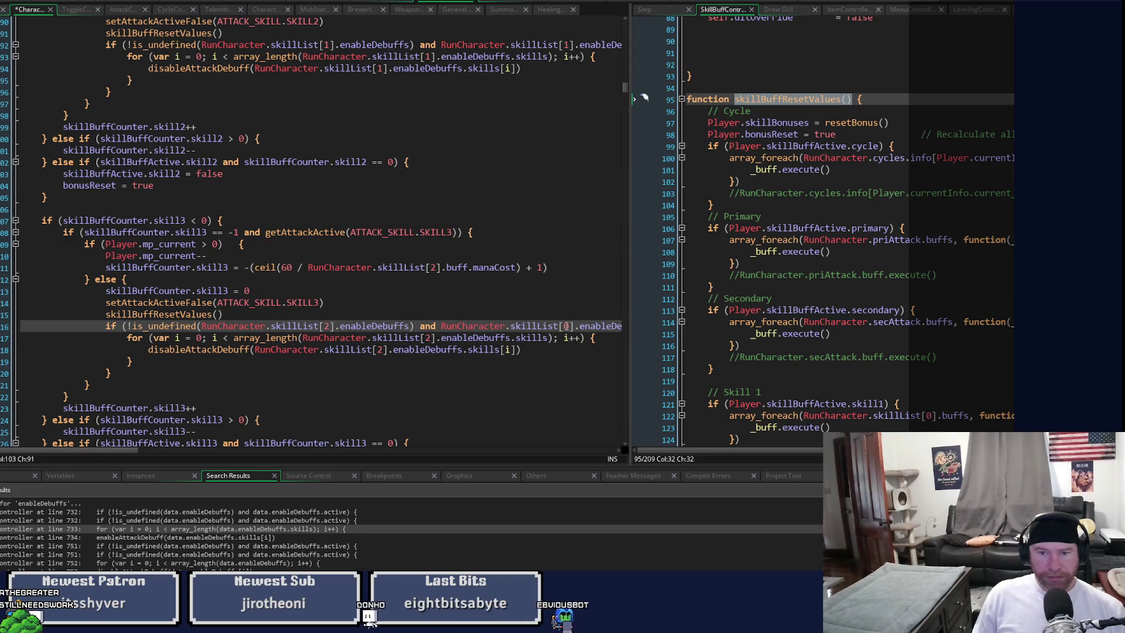
pyautogui.write('2')
pyautogui.moveTo(126, 451)
pyautogui.mouseDown()
pyautogui.moveTo(211, 454)
pyautogui.moveTo(3, 443)
pyautogui.mouseUp()
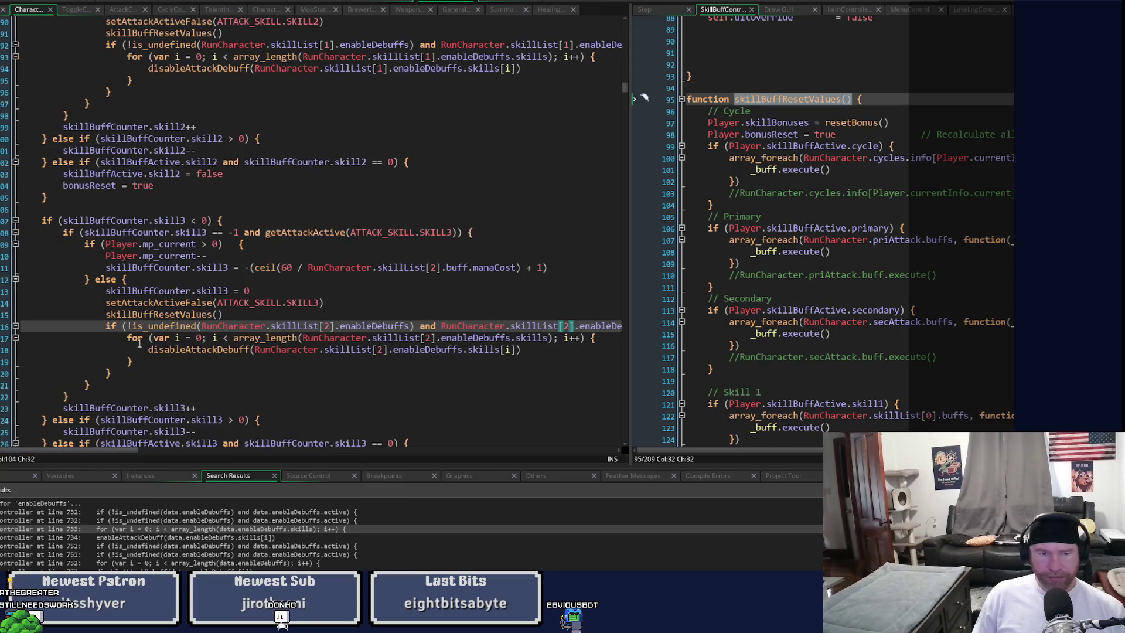
pyautogui.moveTo(113, 369)
pyautogui.mouseDown()
pyautogui.moveTo(23, 328)
pyautogui.moveTo(107, 329)
pyautogui.mouseUp()
pyautogui.hotkey('ctrl', 'c')
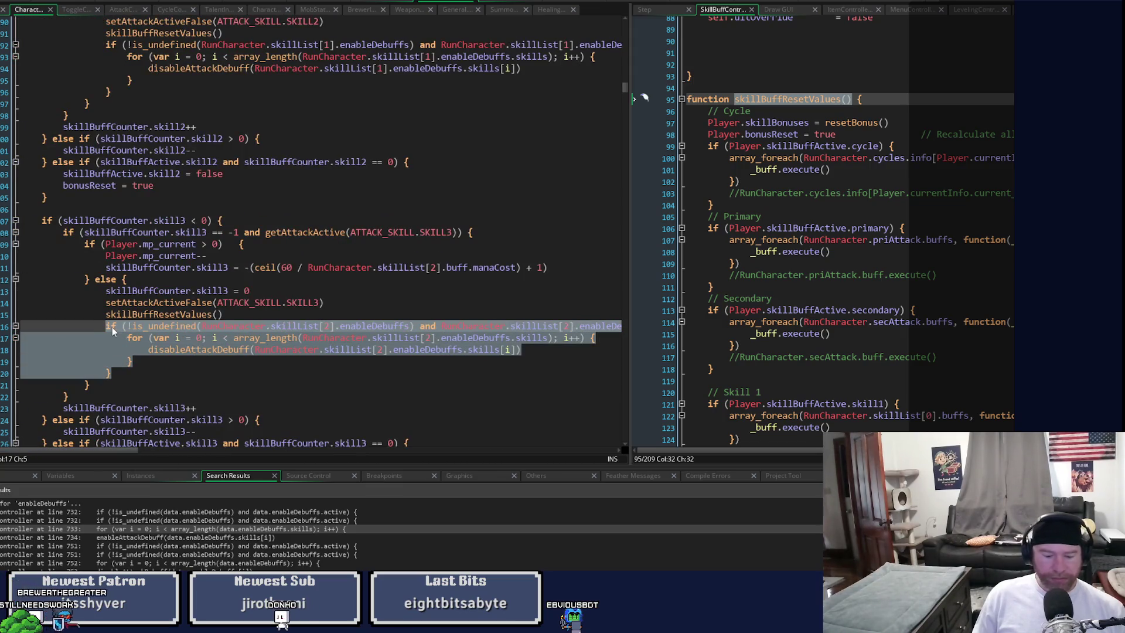
# Step: Paste the debuff loop block on a new line after skill4's skillBuffResetValues() call
pyautogui.scroll(-8, 176, 328)
pyautogui.click(258, 296)
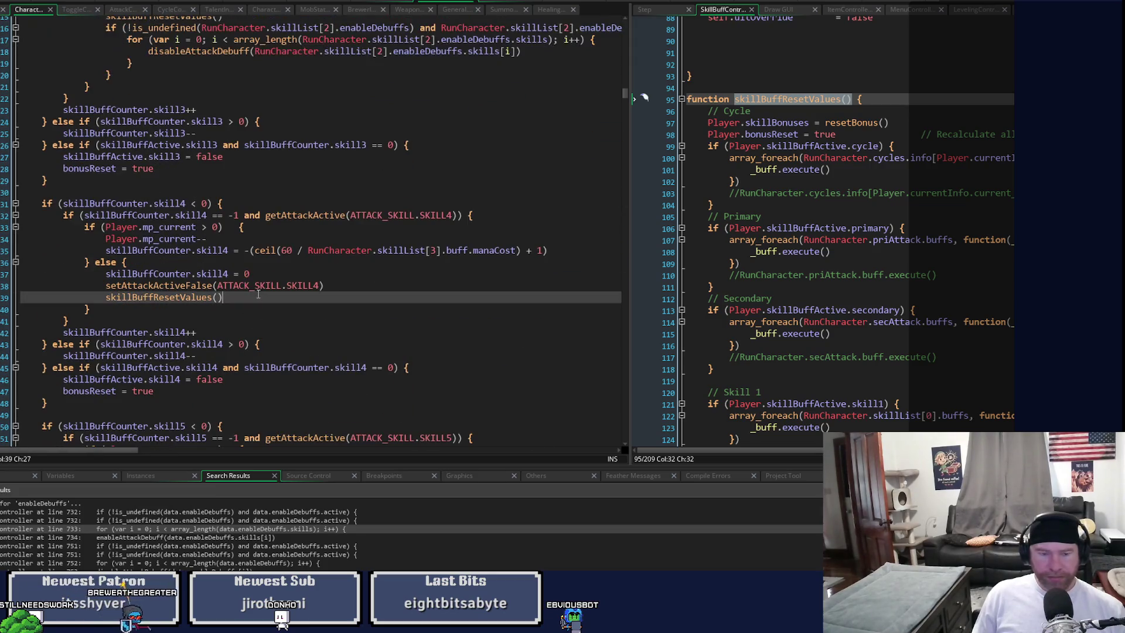
pyautogui.press('Return')
pyautogui.hotkey('ctrl', 'v')
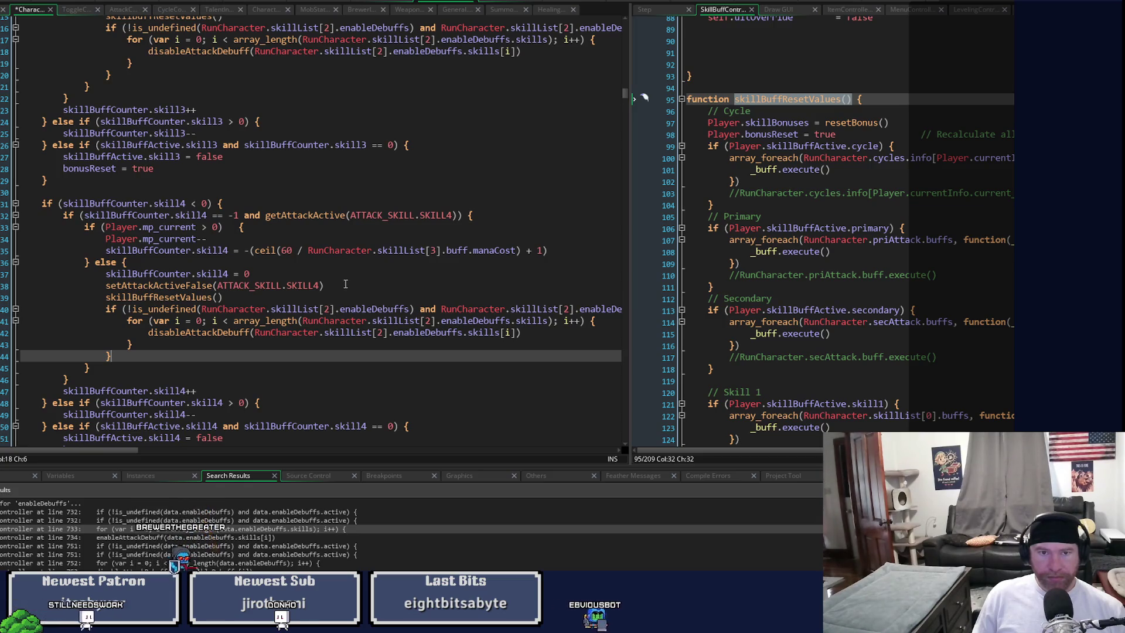
pyautogui.scroll(3, 354, 300)
pyautogui.scroll(14, 354, 300)
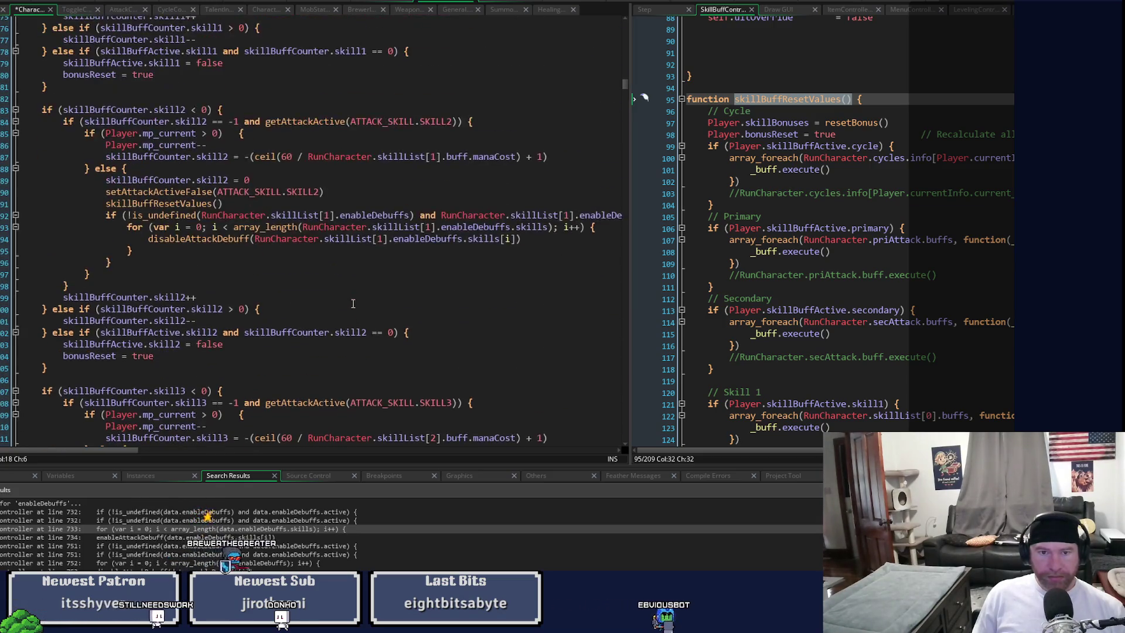
pyautogui.scroll(3, 351, 303)
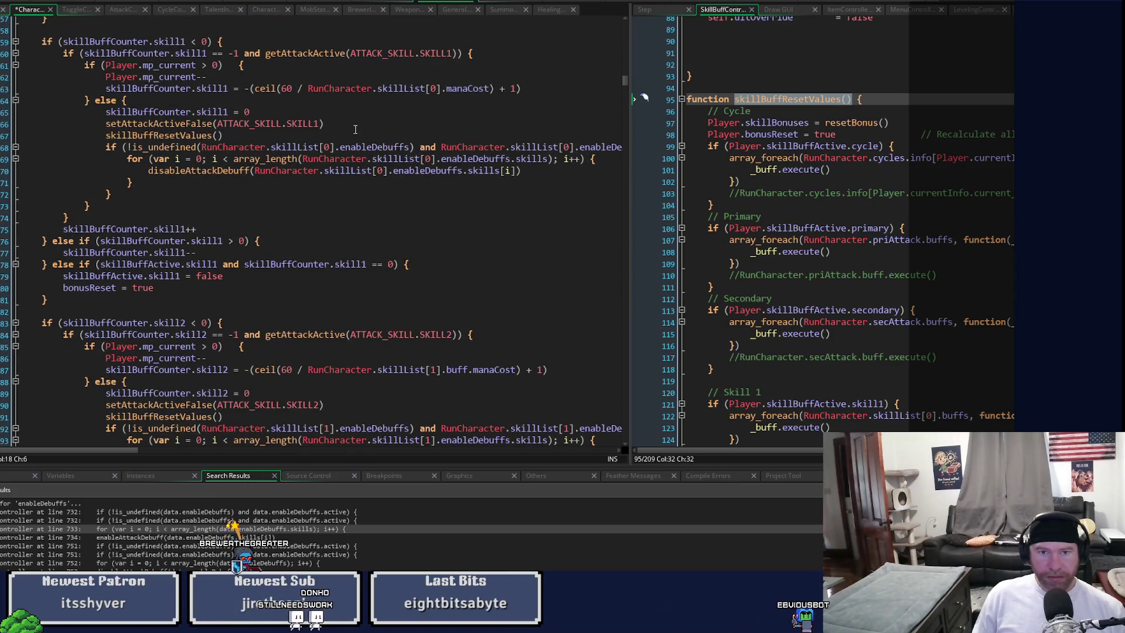
pyautogui.scroll(-11, 346, 234)
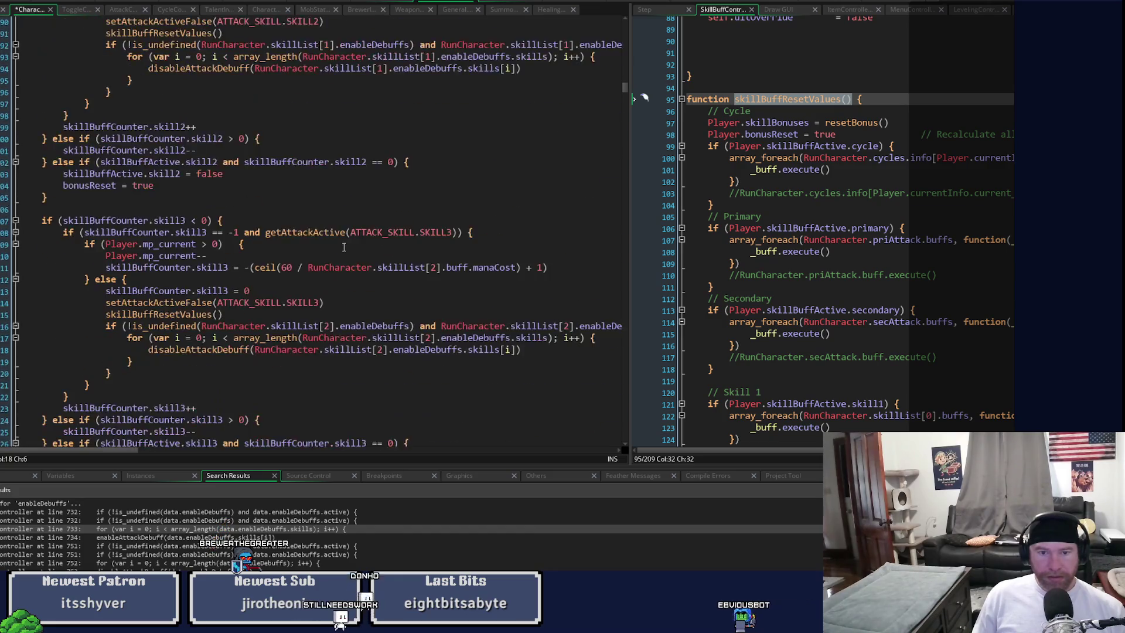
pyautogui.scroll(-8, 344, 247)
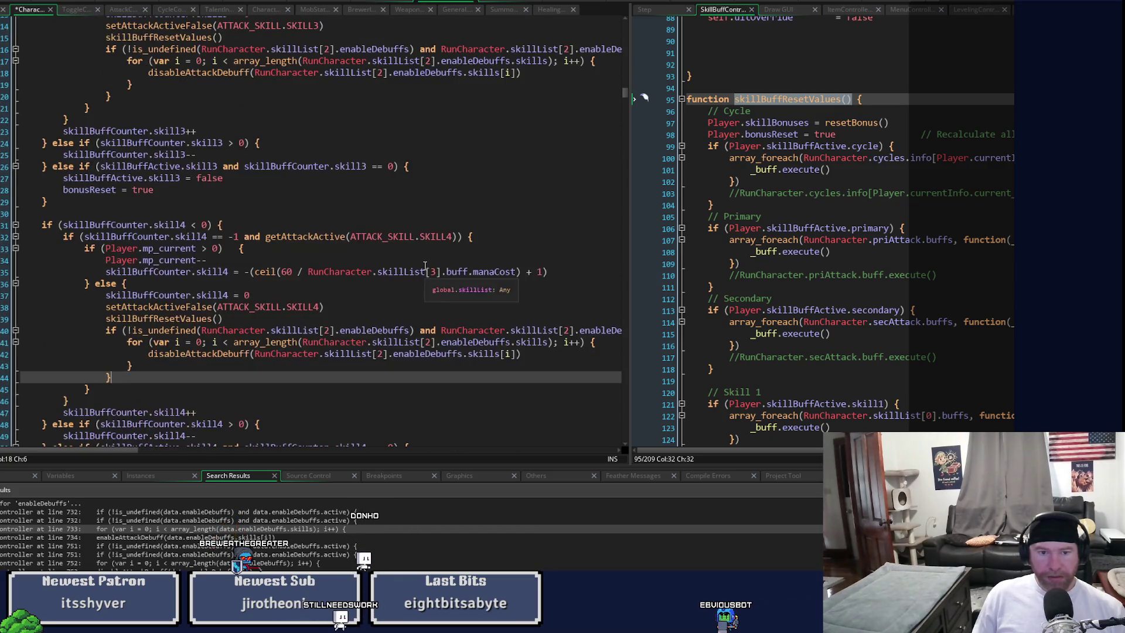
# Step: Change the skill4 block's condition, loop and disableAttackDebuff indices to skillList[3]
pyautogui.doubleClick(326, 330)
pyautogui.write('3')
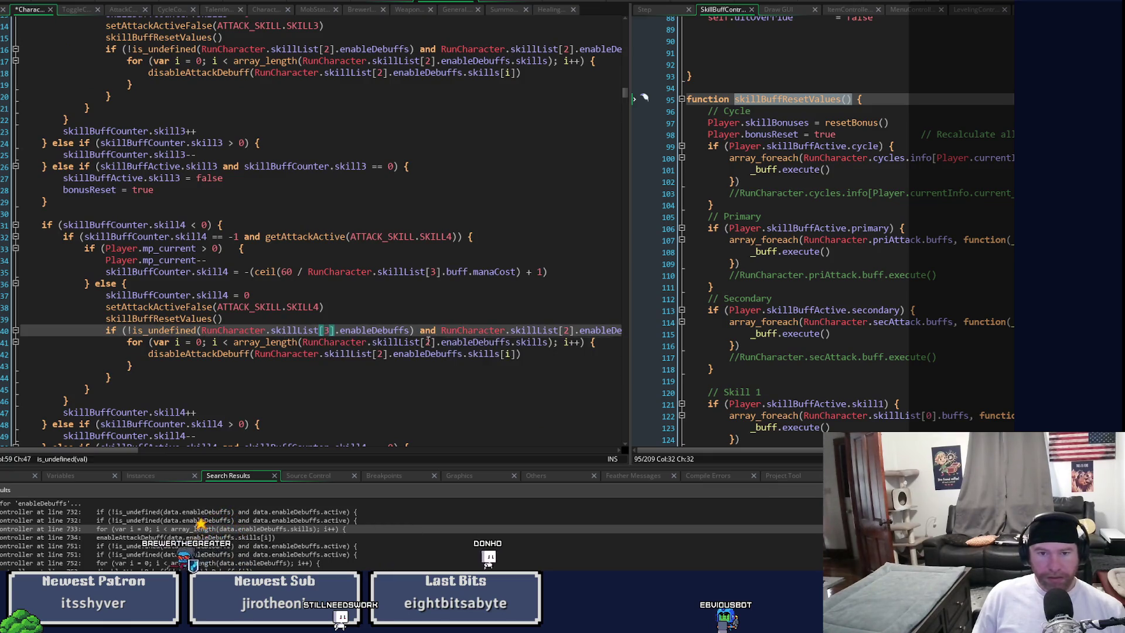
pyautogui.doubleClick(429, 343)
pyautogui.doubleClick(379, 354)
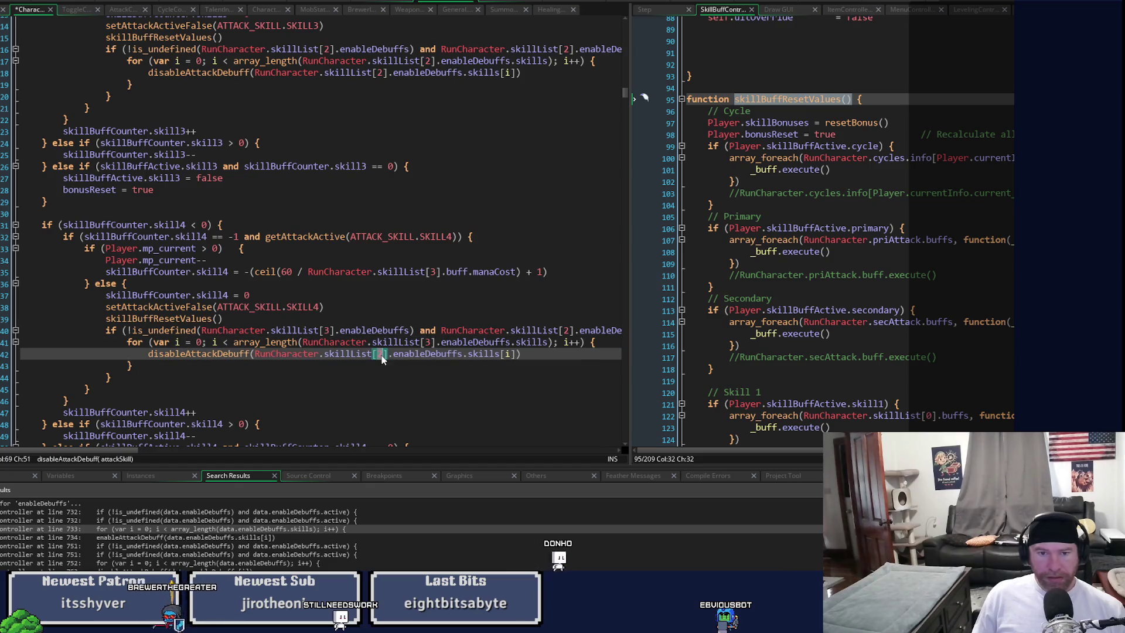
pyautogui.write('3')
pyautogui.doubleClick(566, 330)
pyautogui.write('3')
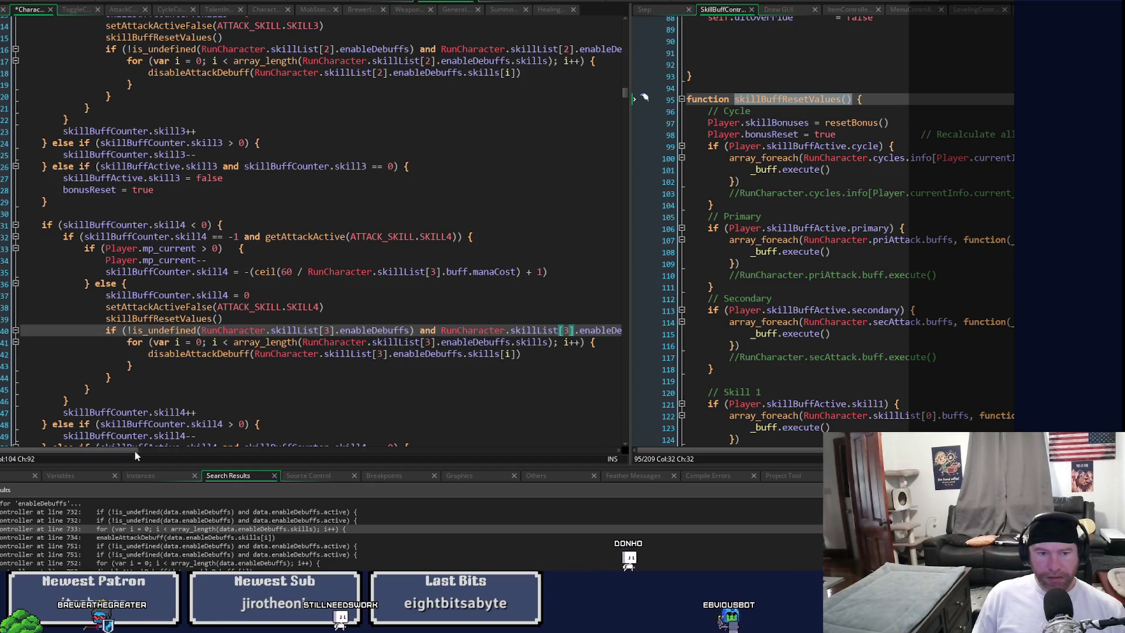
pyautogui.scroll(-3, 145, 345)
pyautogui.scroll(-1, 146, 346)
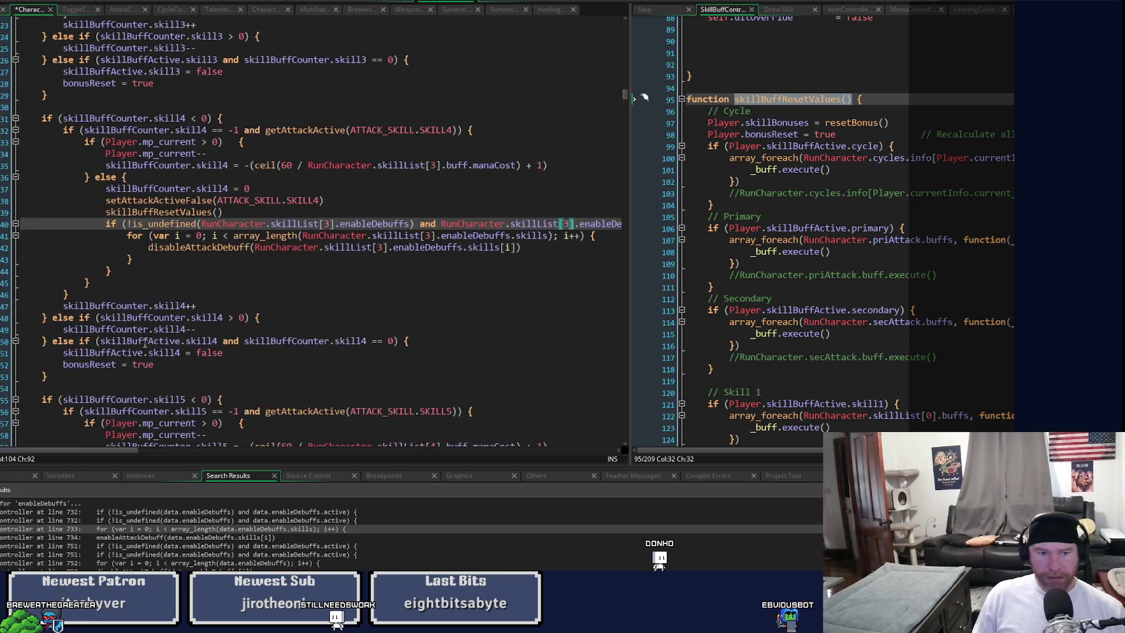
pyautogui.moveTo(111, 271); pyautogui.dragTo(108, 227)
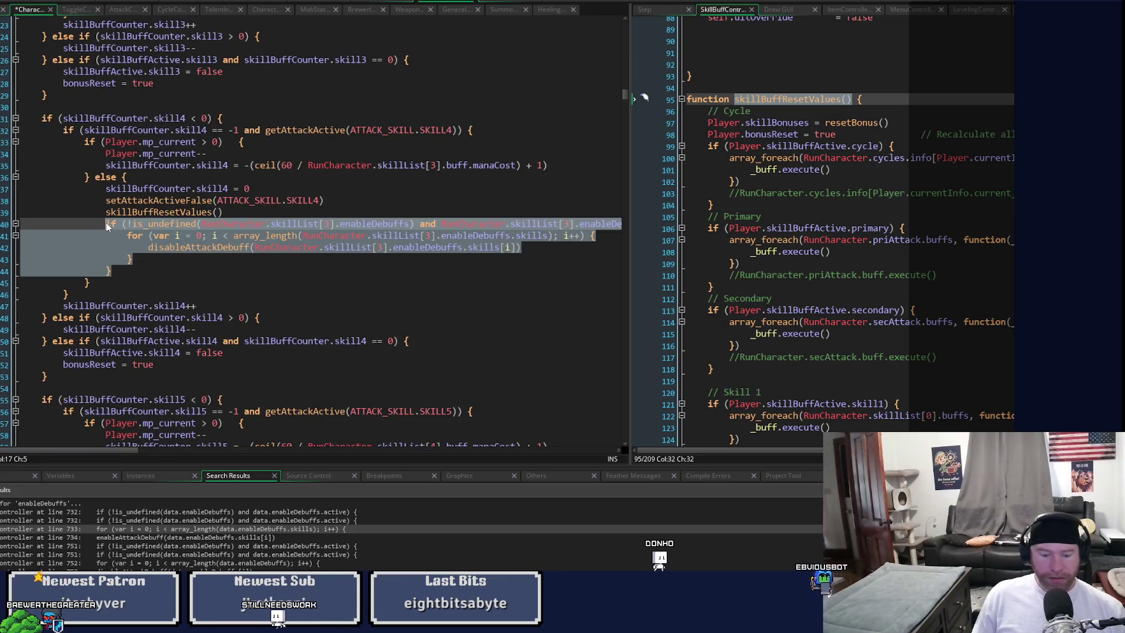
# Step: Paste the debuff loop after skill5's skillBuffResetValues() and set its skillList indices to 4
pyautogui.scroll(-4, 217, 301)
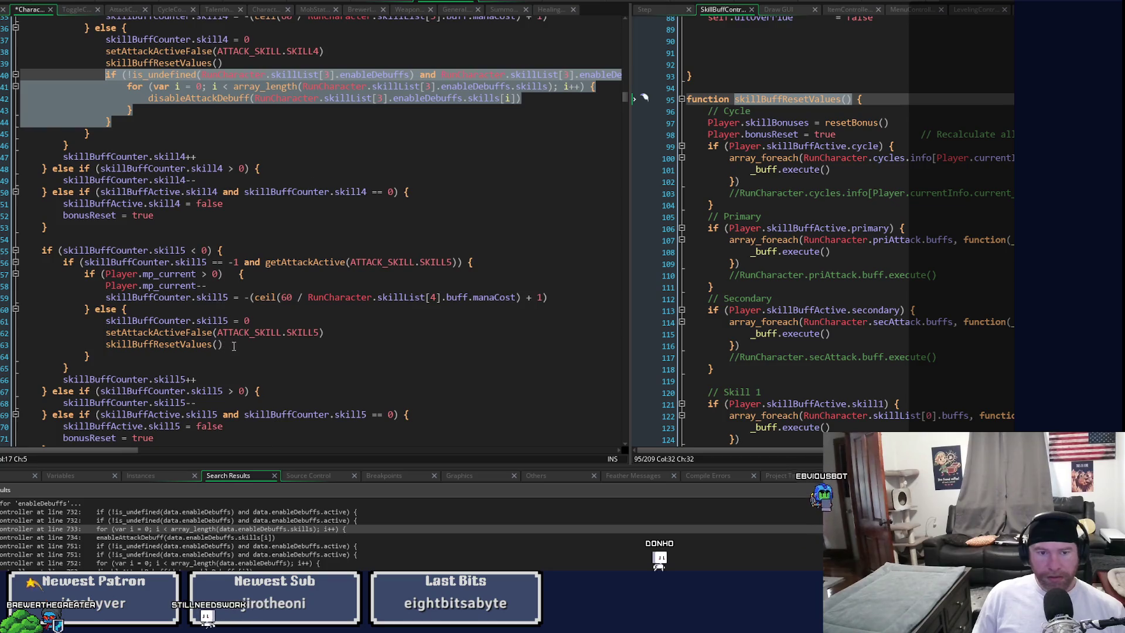
pyautogui.click(234, 345)
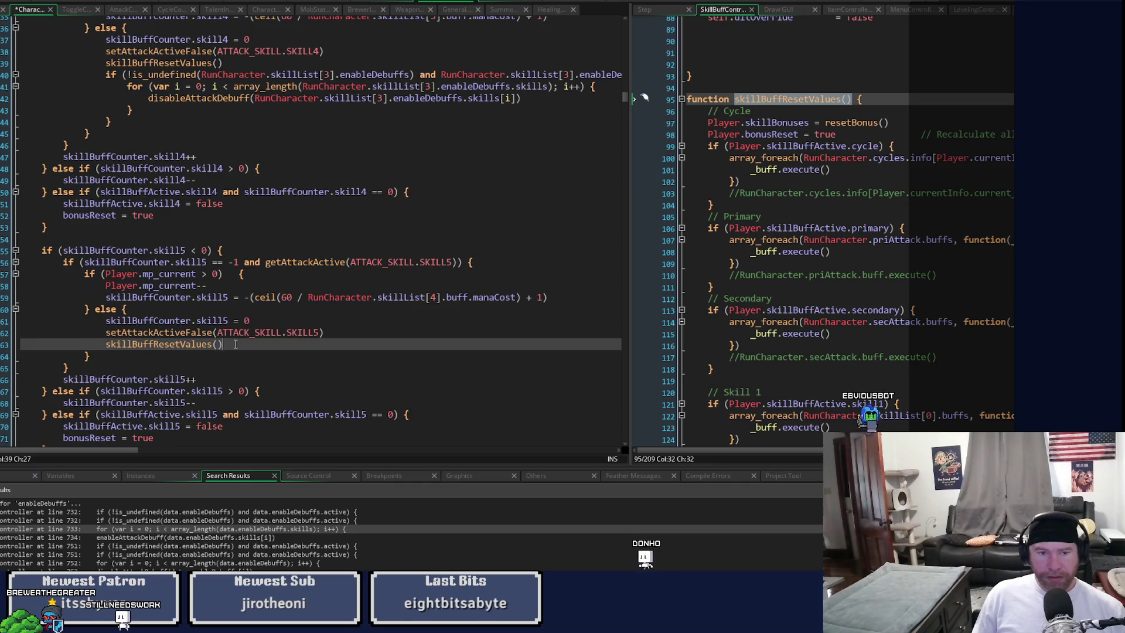
pyautogui.hotkey('ctrl', 'v')
pyautogui.click(329, 356)
pyautogui.write('4')
pyautogui.doubleClick(381, 380)
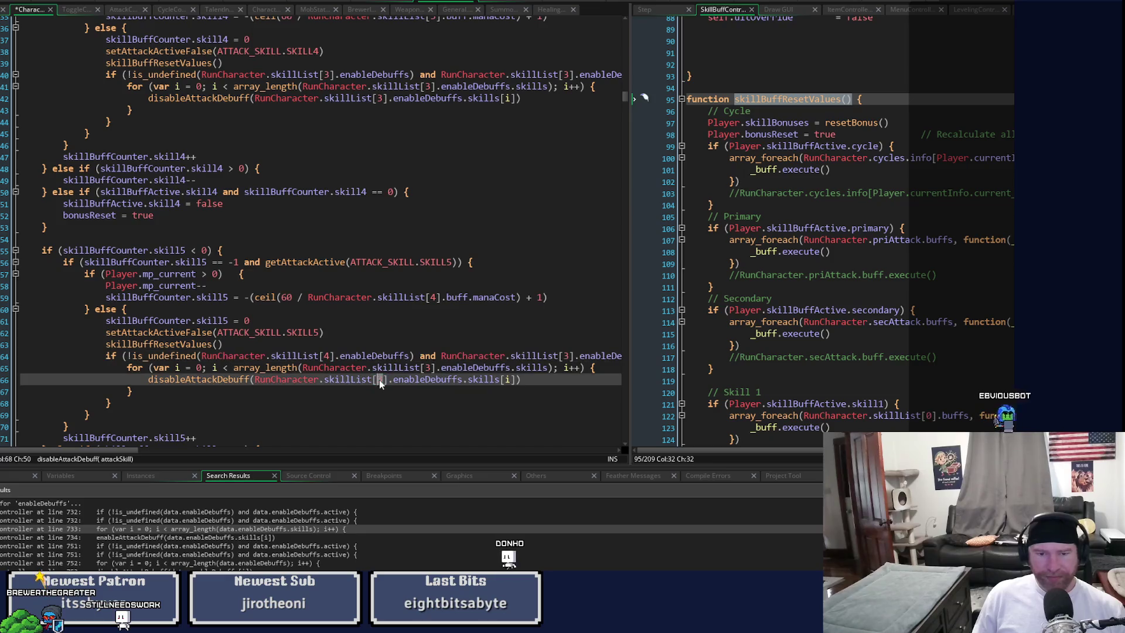
pyautogui.doubleClick(427, 368)
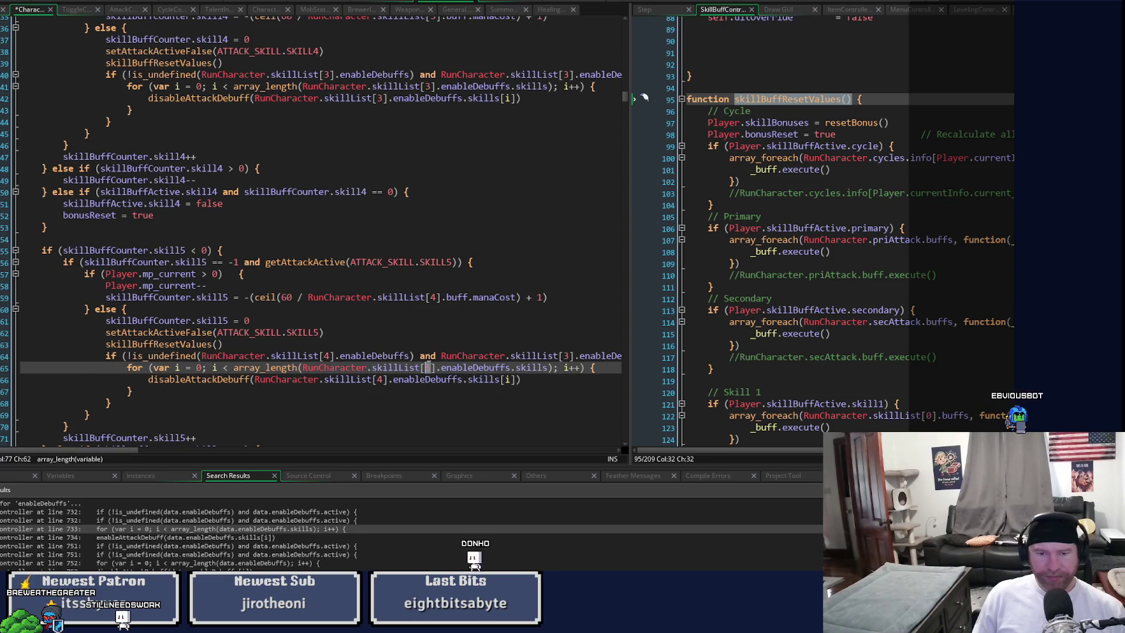
pyautogui.doubleClick(566, 356)
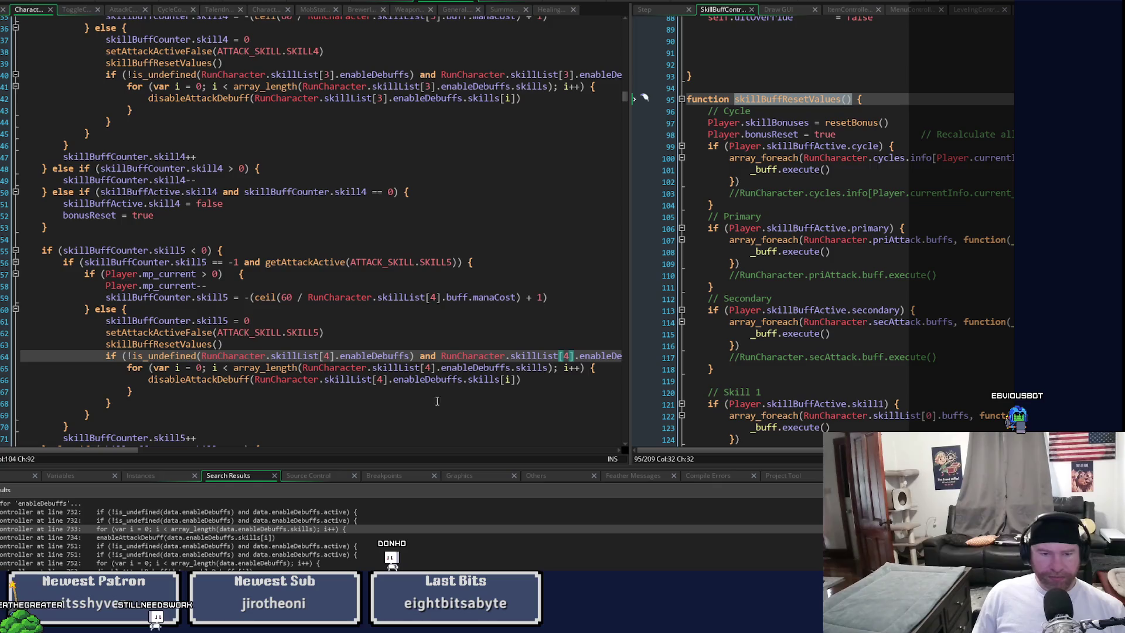
pyautogui.scroll(-8, 403, 391)
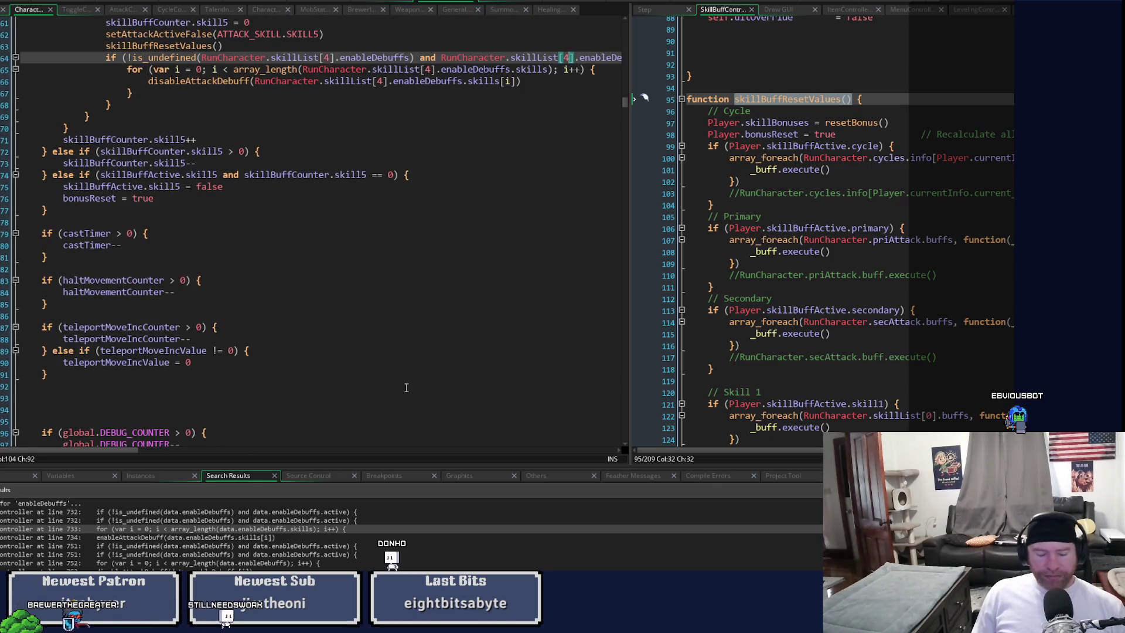
pyautogui.click(98, 410)
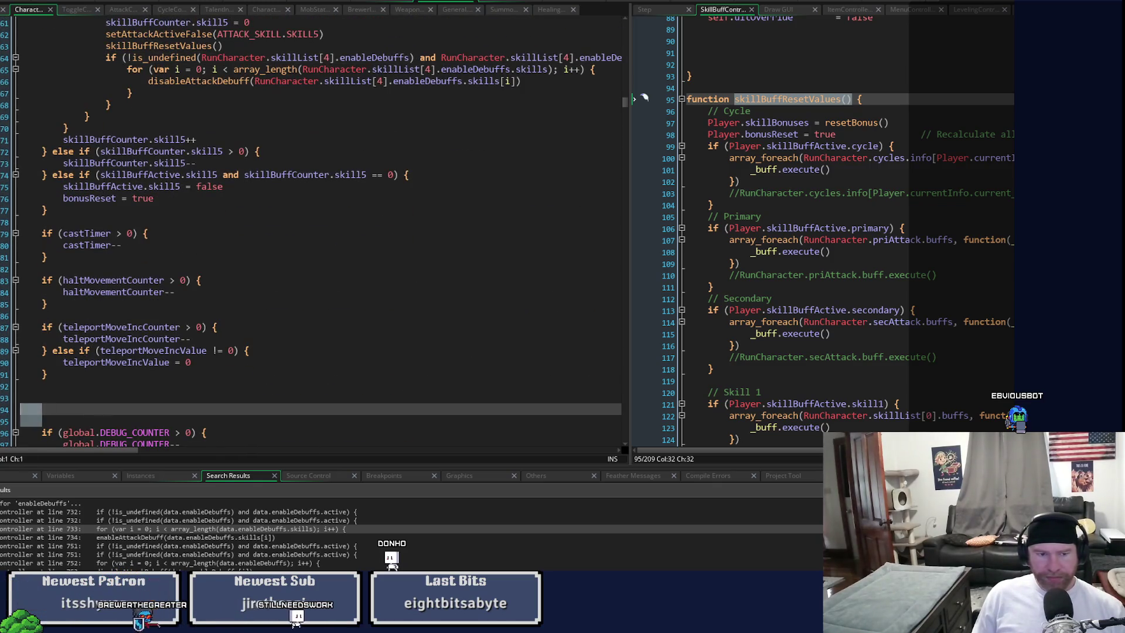
# Step: Delete the leftover blank lines between the teleportMoveIncCounter block and the global.DEBUG_COUNTER check
pyautogui.hotkey('shift', 'Home')
pyautogui.hotkey('shift', 'Up')
pyautogui.press('BackSpace')
pyautogui.press('BackSpace')
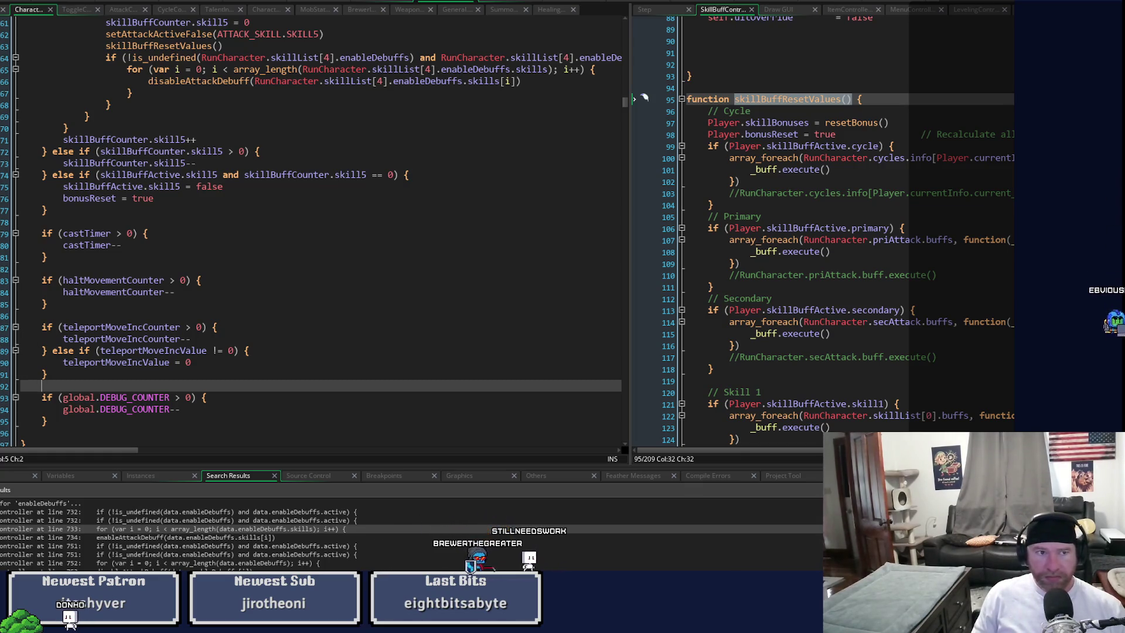
pyautogui.scroll(-3, 474, 256)
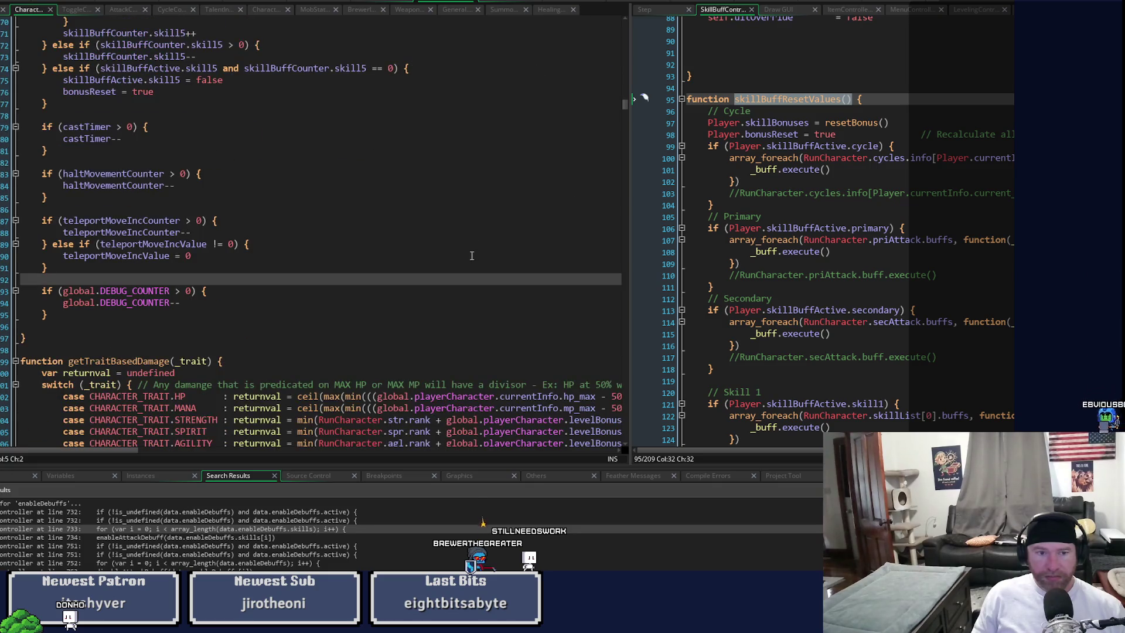
pyautogui.scroll(6, 475, 252)
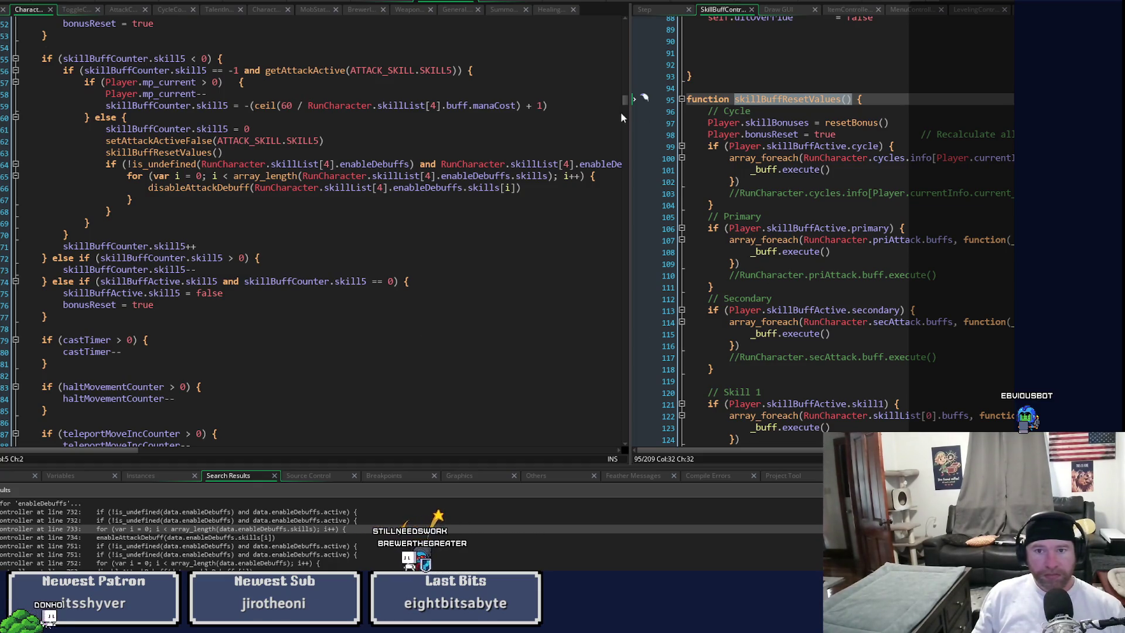
pyautogui.click(798, 146)
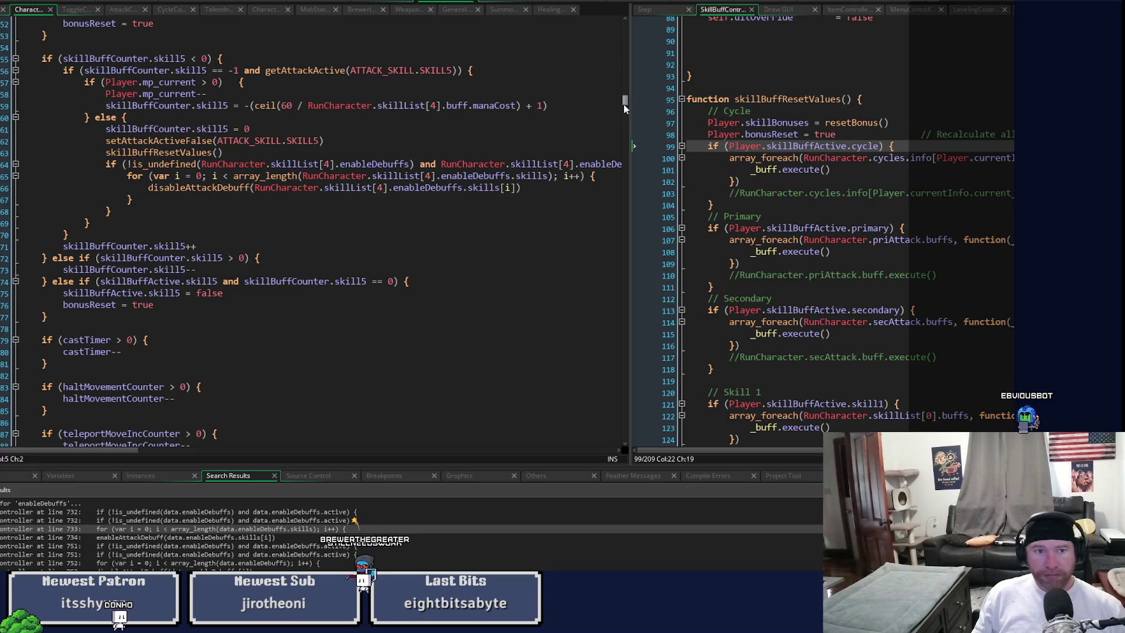
pyautogui.moveTo(625, 109); pyautogui.dragTo(624, 105)
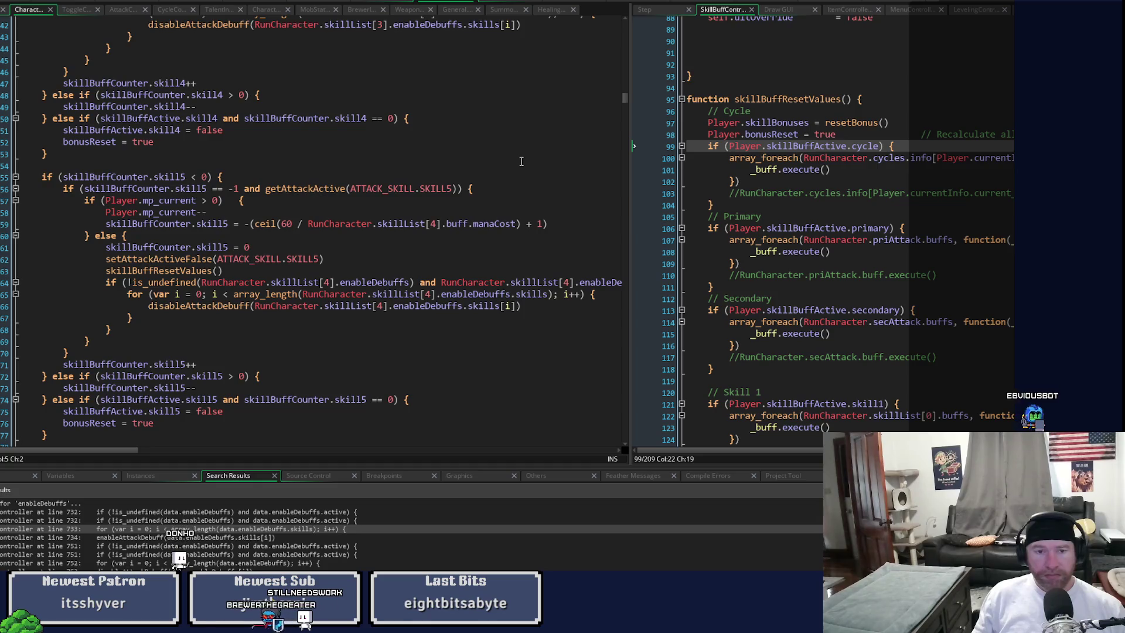
pyautogui.scroll(-3, 527, 163)
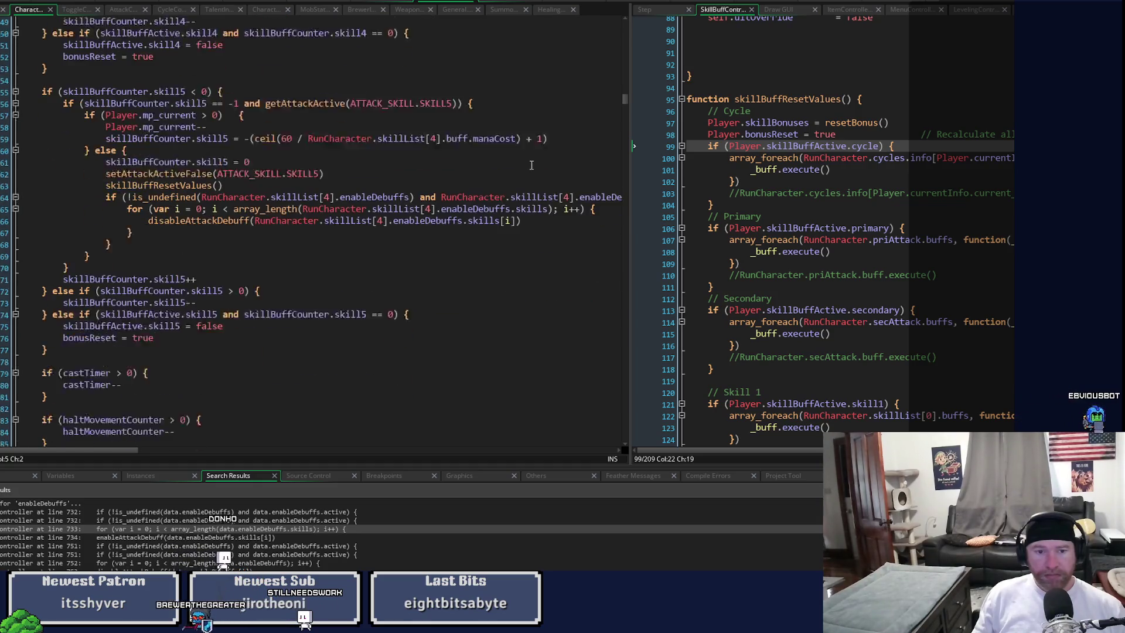
pyautogui.scroll(4, 531, 164)
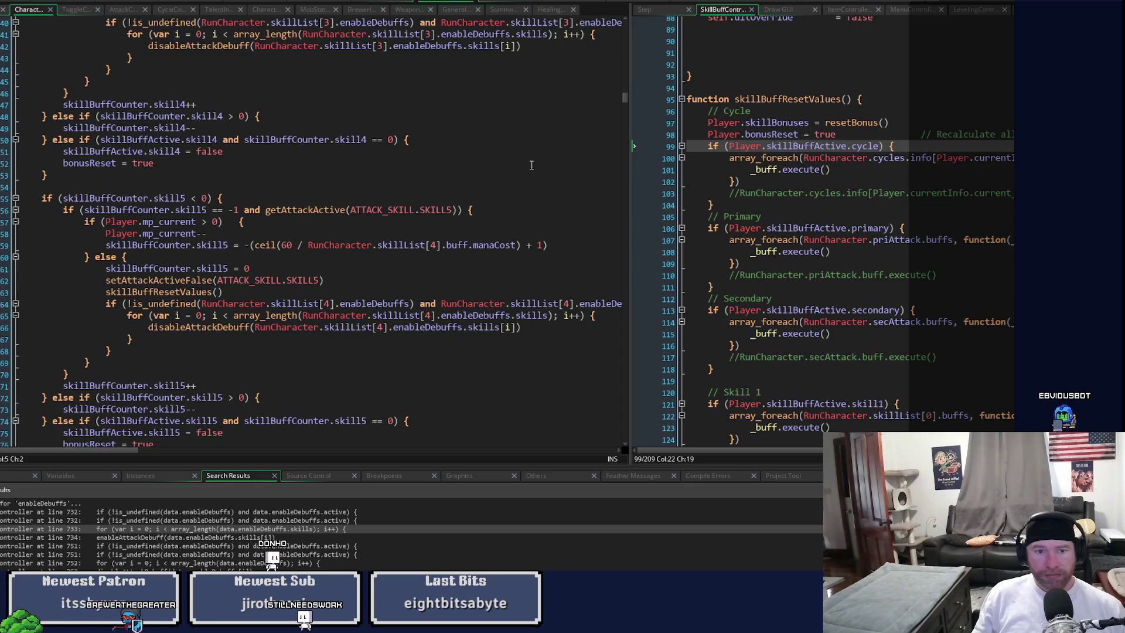
pyautogui.scroll(4, 532, 165)
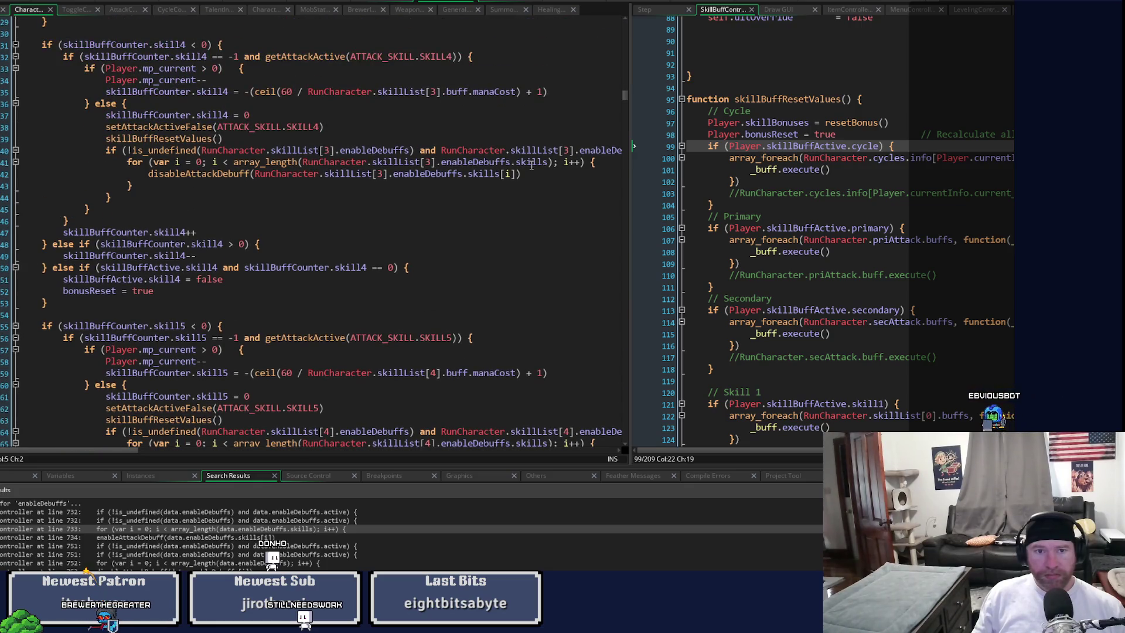
pyautogui.scroll(-3, 531, 165)
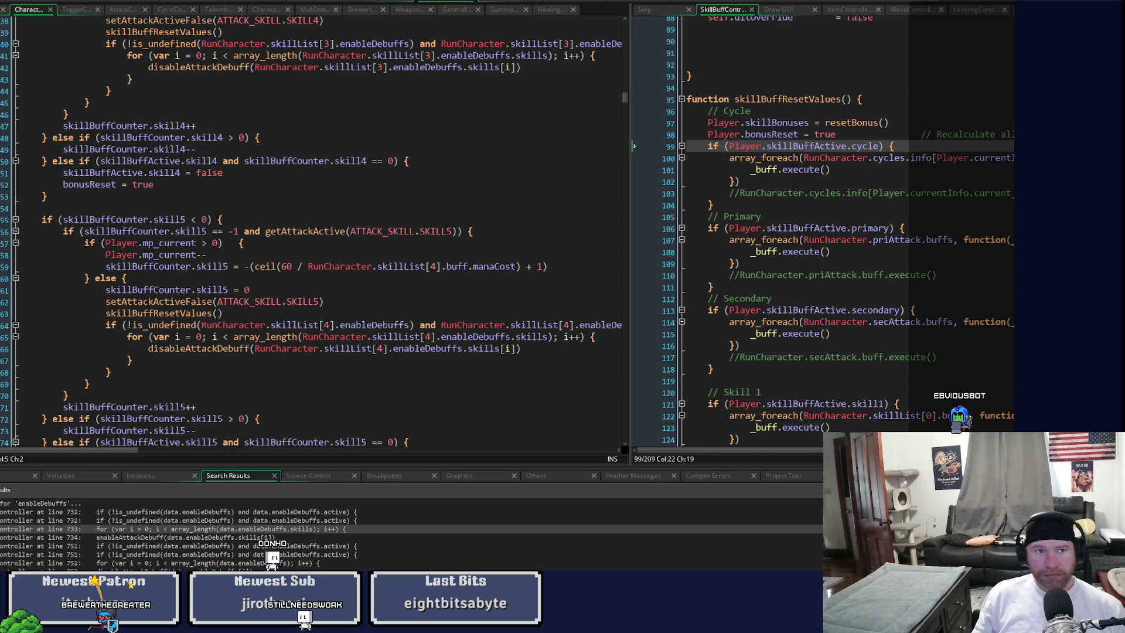
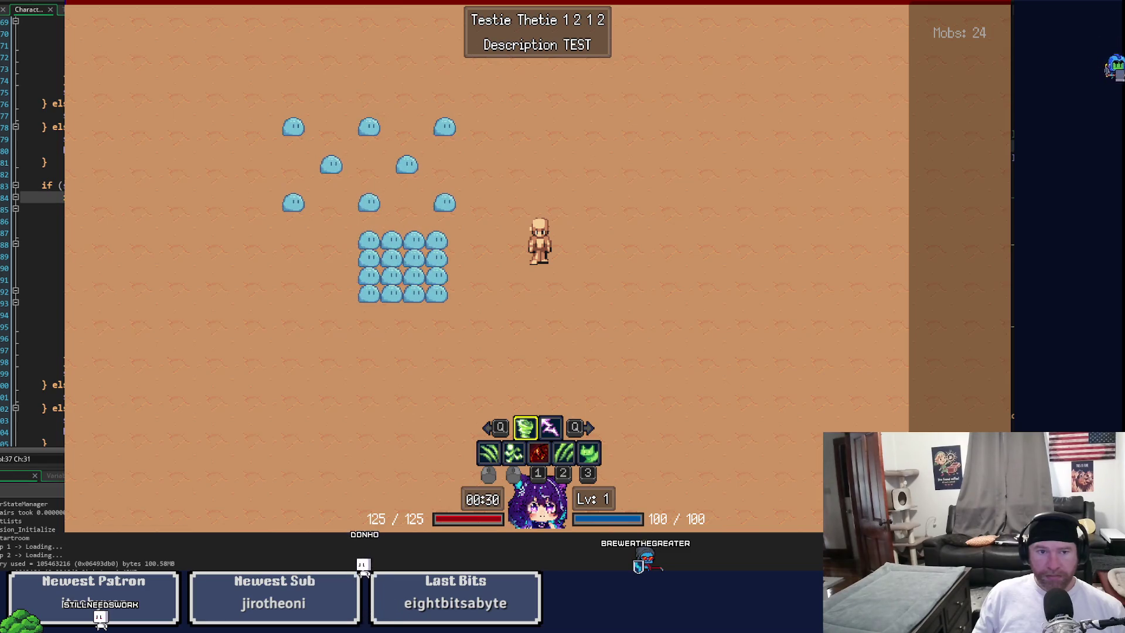
# Step: Look over the Controller attack code around lines 84–89
pyautogui.click(41, 220)
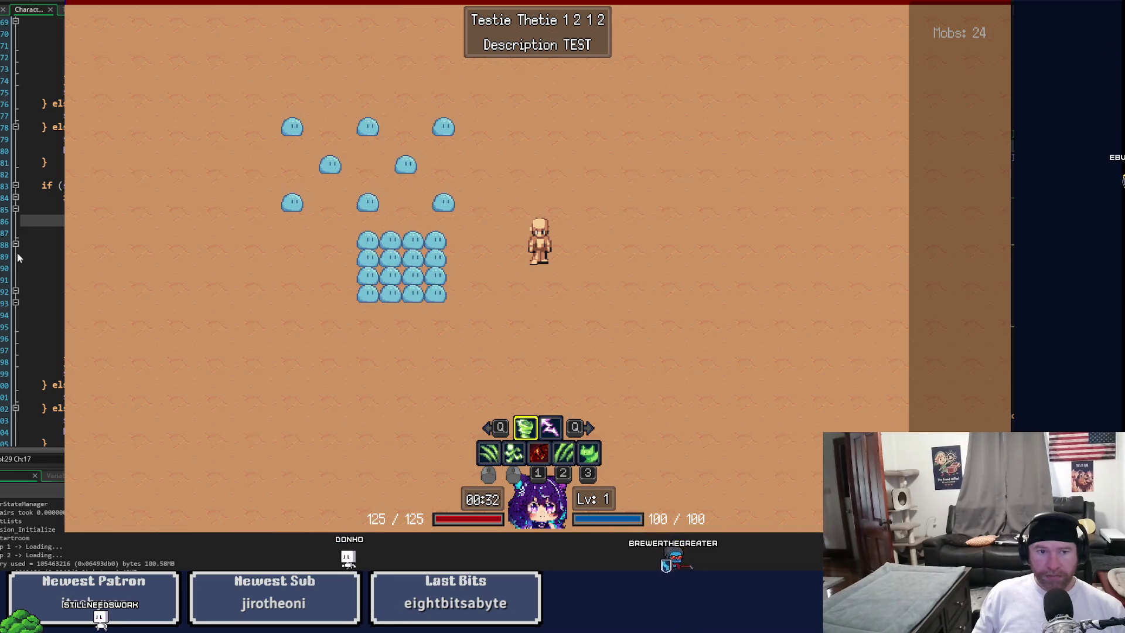
pyautogui.click(41, 255)
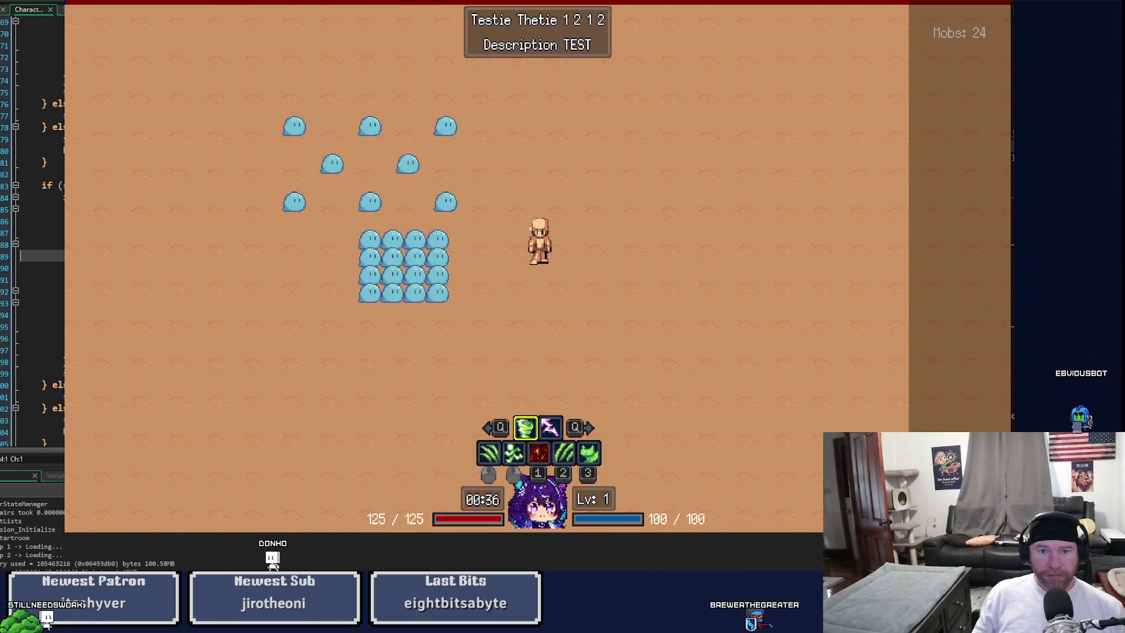
pyautogui.scroll(2, 33, 234)
pyautogui.scroll(1, 32, 235)
pyautogui.scroll(1, 32, 234)
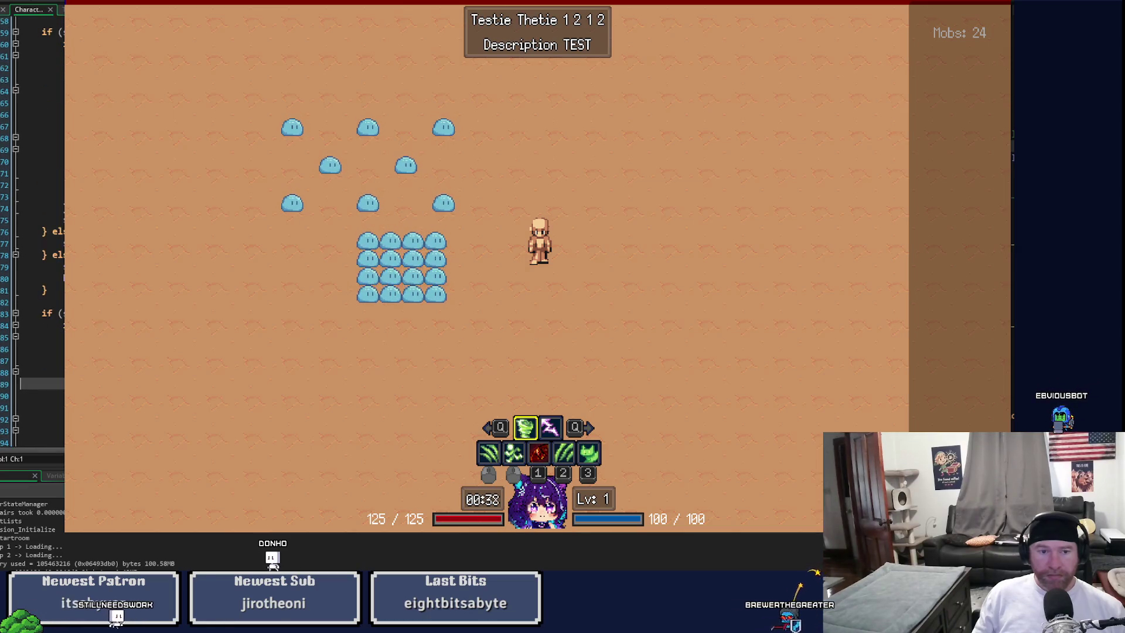
# Step: Go to line 65 and cast the red primary attack to hit the breakpoint
pyautogui.click(41, 103)
pyautogui.scroll(3, 33, 234)
pyautogui.scroll(1, 33, 234)
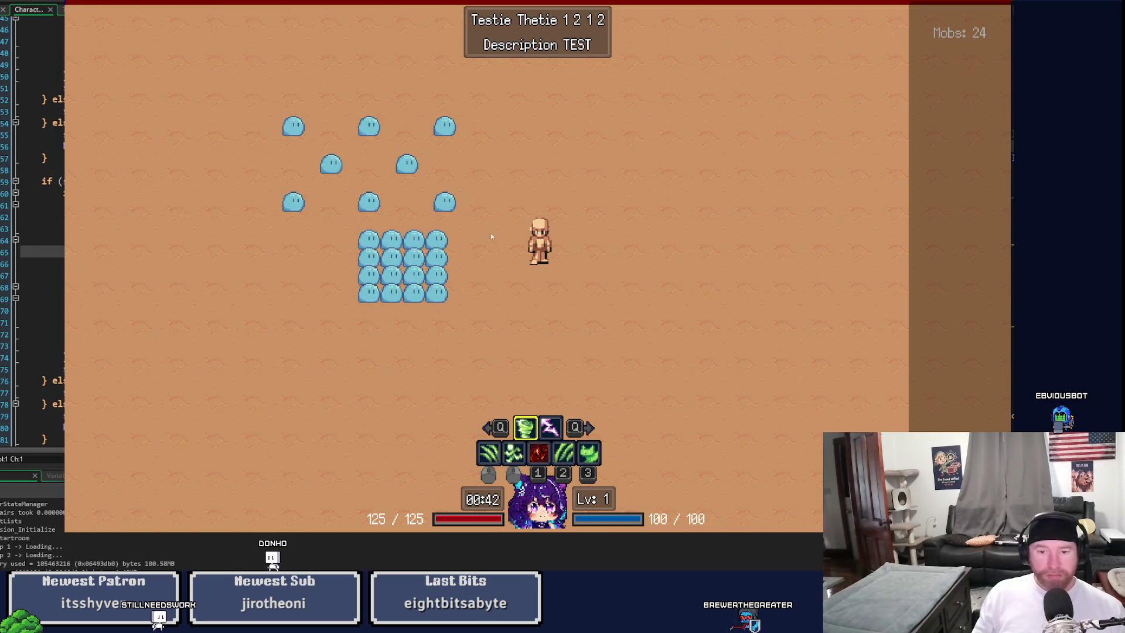
pyautogui.press('1')
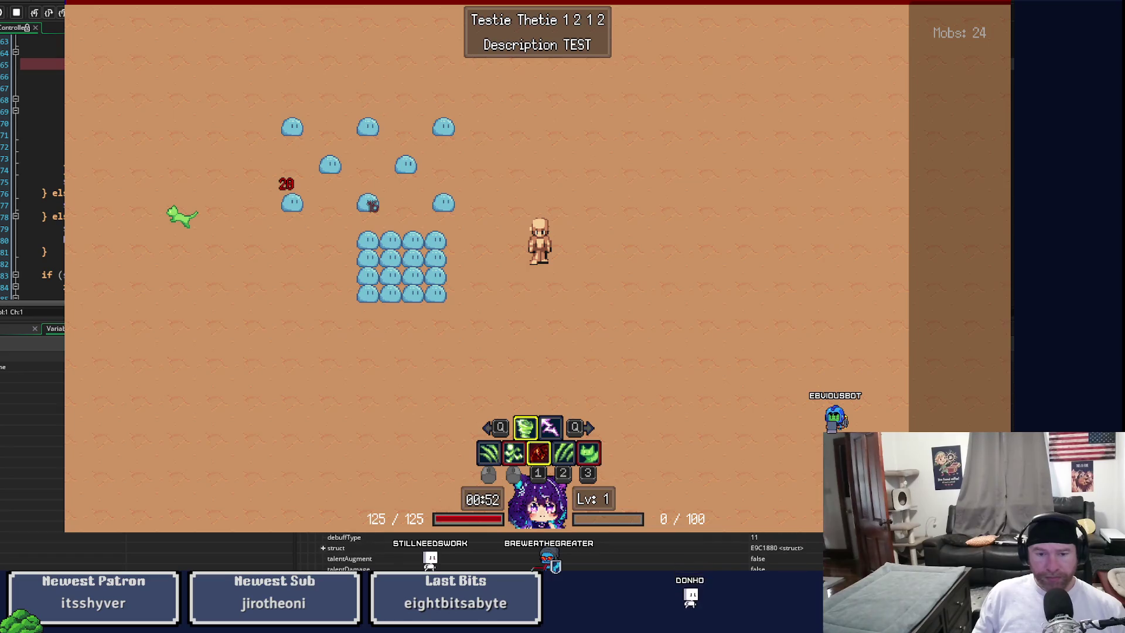
# Step: Step over the paused attack code line by line down to line 70
pyautogui.click(51, 14)
pyautogui.click(50, 14)
pyautogui.click(50, 14)
pyautogui.click(50, 14)
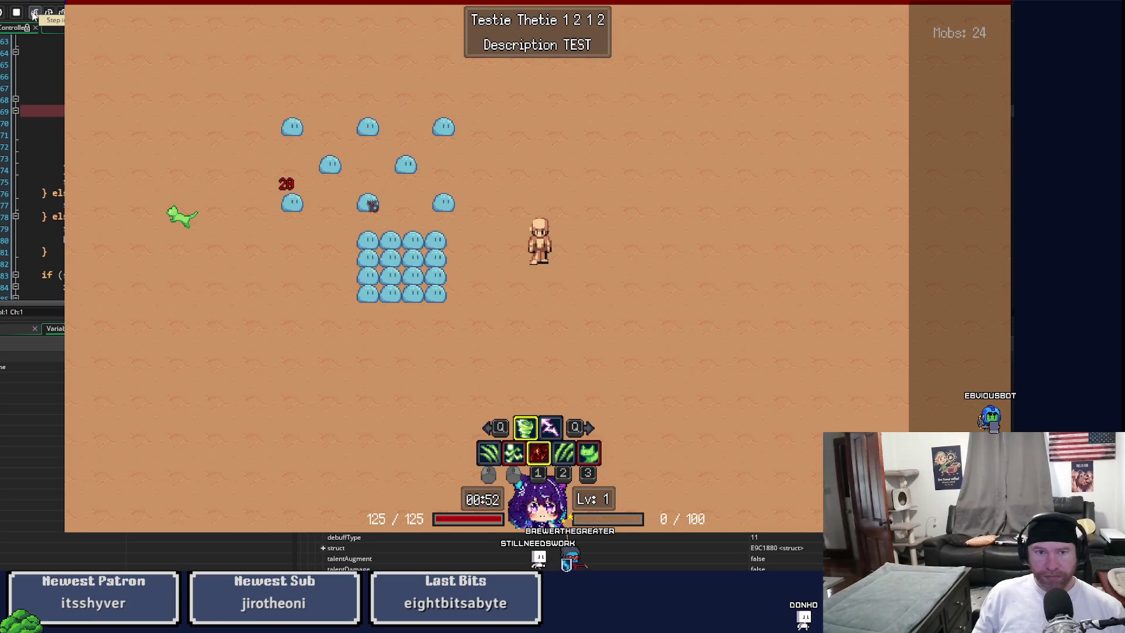
pyautogui.click(34, 16)
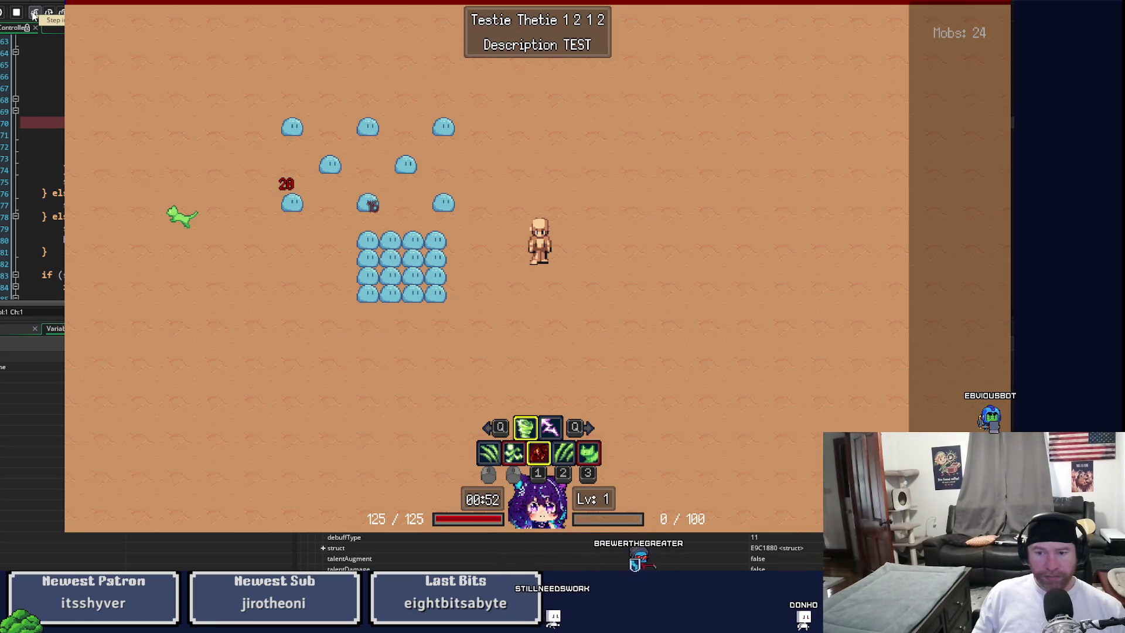
# Step: Step into the line 70 function through its switch, return to the caller, and resume
pyautogui.click(33, 16)
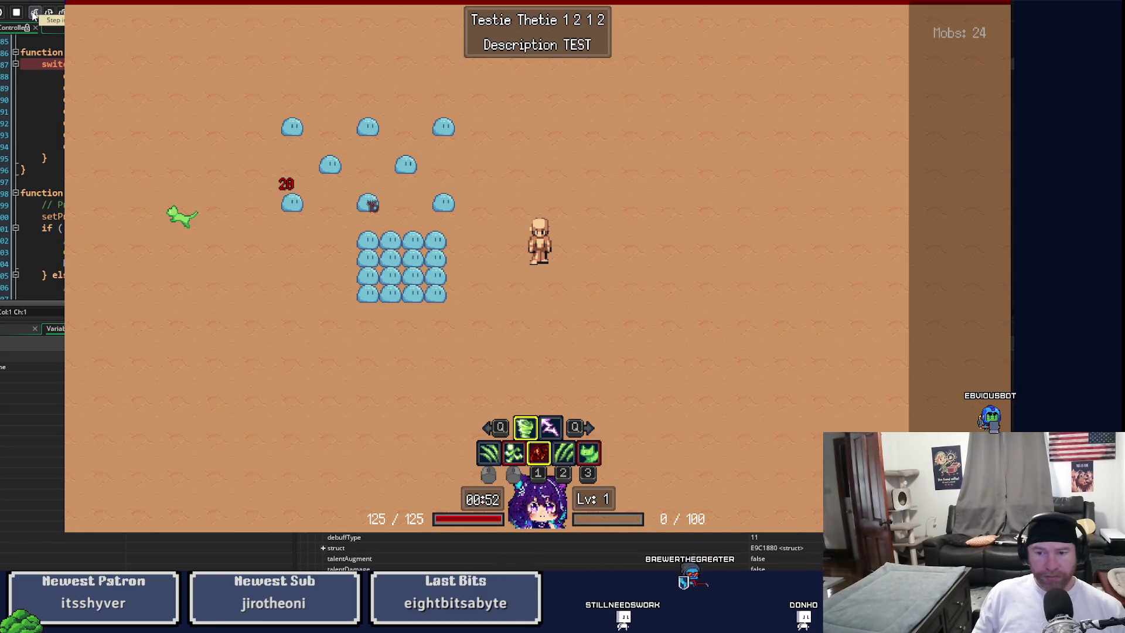
pyautogui.click(34, 15)
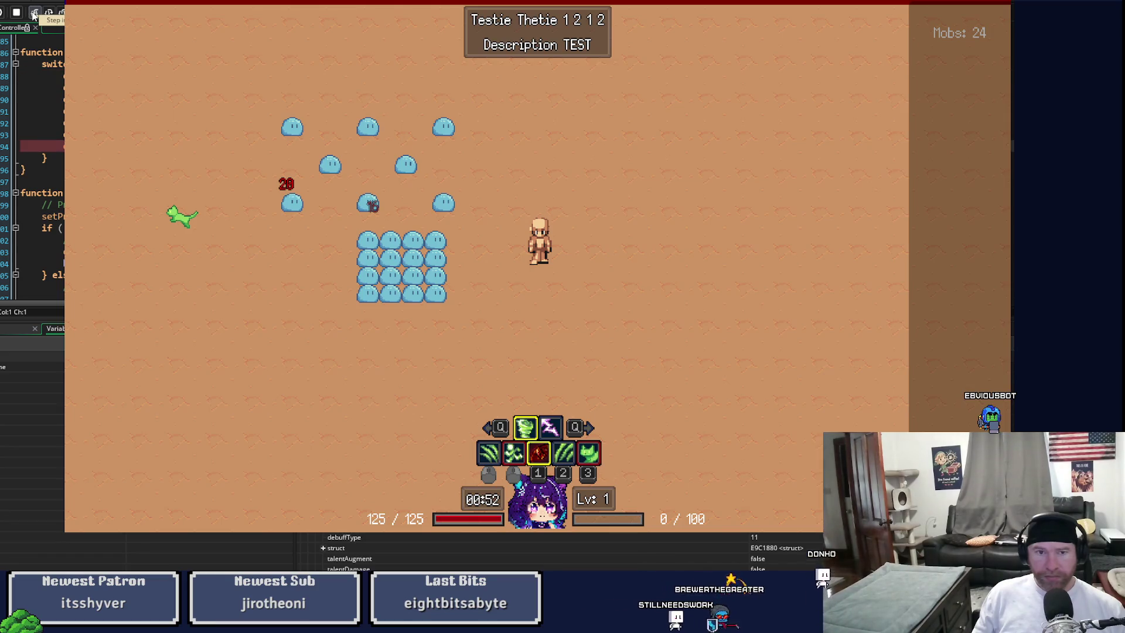
pyautogui.click(34, 15)
pyautogui.scroll(4, 45, 139)
pyautogui.click(3, 12)
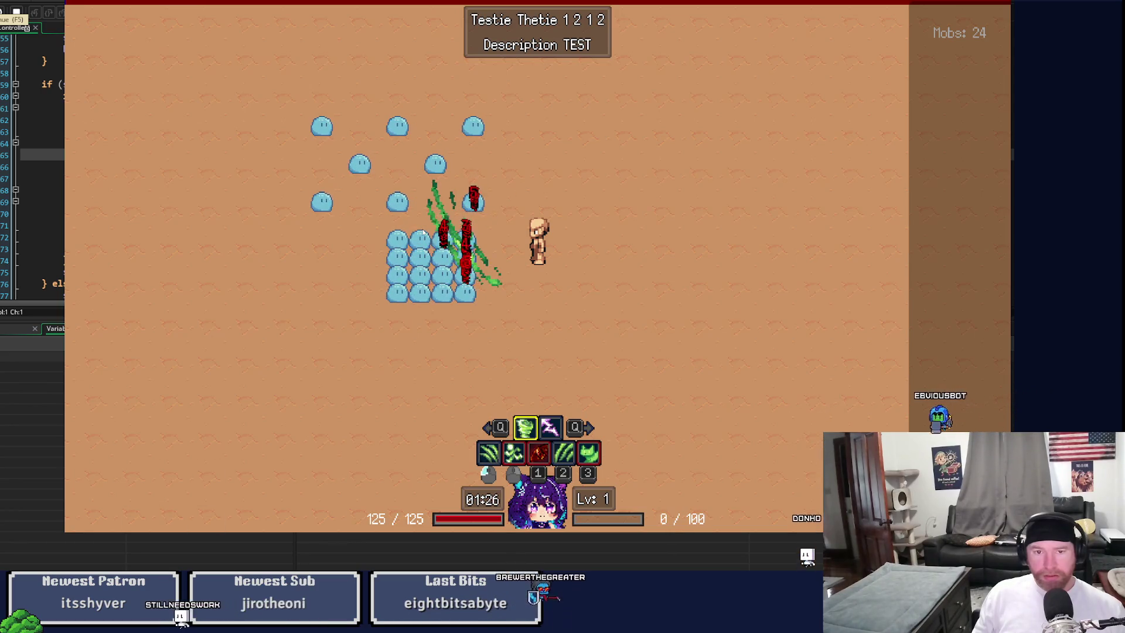
# Step: Walk the player right and back left, then cast the red ability at the slimes
pyautogui.press('d')
pyautogui.press('a')
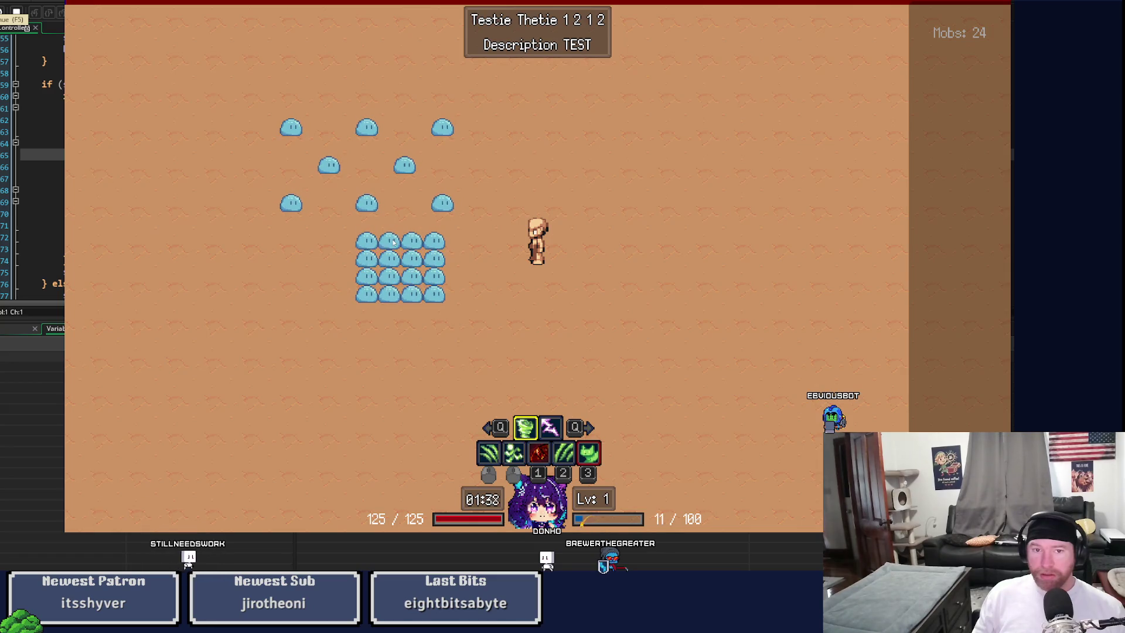
pyautogui.press('1')
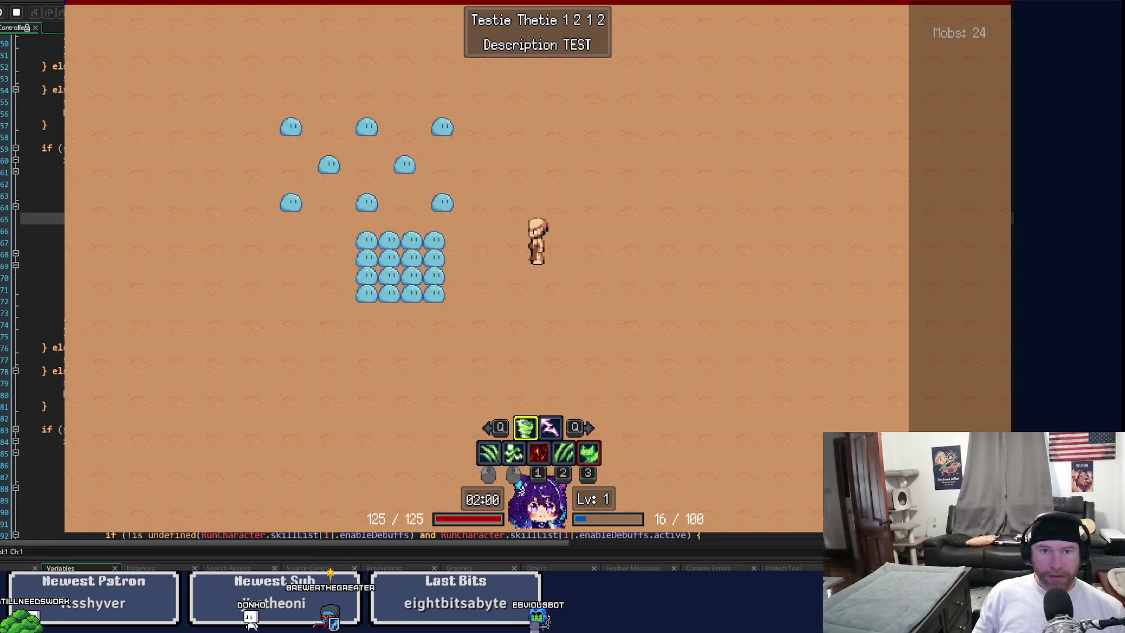
# Step: Cycle through the open scripts with Ctrl+Tab and trigger the red skill's breakpoint
pyautogui.hotkey('ctrl', 'Tab')
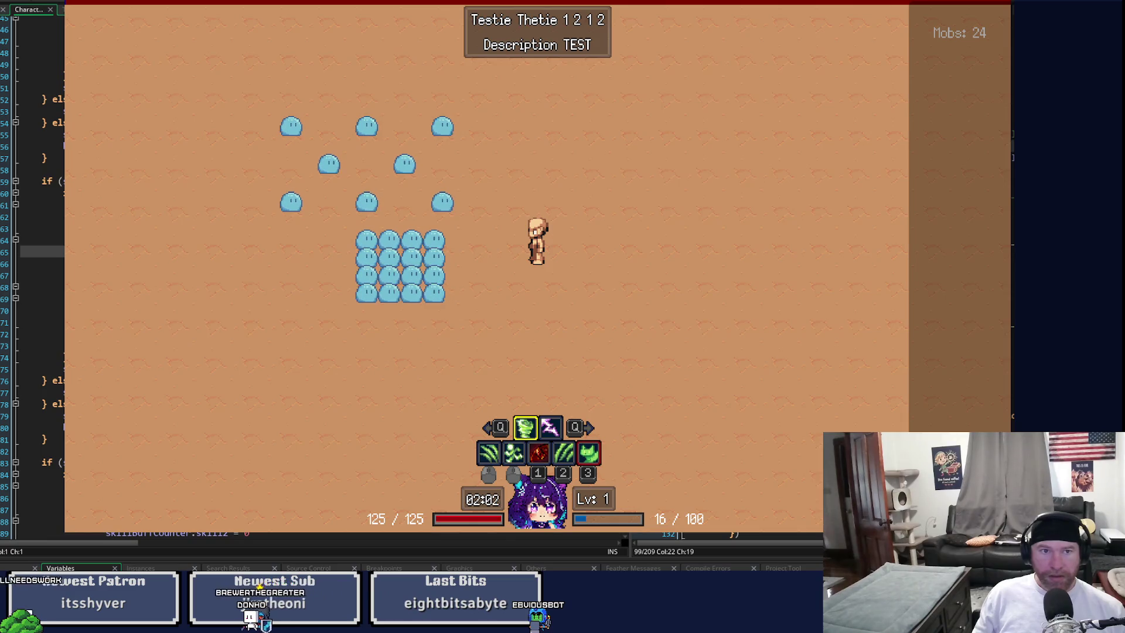
pyautogui.hotkey('ctrl', 'Tab')
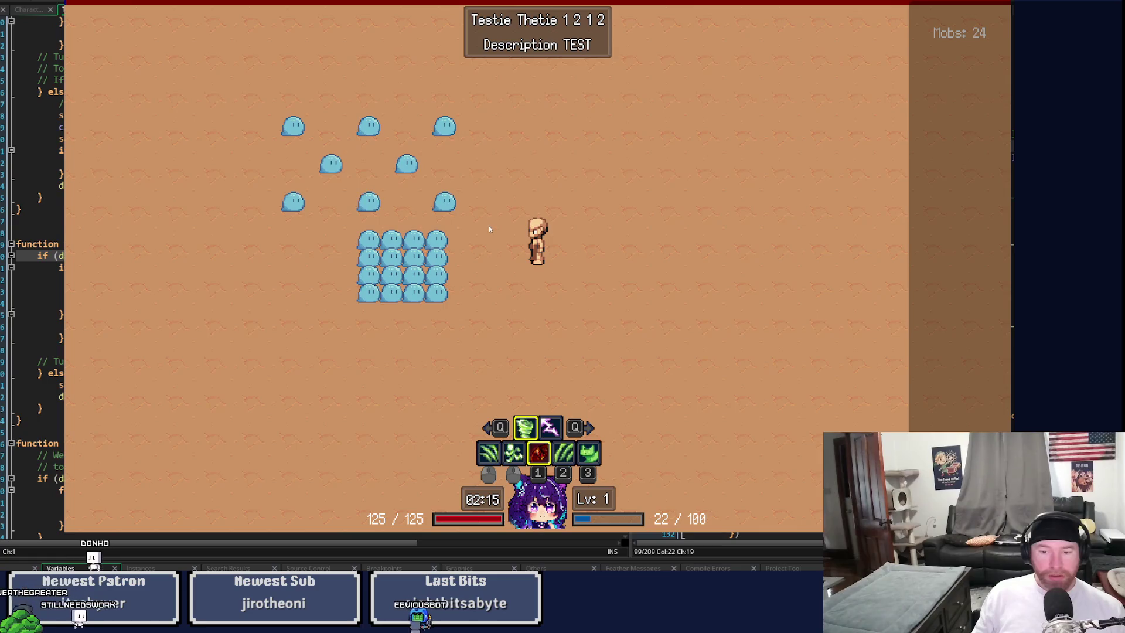
pyautogui.hotkey('ctrl', 'Tab')
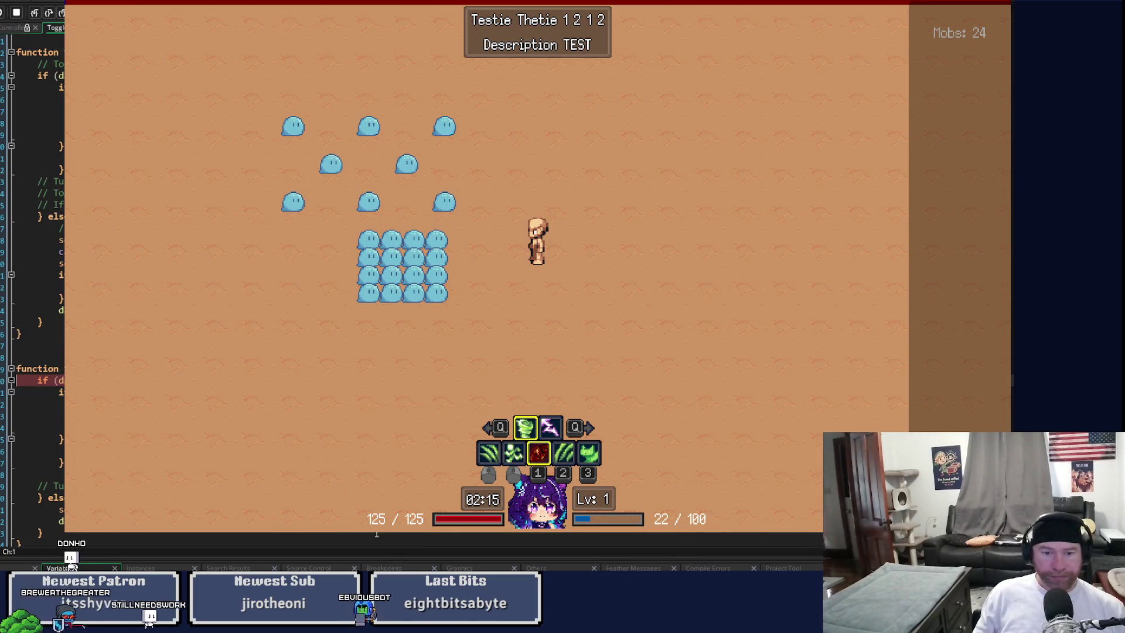
# Step: Expand the debugger's Variables panel and scroll through its values
pyautogui.click(393, 565)
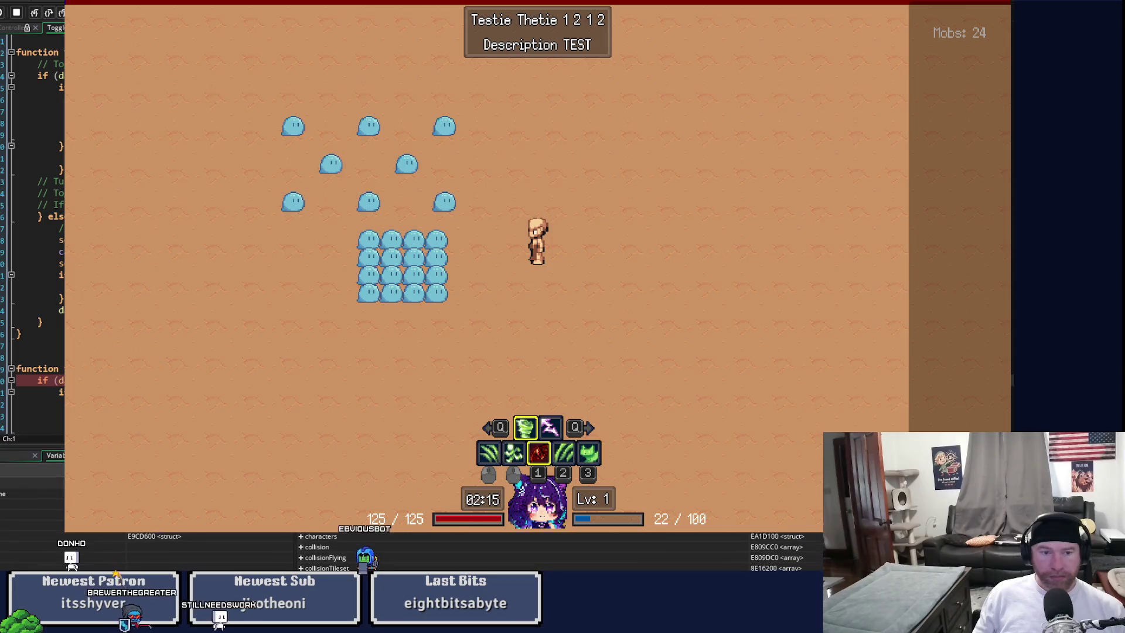
pyautogui.scroll(-3, 35, 234)
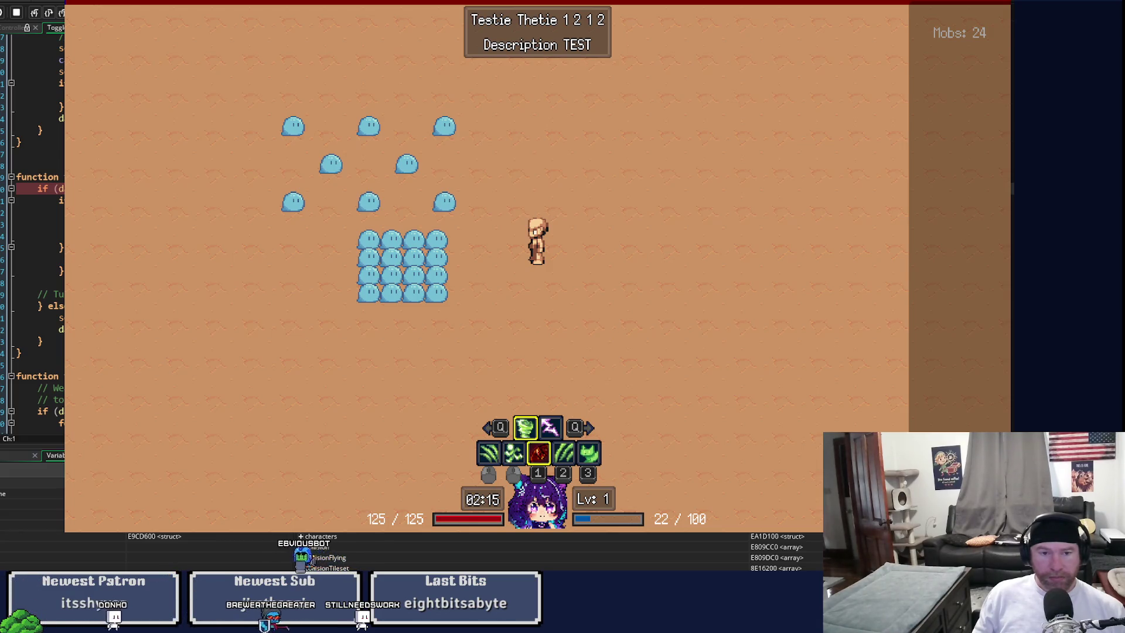
pyautogui.scroll(5, 32, 234)
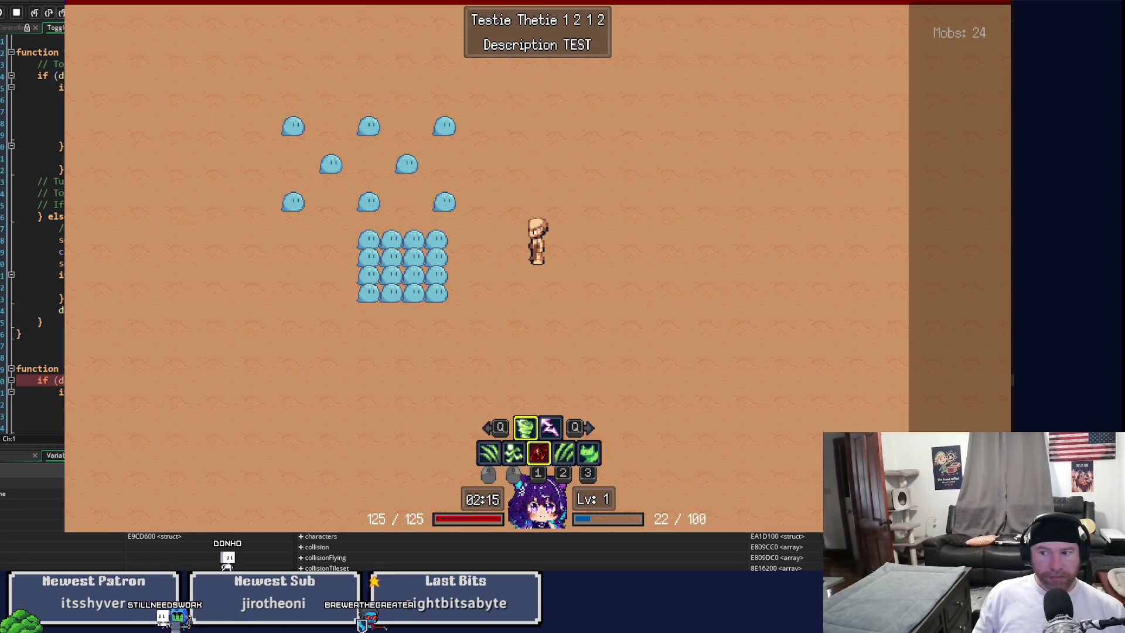
pyautogui.scroll(-4, 32, 234)
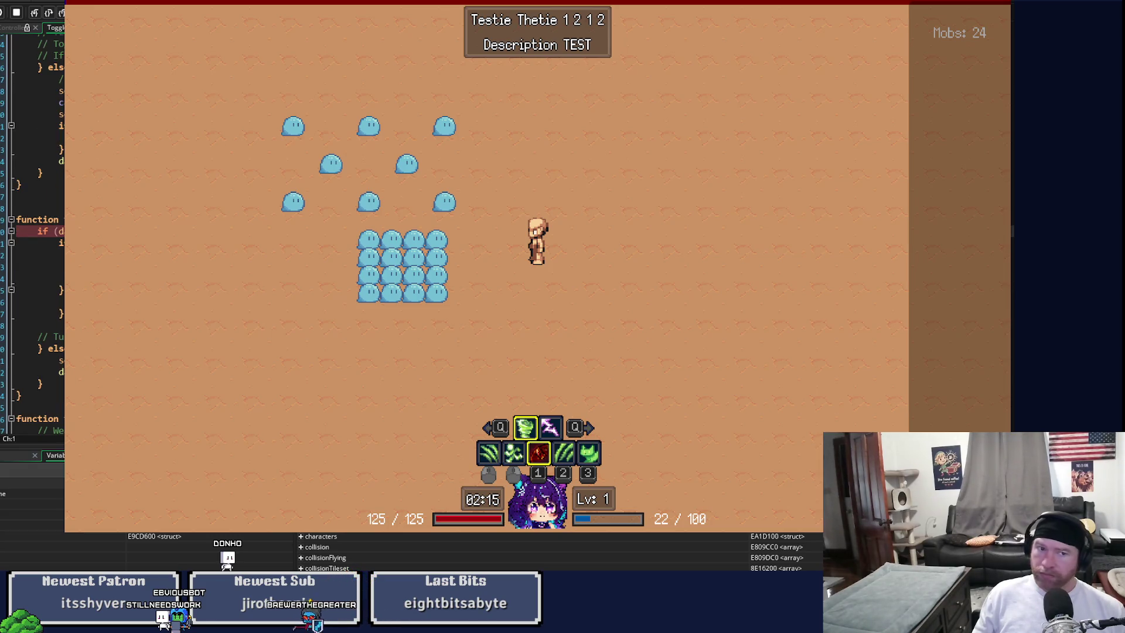
# Step: Step through the cooldown code into the calling script, from line 78 to line 81
pyautogui.click(48, 12)
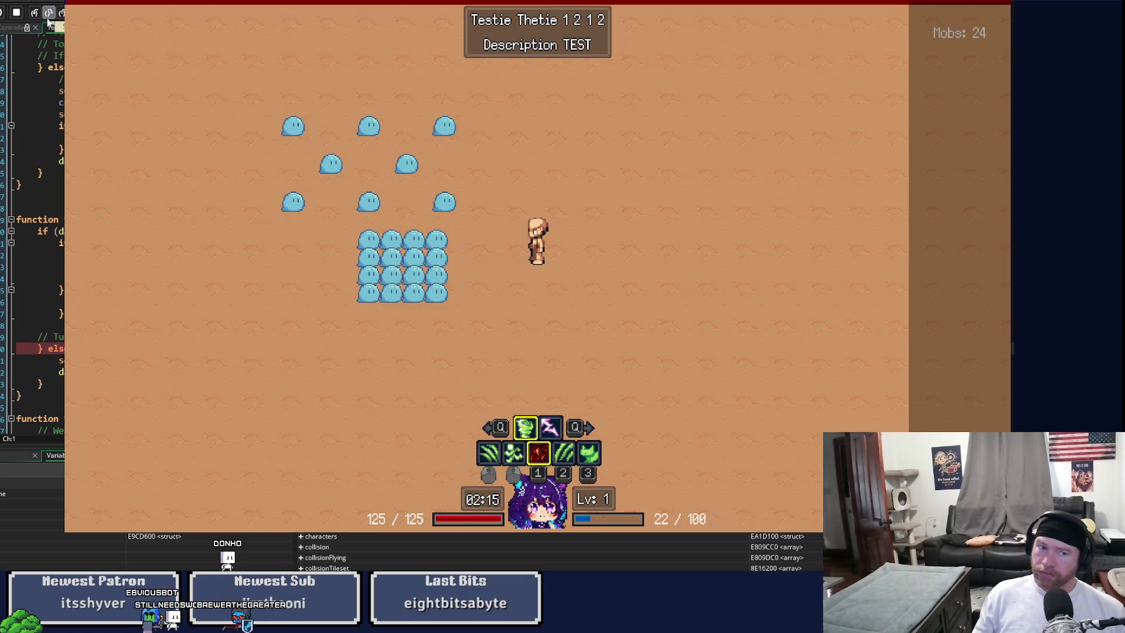
pyautogui.click(49, 13)
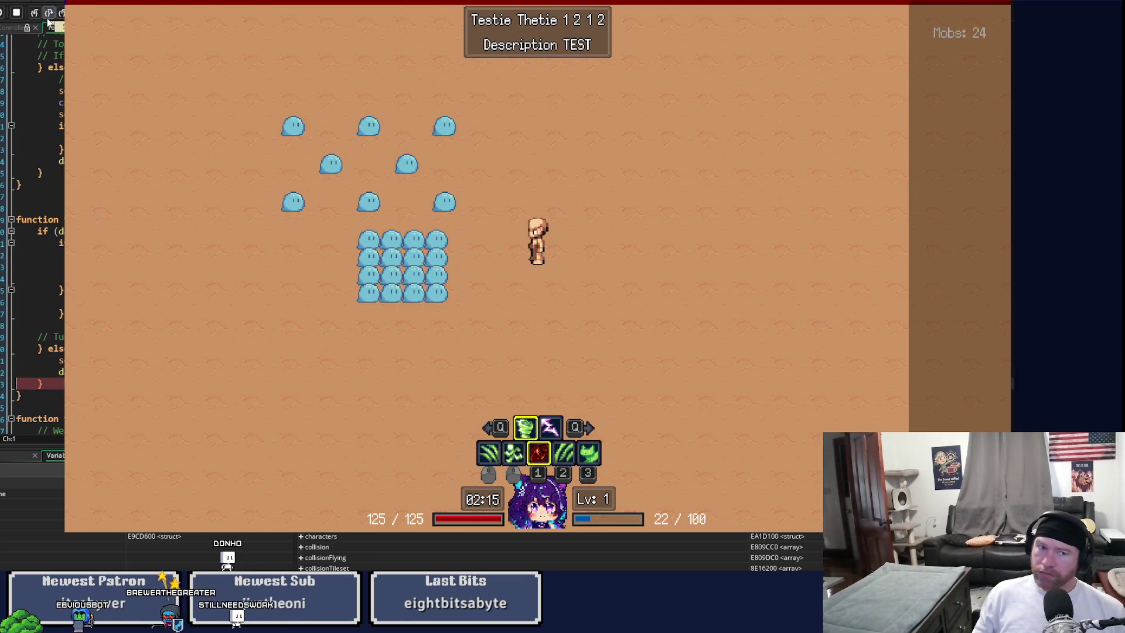
pyautogui.click(48, 19)
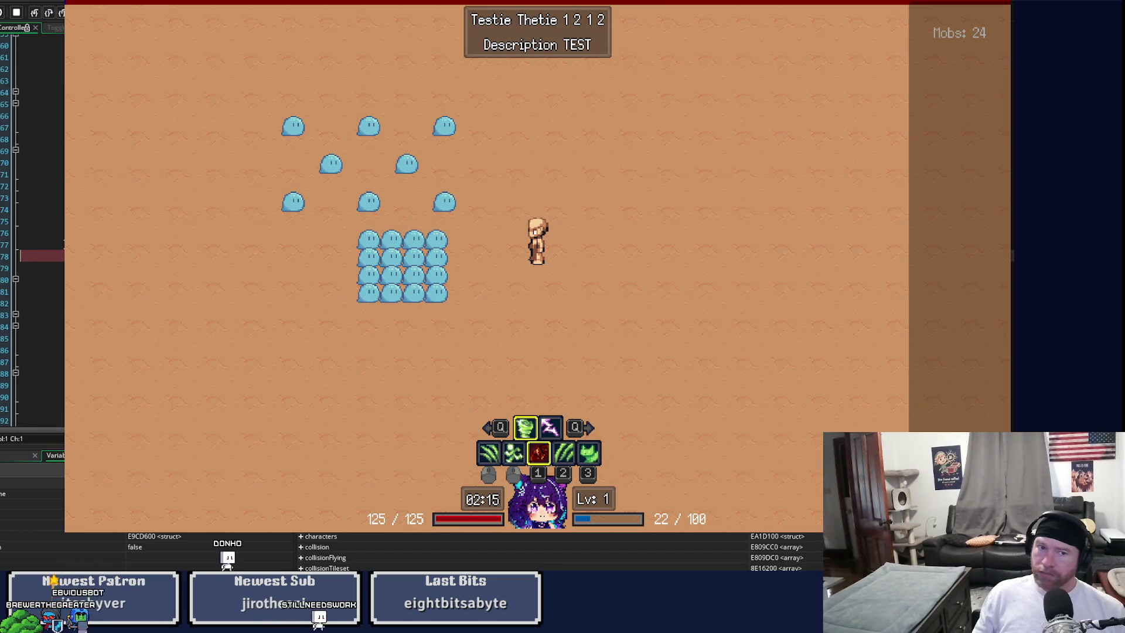
pyautogui.scroll(3, 32, 228)
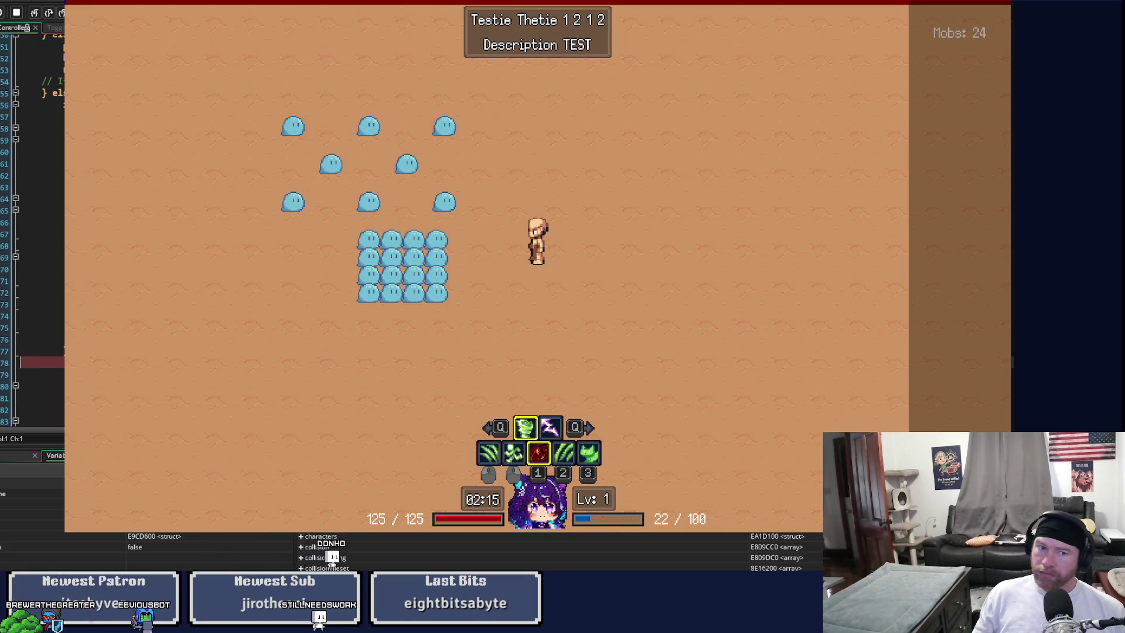
pyautogui.scroll(-5, 32, 228)
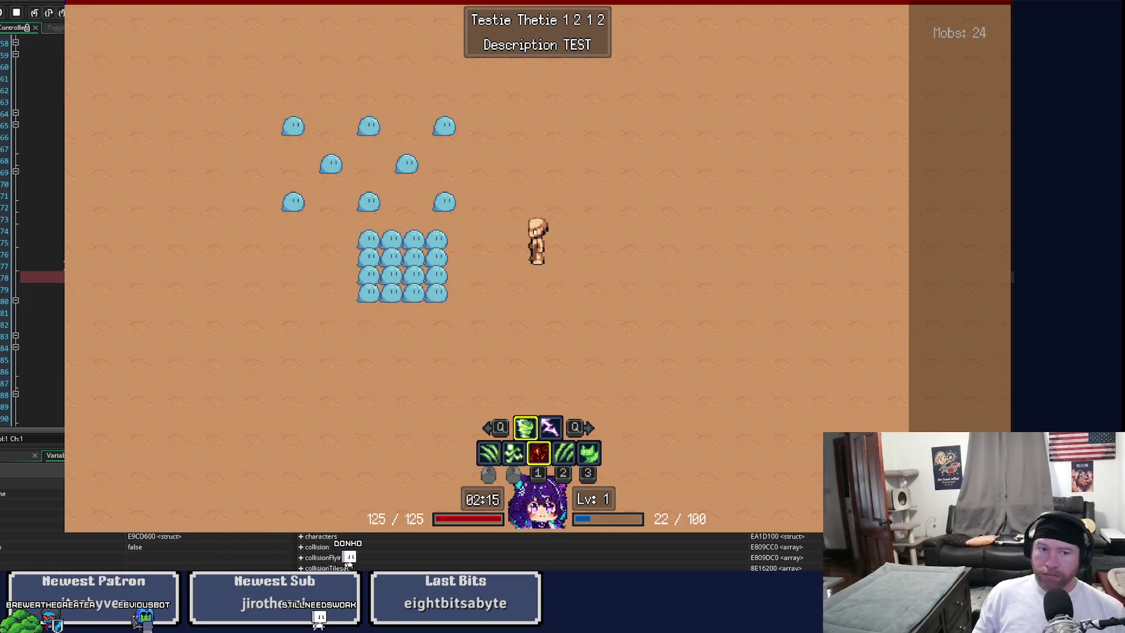
pyautogui.click(35, 17)
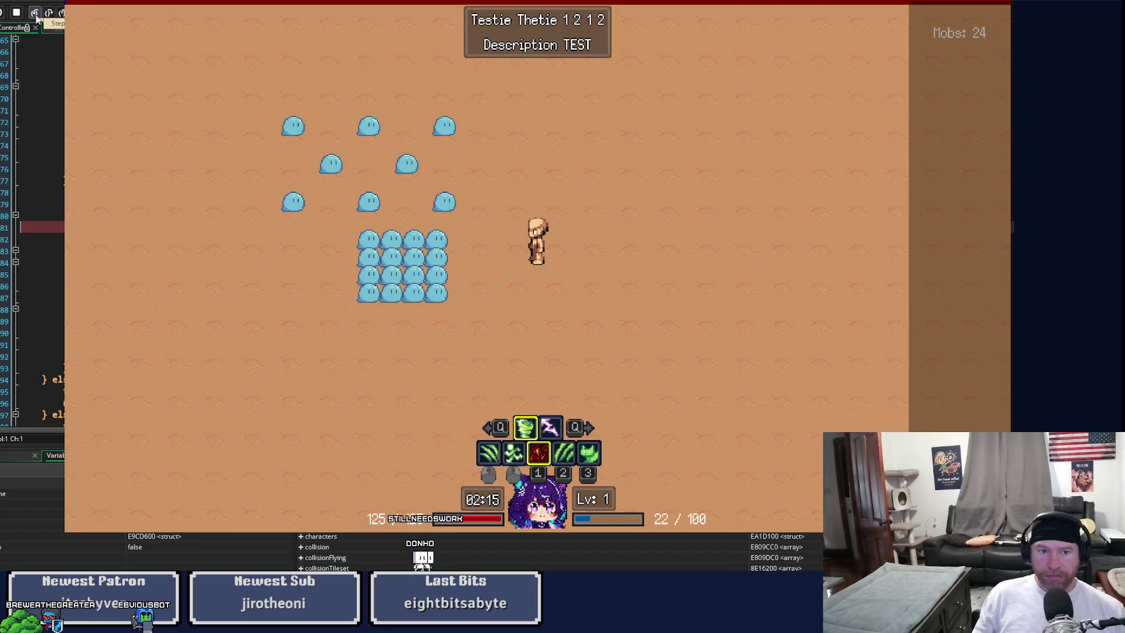
# Step: Step into the line 81 function, through its switch statement, and back to line 81
pyautogui.click(36, 17)
pyautogui.click(36, 17)
pyautogui.click(36, 17)
pyautogui.click(36, 17)
pyautogui.click(35, 17)
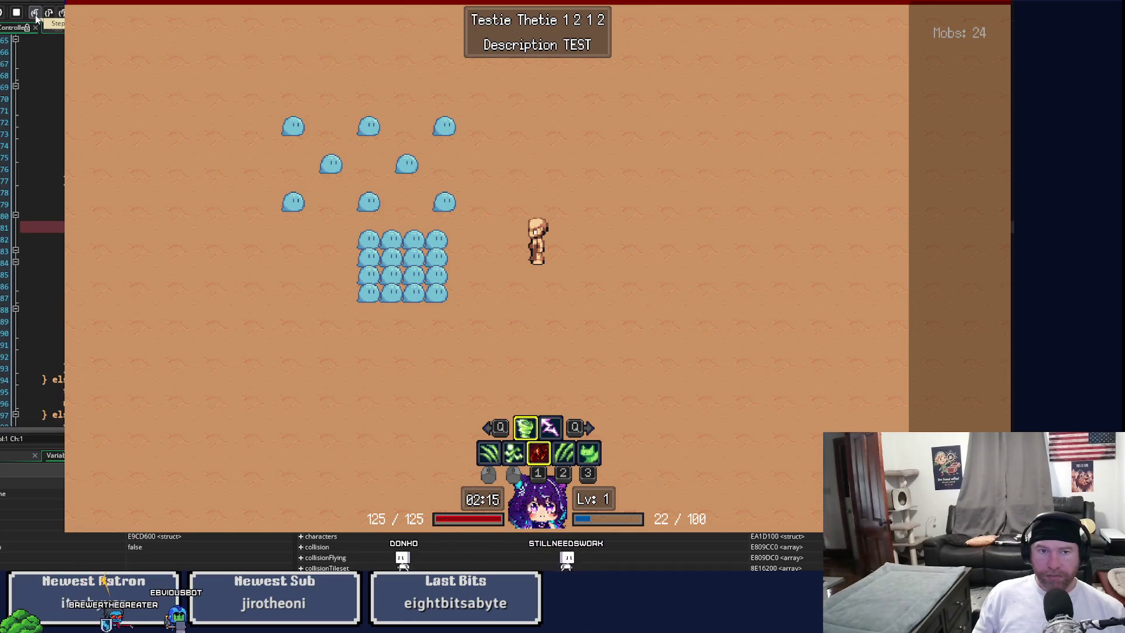
pyautogui.click(36, 17)
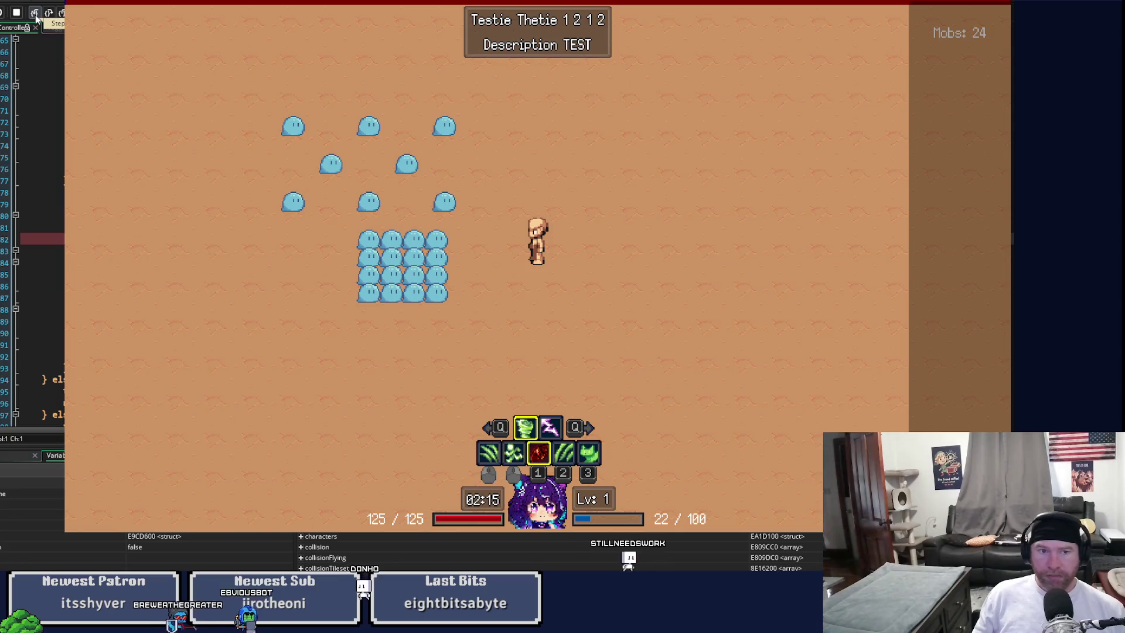
# Step: Keep stepping through the cooldown code, into one more function, until past the cooldown check
pyautogui.click(36, 17)
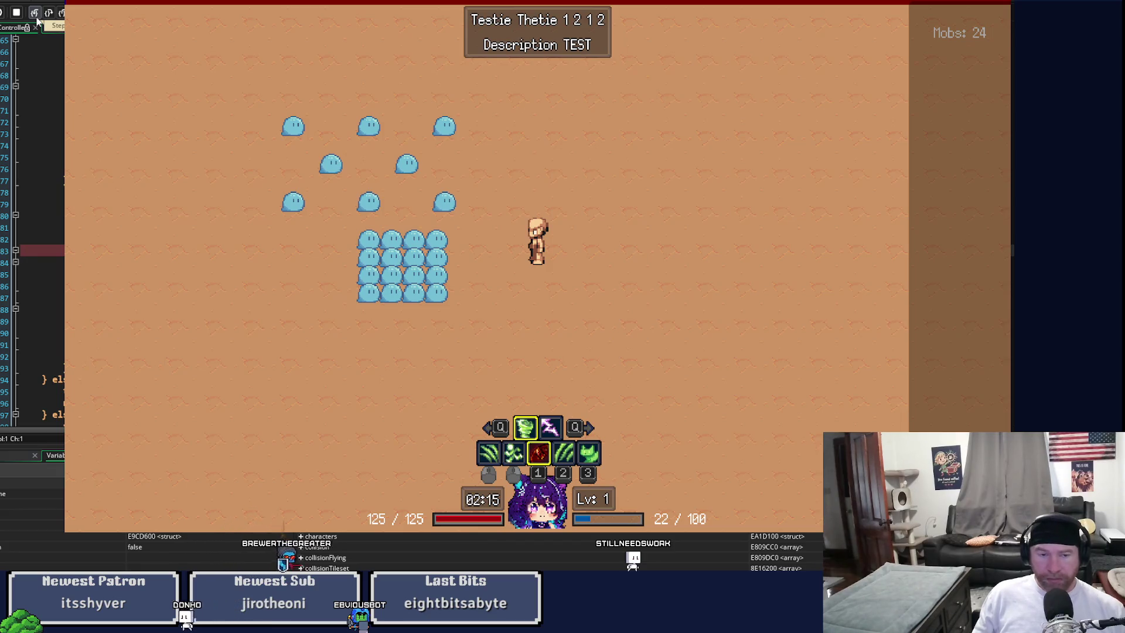
pyautogui.click(36, 17)
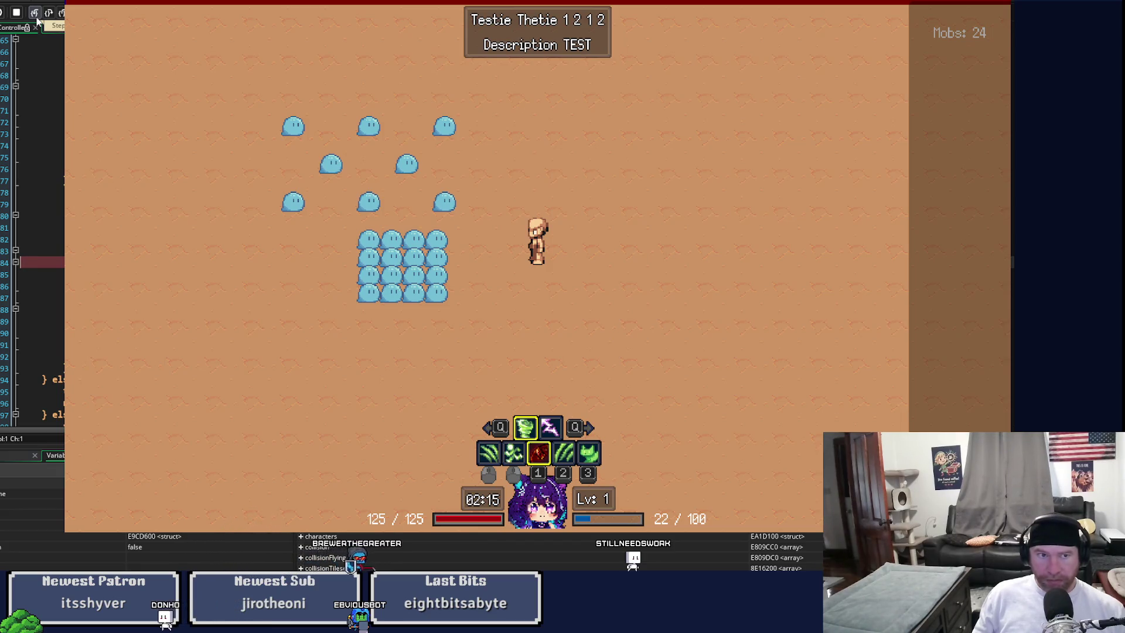
pyautogui.click(36, 18)
pyautogui.click(35, 17)
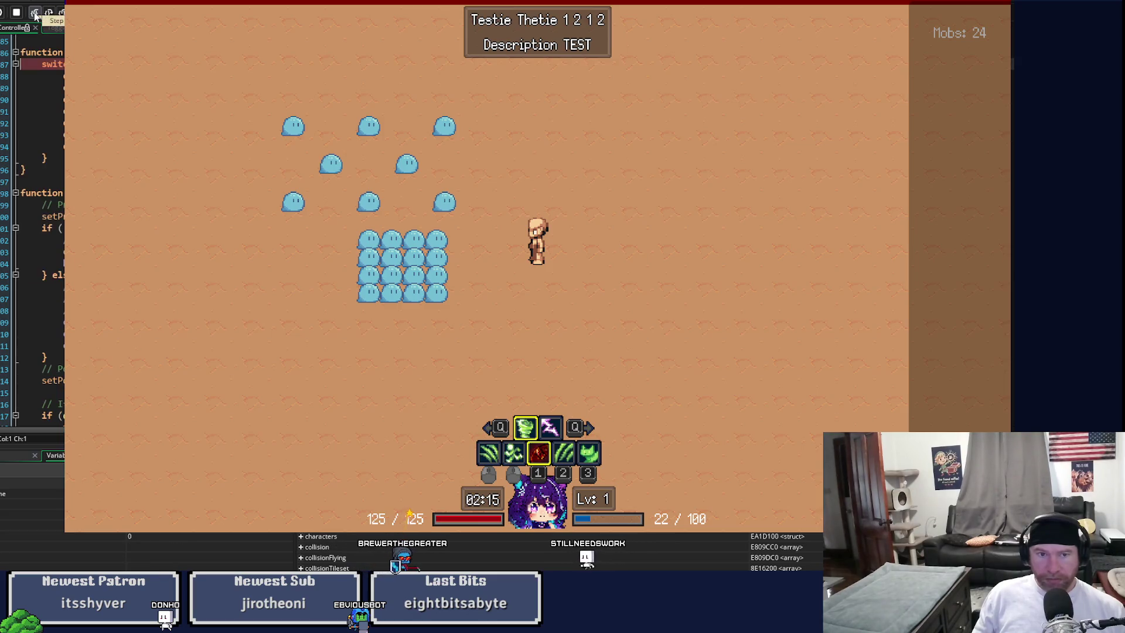
pyautogui.click(35, 17)
pyautogui.click(35, 16)
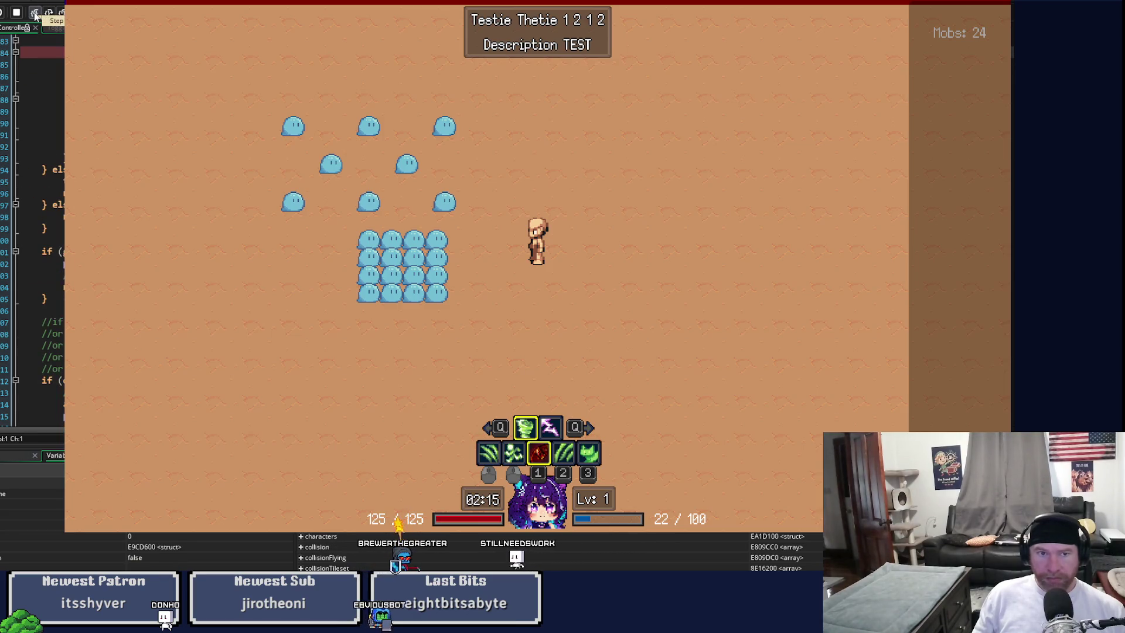
pyautogui.click(35, 17)
pyautogui.click(35, 16)
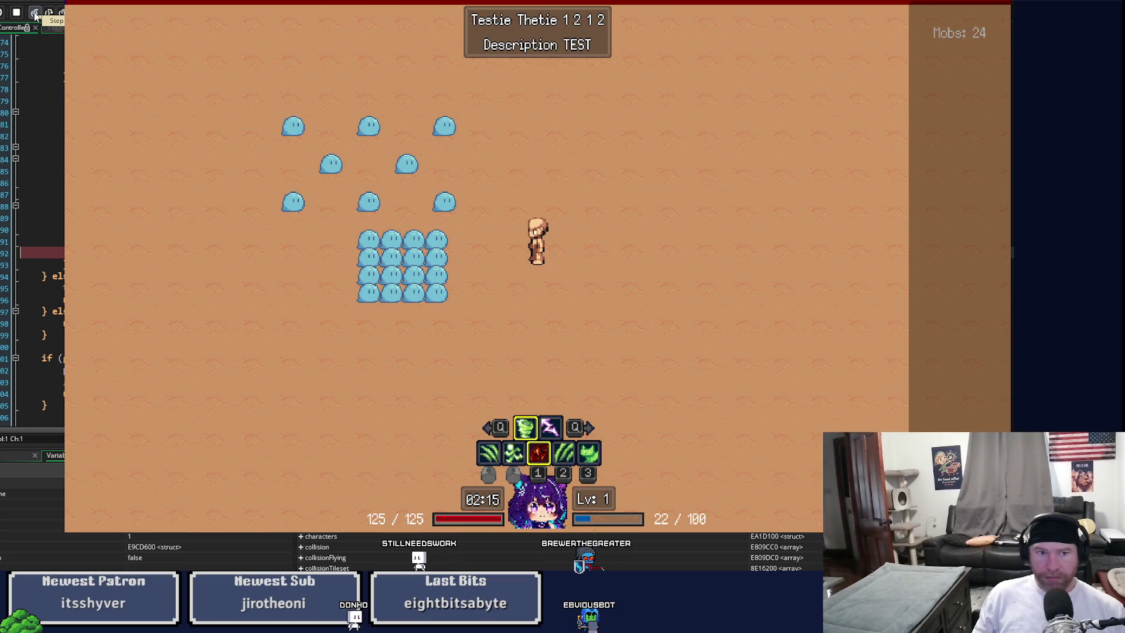
pyautogui.scroll(3, 32, 234)
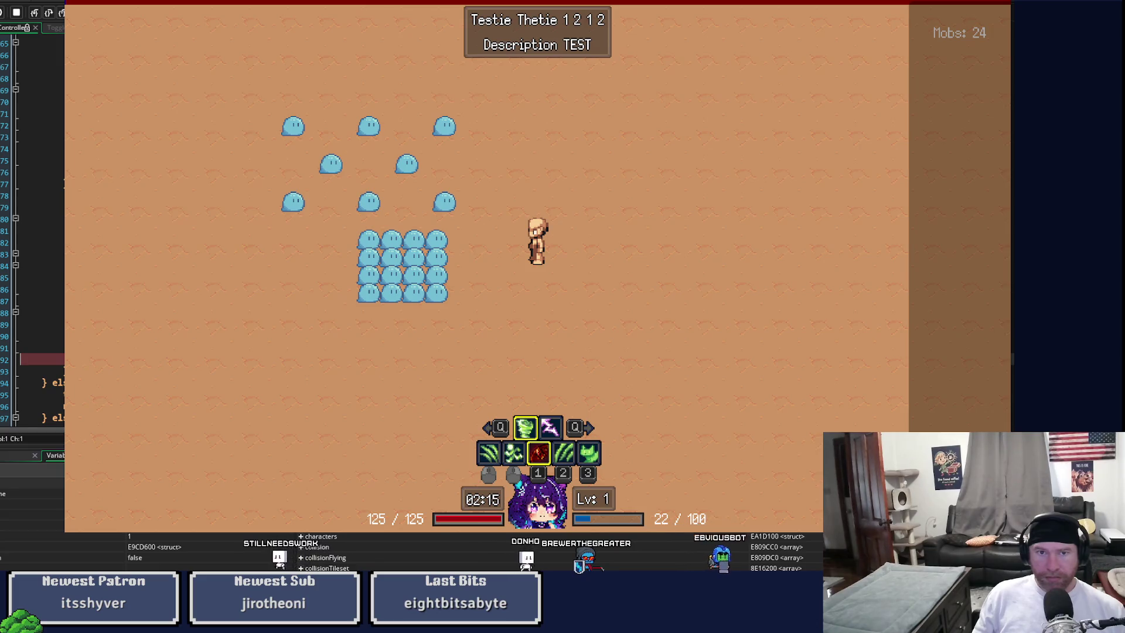
# Step: Jump to the Character script's function definition, review it, then continue to line 60
pyautogui.press('F12')
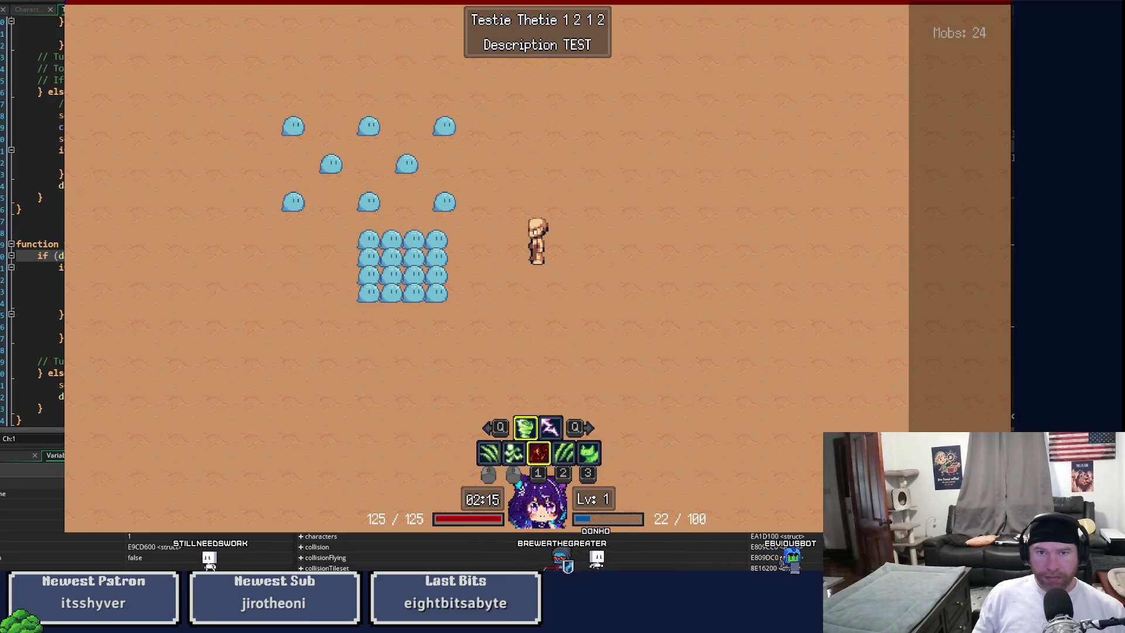
pyautogui.click(27, 9)
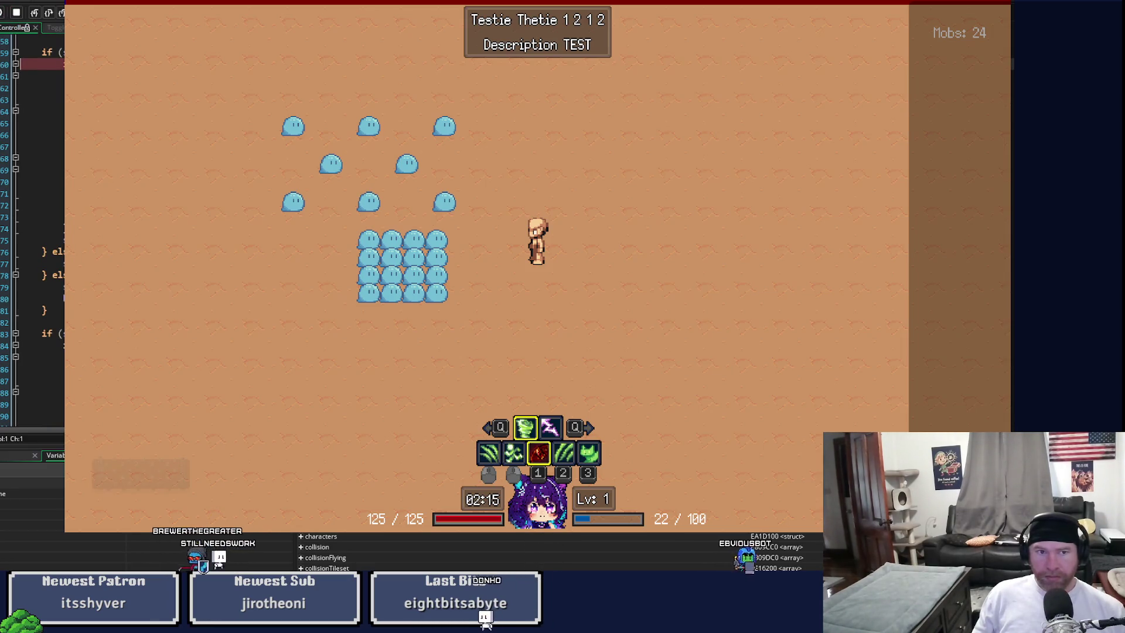
pyautogui.scroll(2, 32, 234)
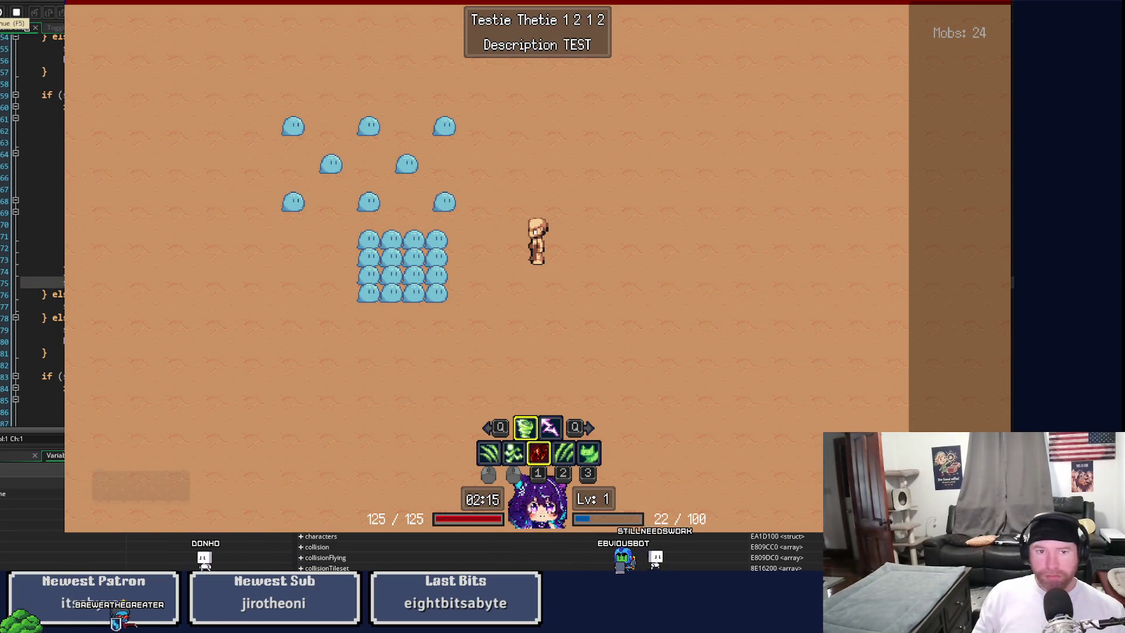
pyautogui.press('F5')
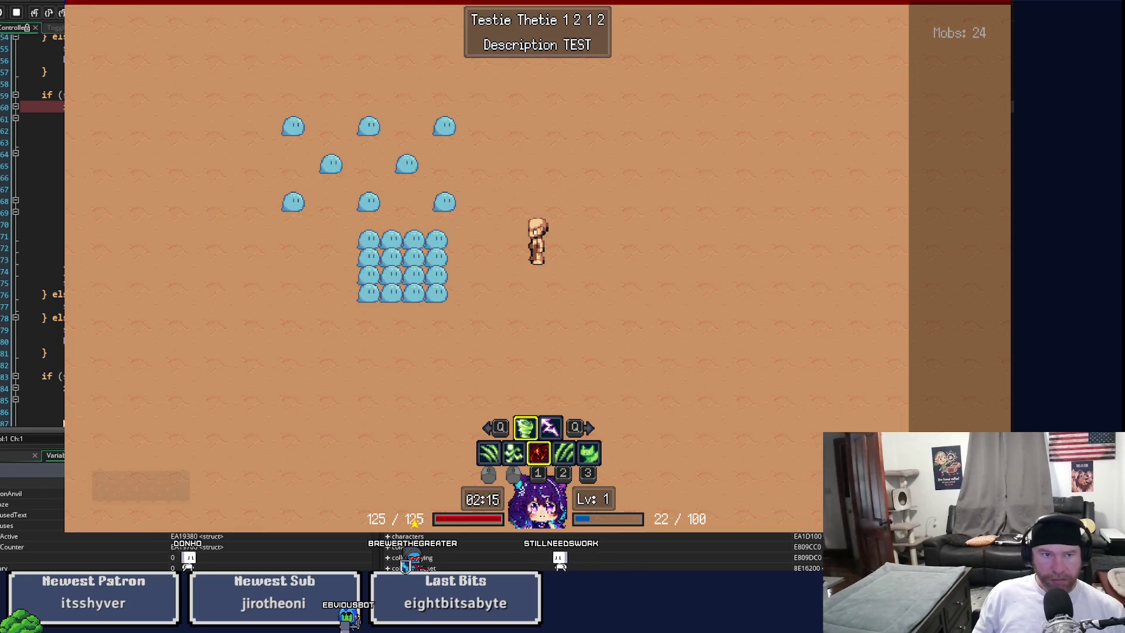
# Step: Step past line 60, add a breakpoint on the line 60 skill-counter check, and resume
pyautogui.click(35, 13)
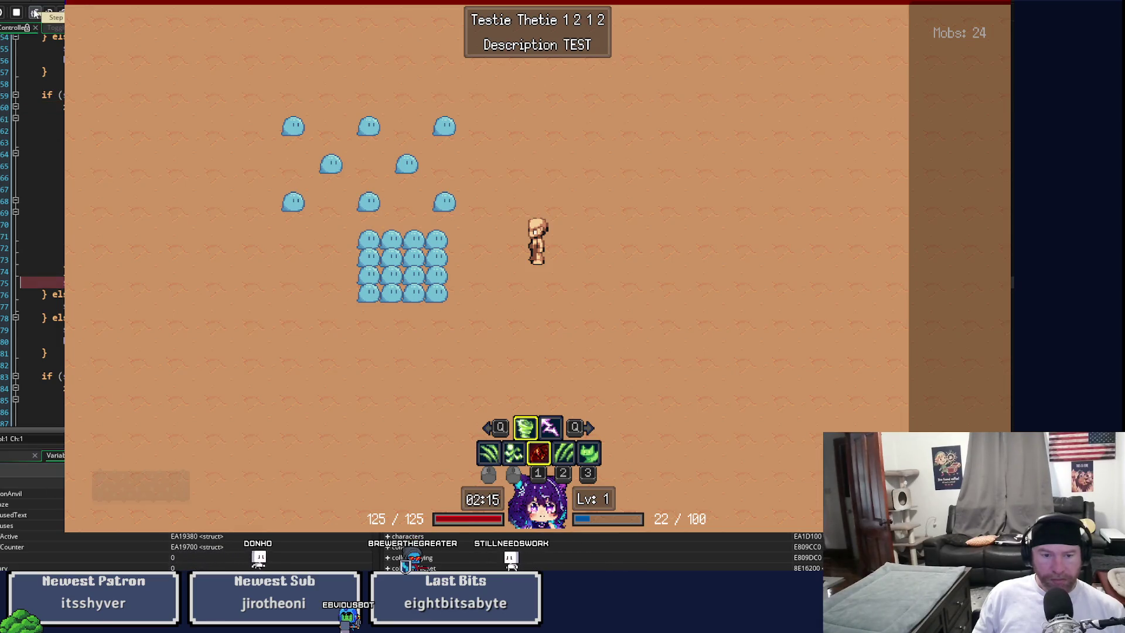
pyautogui.click(35, 13)
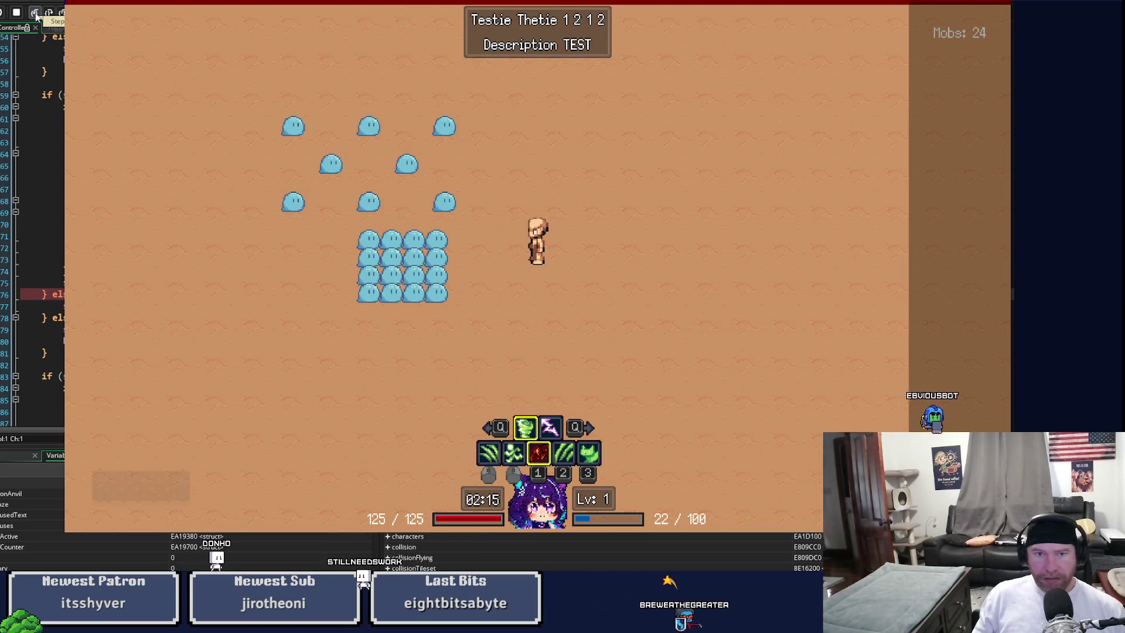
pyautogui.press('F10')
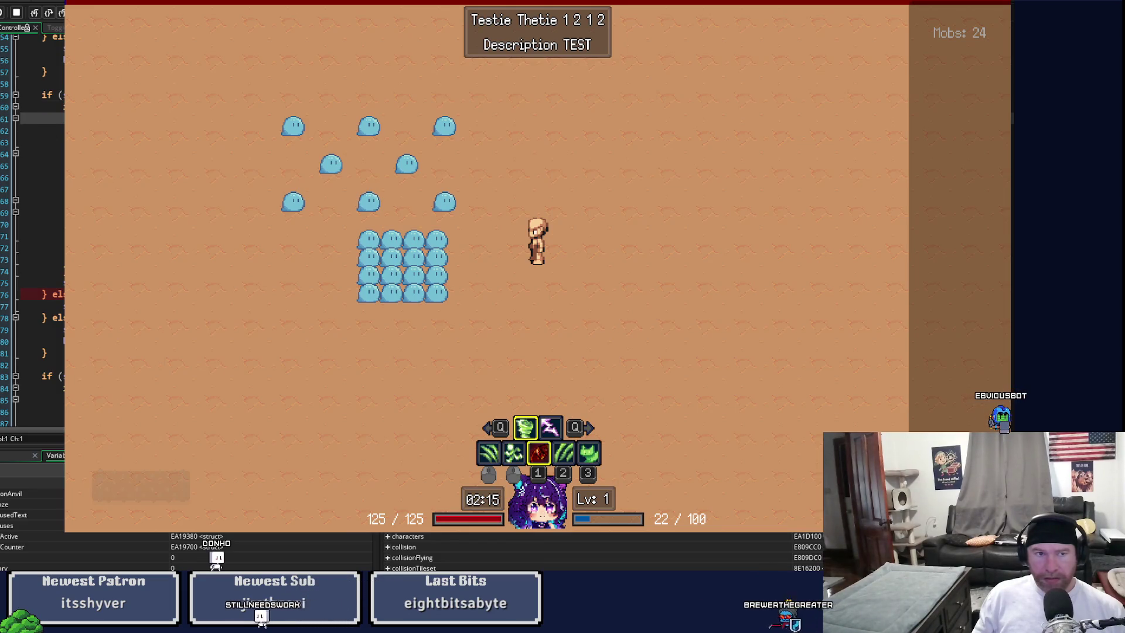
pyautogui.press('F10')
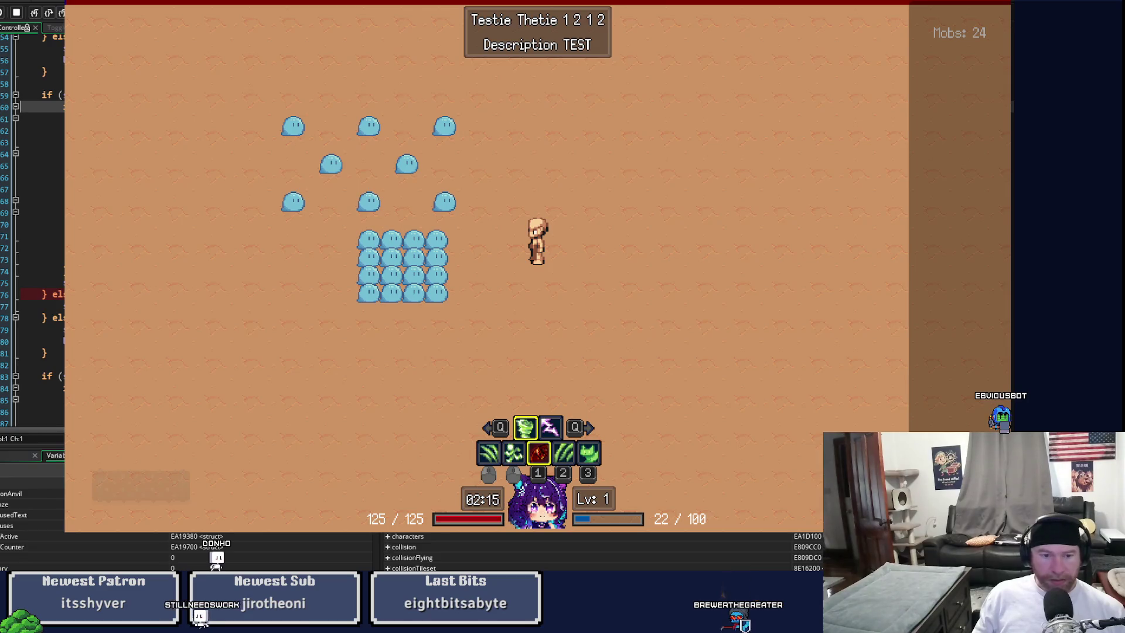
pyautogui.press('F10')
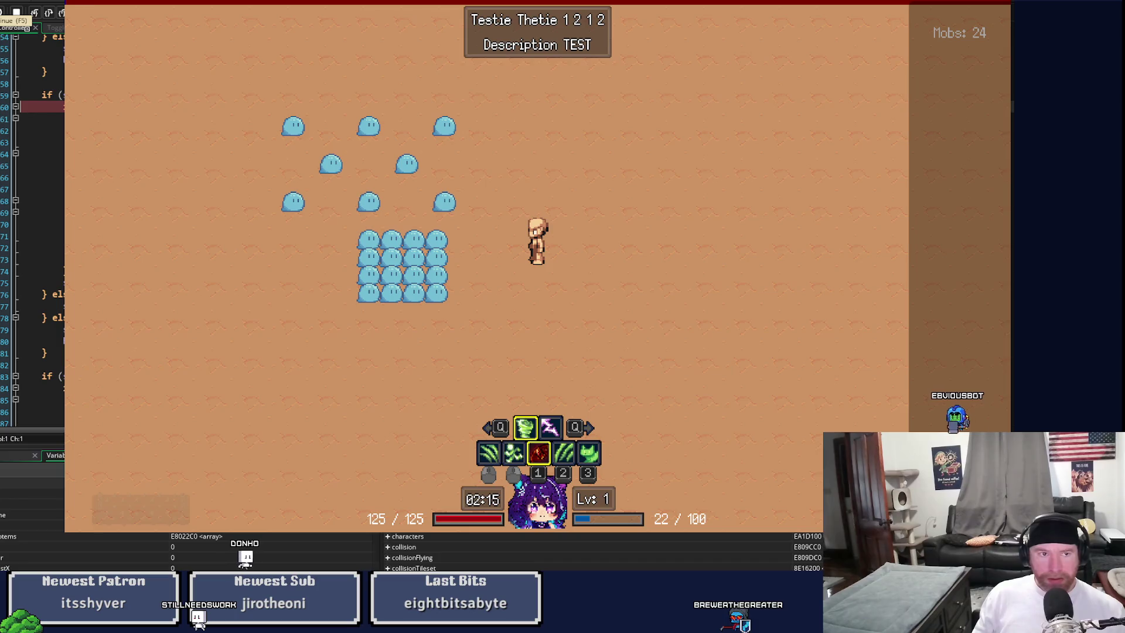
pyautogui.press('F5')
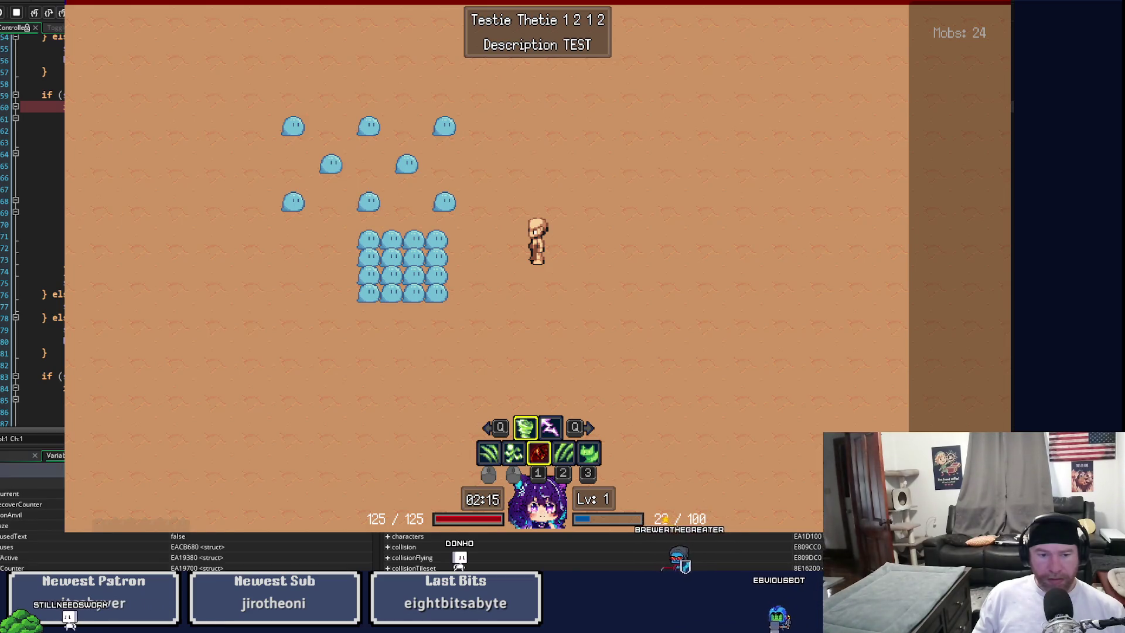
# Step: Step into and out of getAttackActive, stop the game, and open getAttackActive's definition
pyautogui.click(33, 11)
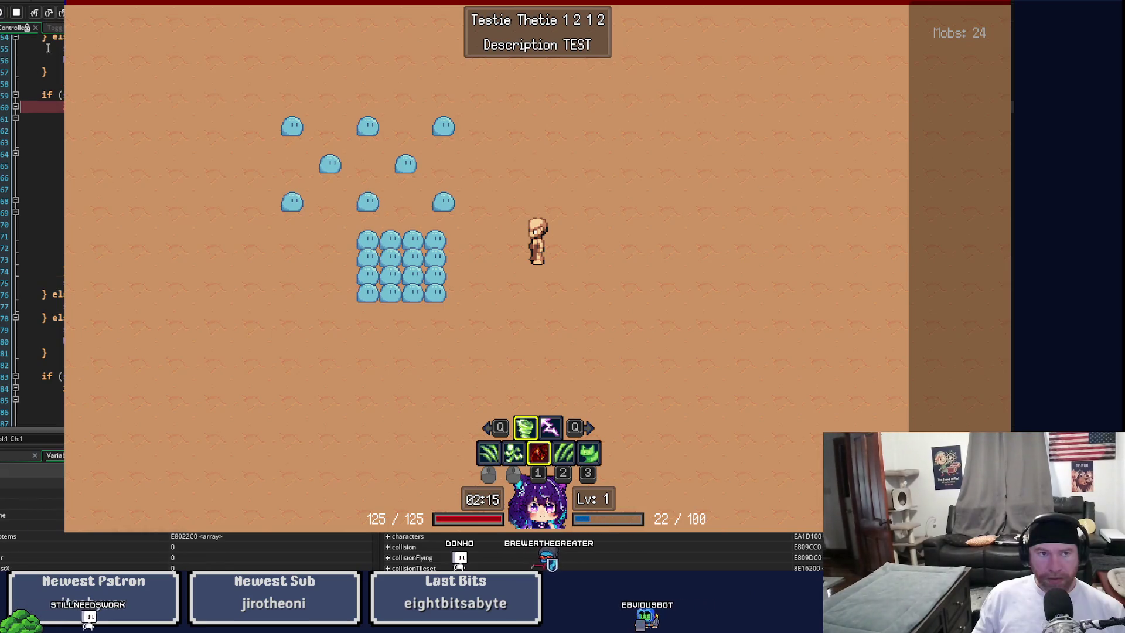
pyautogui.click(35, 14)
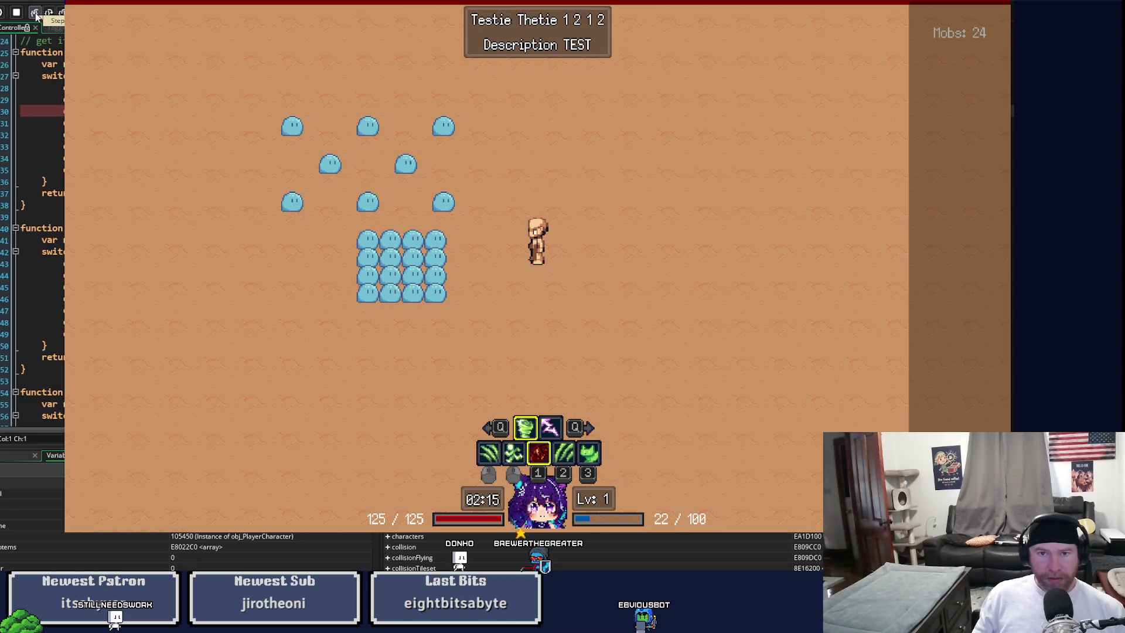
pyautogui.click(35, 15)
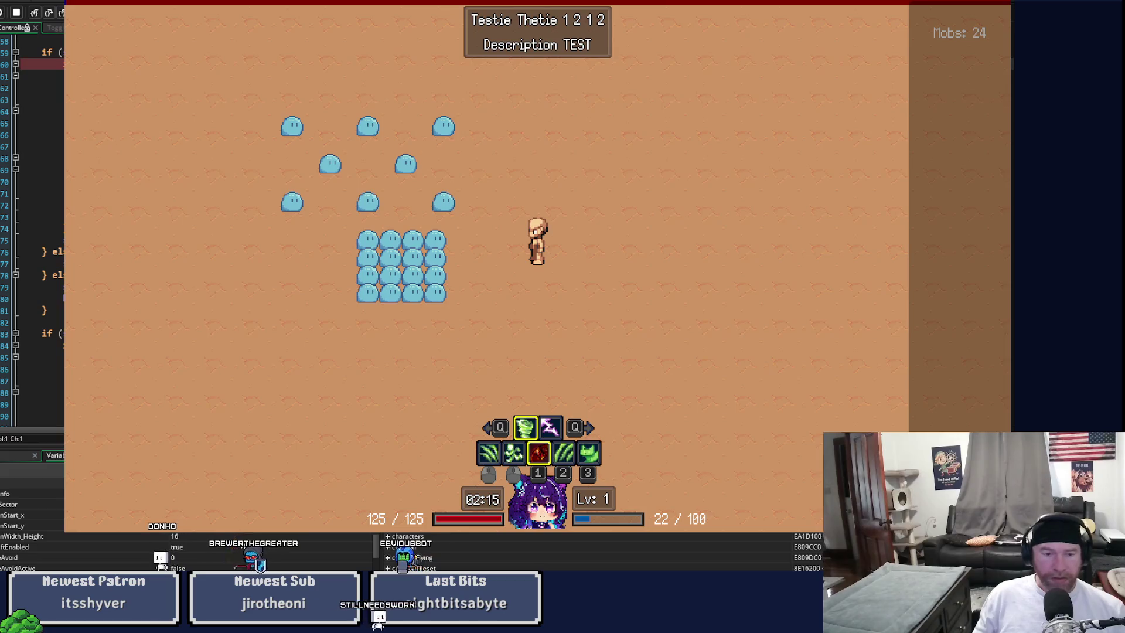
pyautogui.scroll(-5, 245, 544)
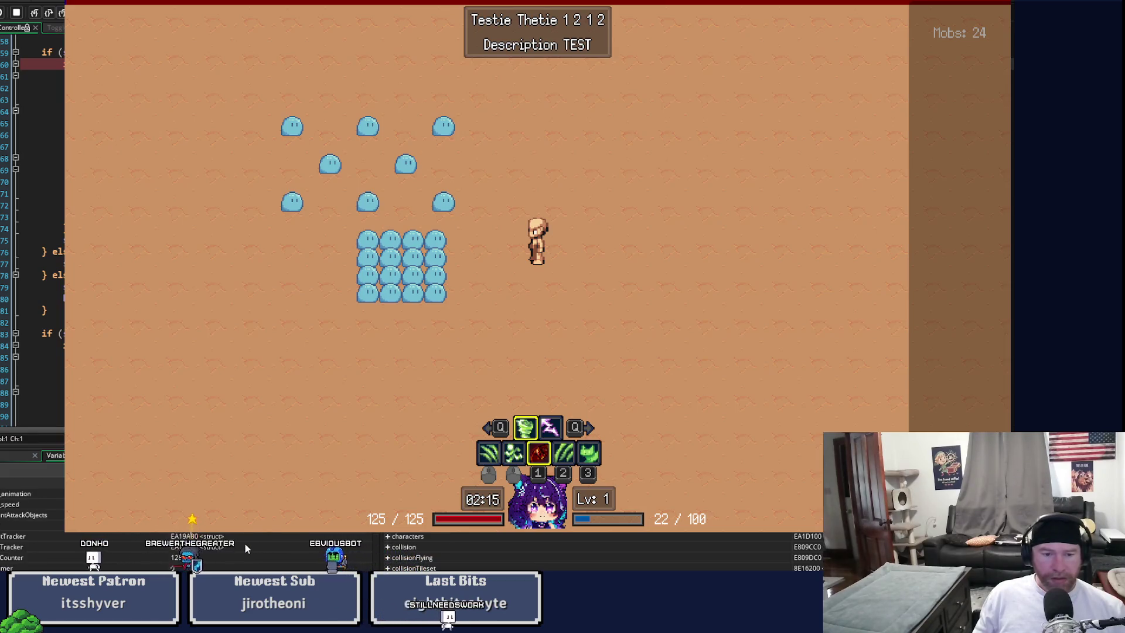
pyautogui.scroll(-3, 244, 543)
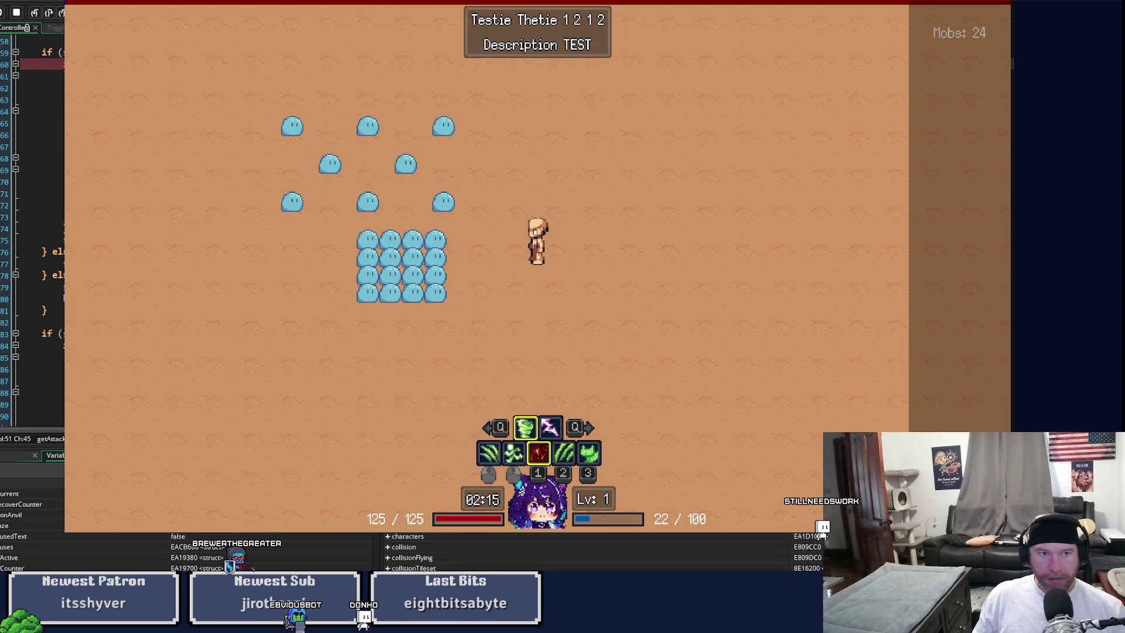
pyautogui.press('Escape')
pyautogui.middleClick(303, 60)
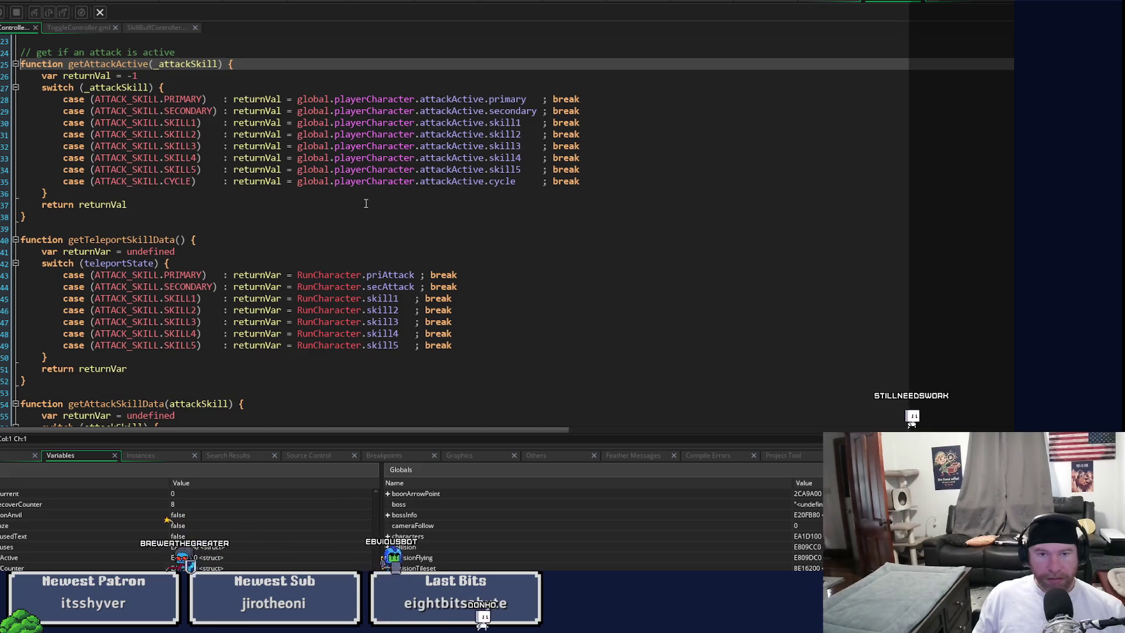
# Step: View Character and SkillBuffController side by side, open ToggleController, then relaunch in debug mode
pyautogui.moveTo(386, 124)
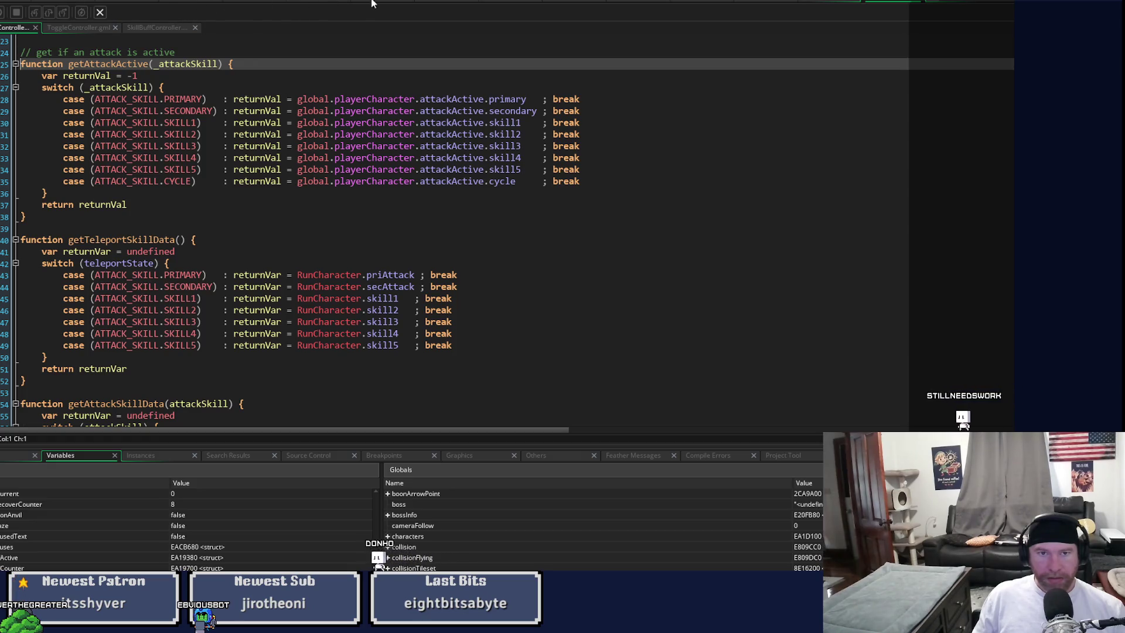
pyautogui.click(445, 4)
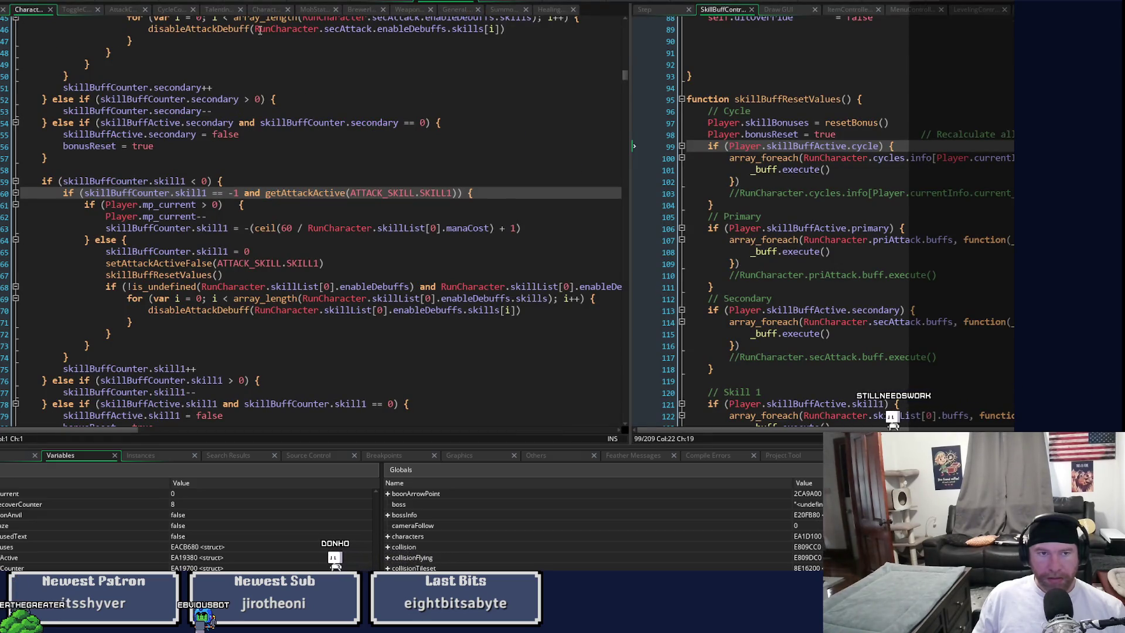
pyautogui.click(78, 12)
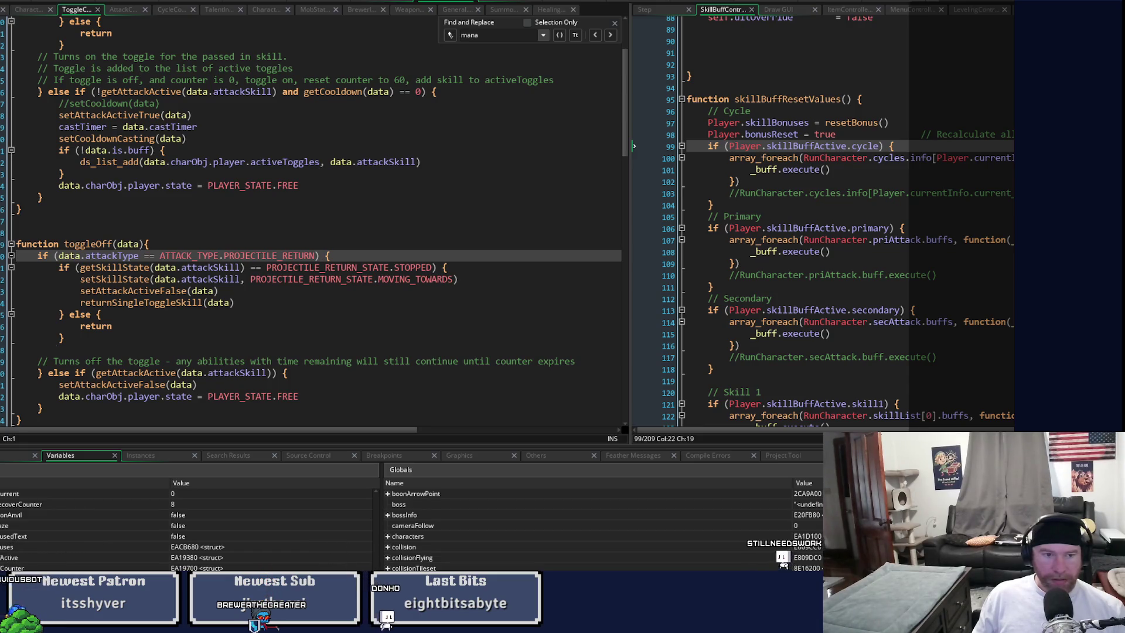
pyautogui.press('F5')
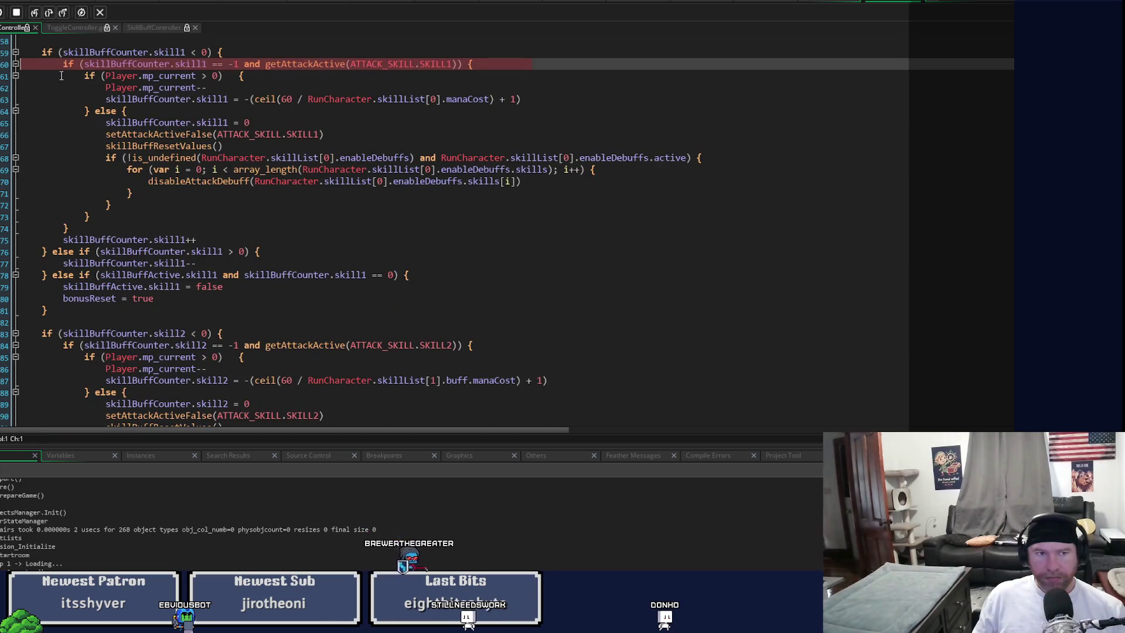
pyautogui.press('F5')
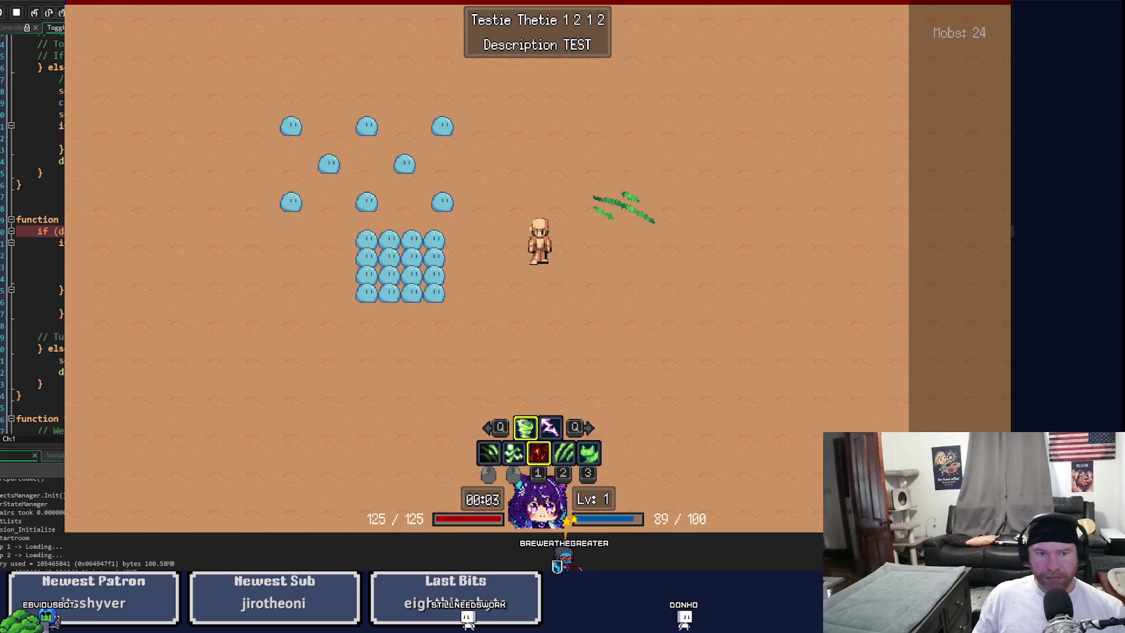
# Step: Step into the player code down past line 35 until setAttackActiveFalse throws a code error
pyautogui.click(34, 14)
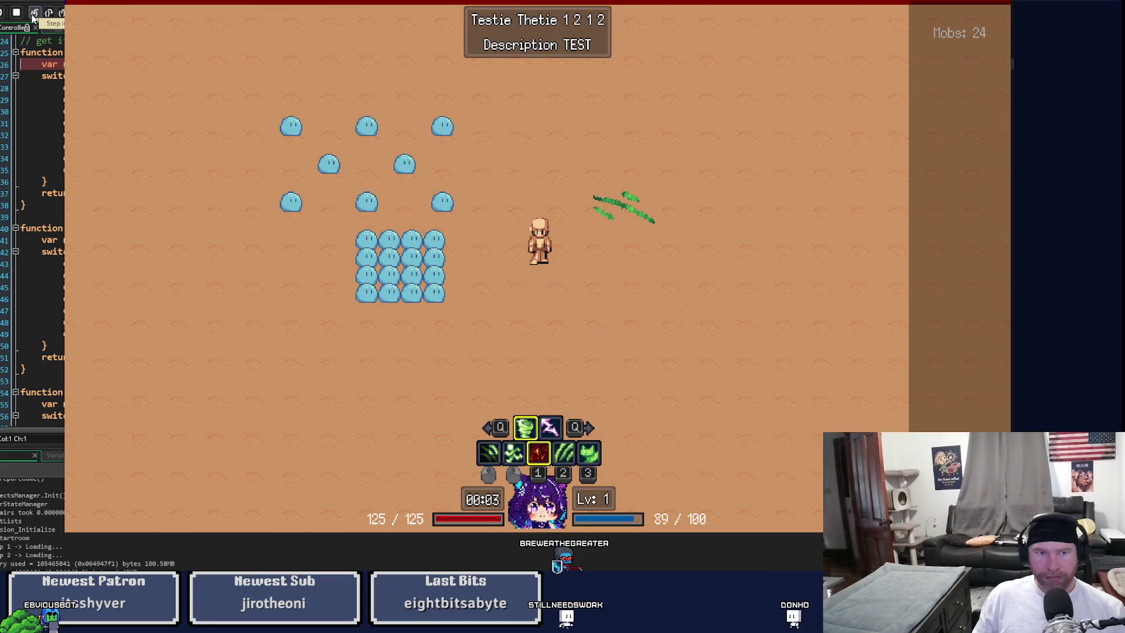
pyautogui.click(33, 14)
pyautogui.click(33, 14)
pyautogui.click(33, 14)
pyautogui.click(35, 18)
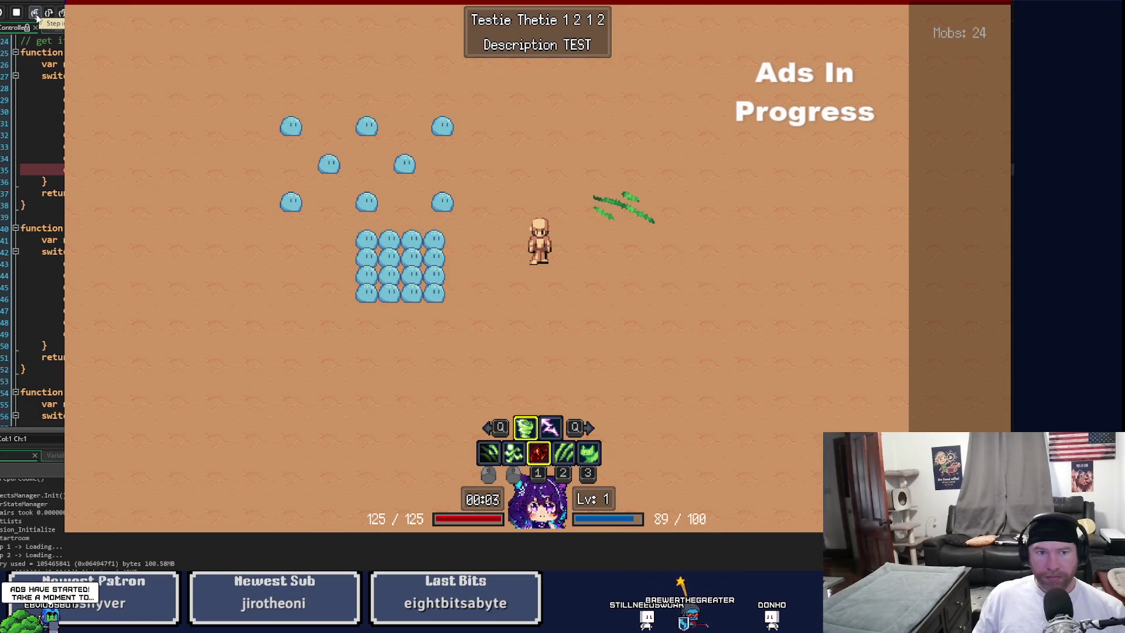
pyautogui.click(35, 17)
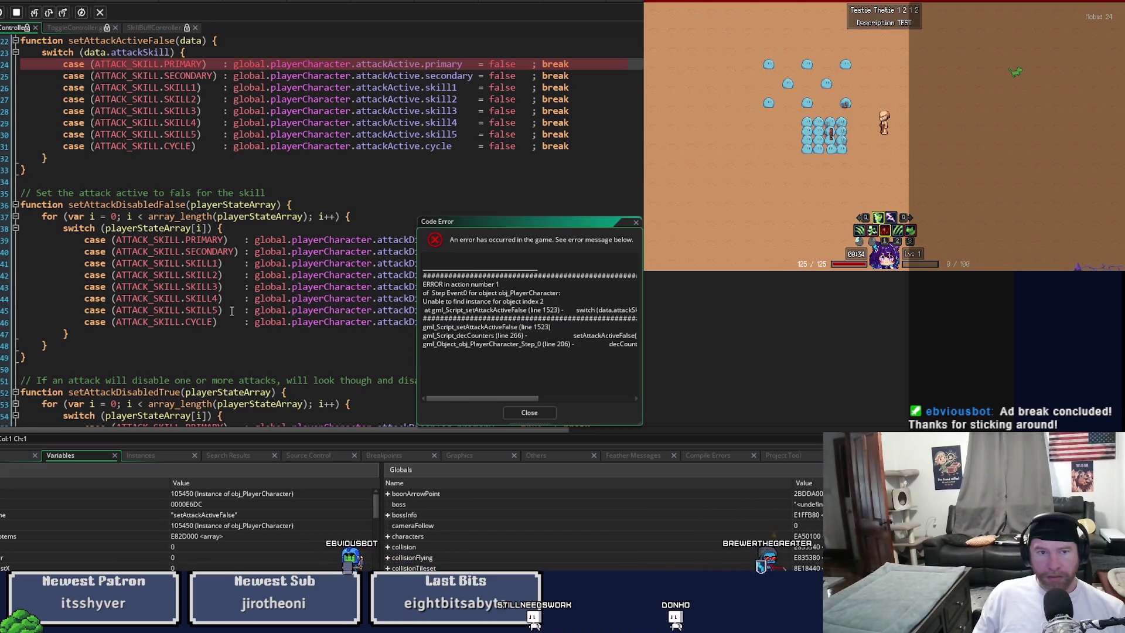
# Step: Select the decCounters frame, dismiss the error, and trace setAttackActiveFalse back to its line 66 call
pyautogui.scroll(2, 230, 309)
pyautogui.moveTo(157, 137)
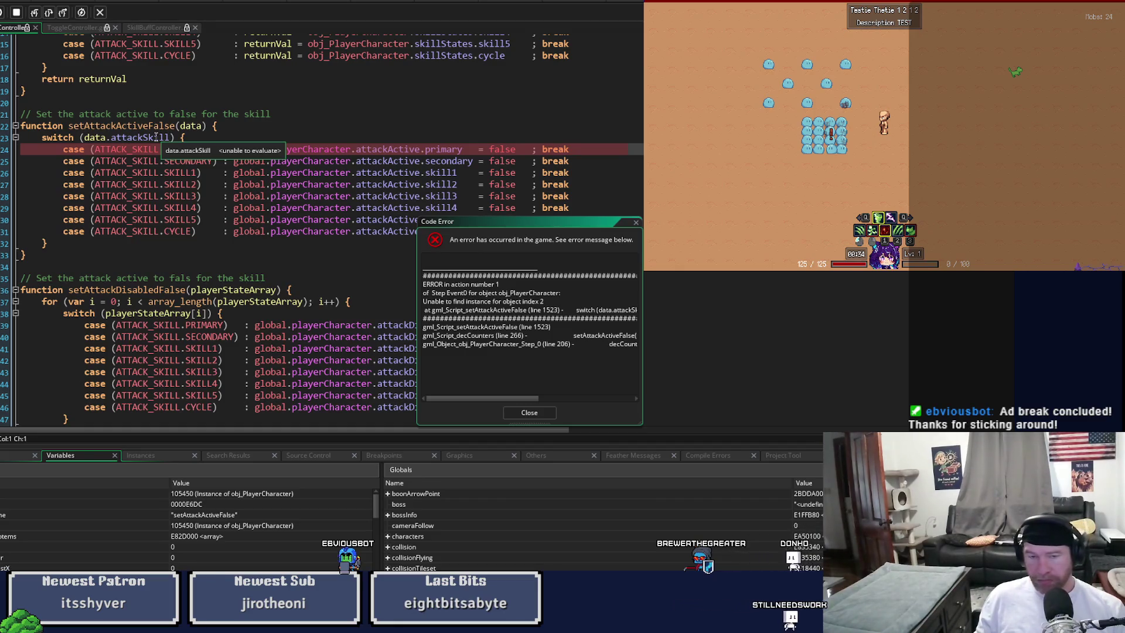
pyautogui.click(12, 340)
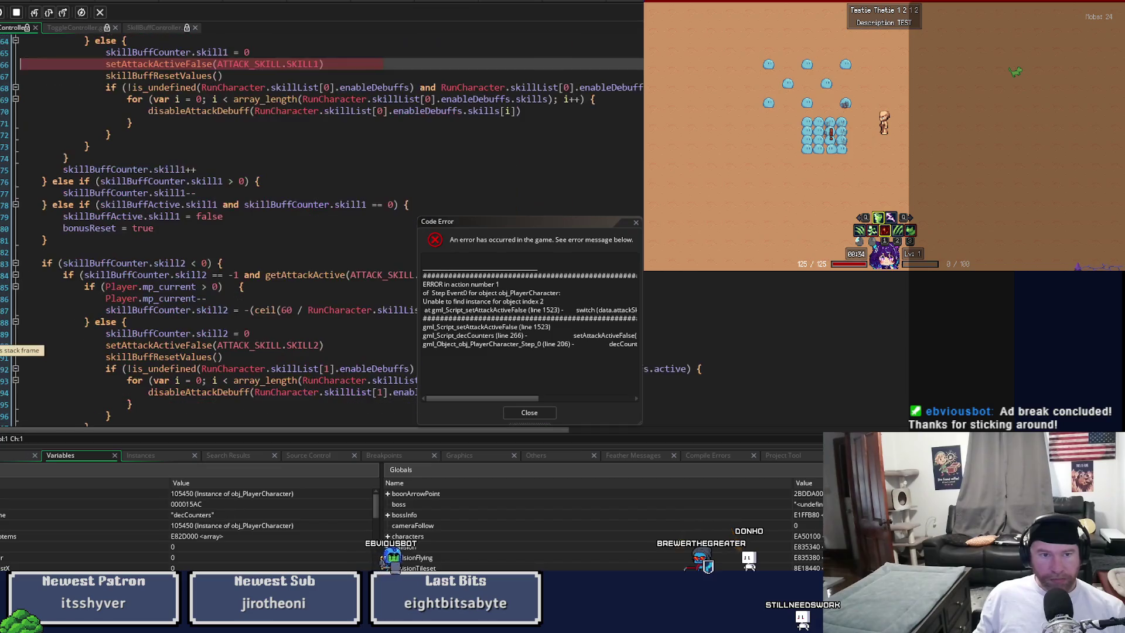
pyautogui.moveTo(111, 308)
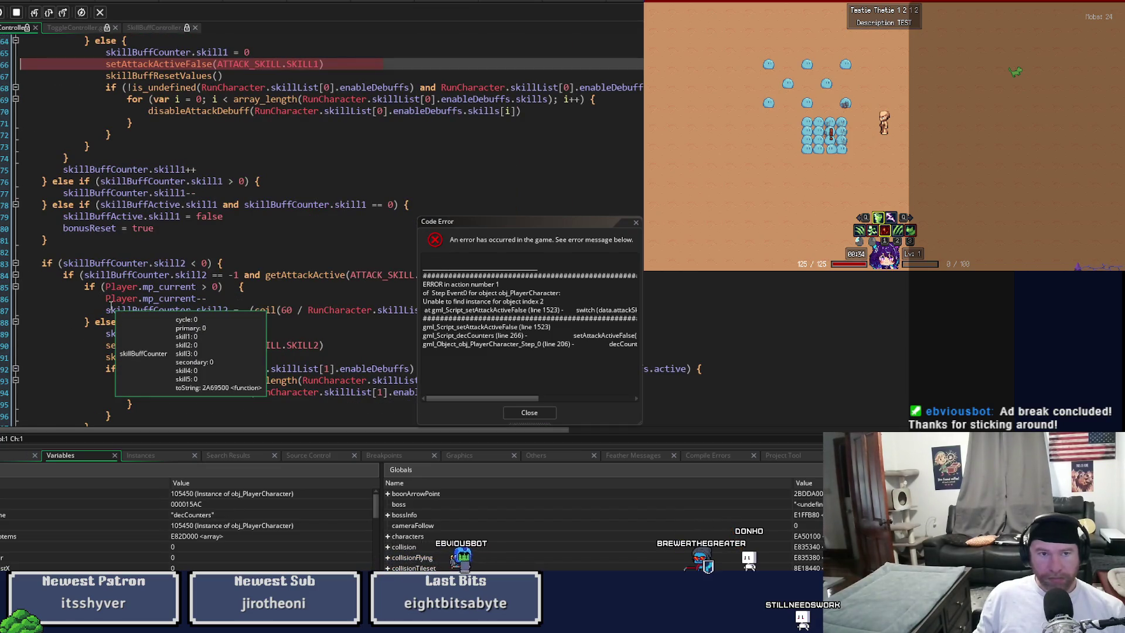
pyautogui.scroll(3, 325, 221)
pyautogui.moveTo(326, 220)
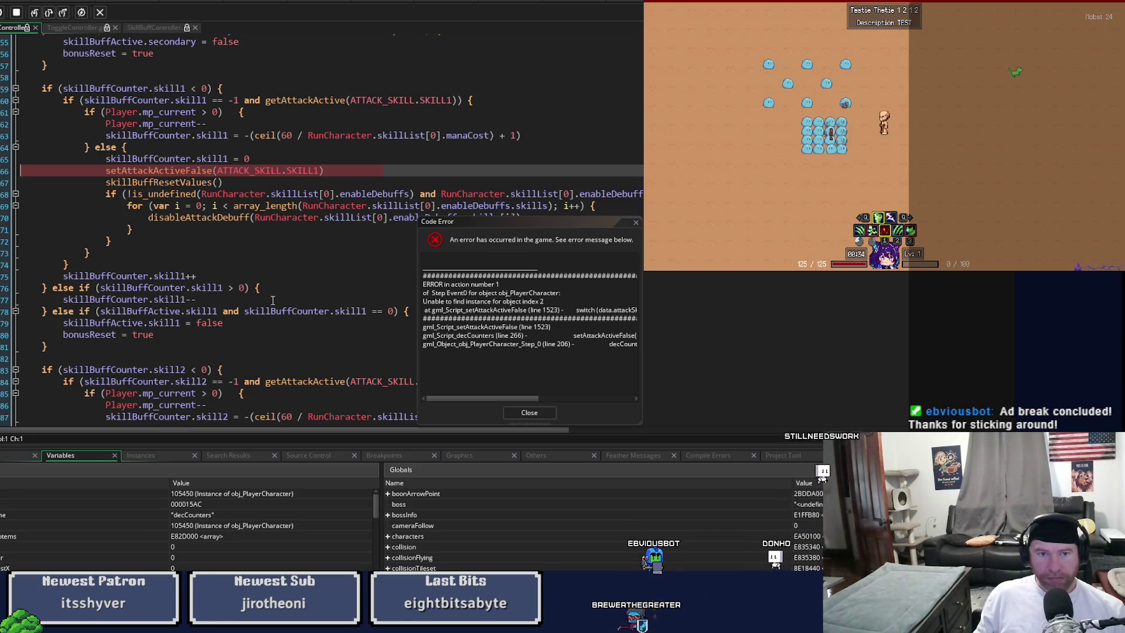
pyautogui.click(514, 416)
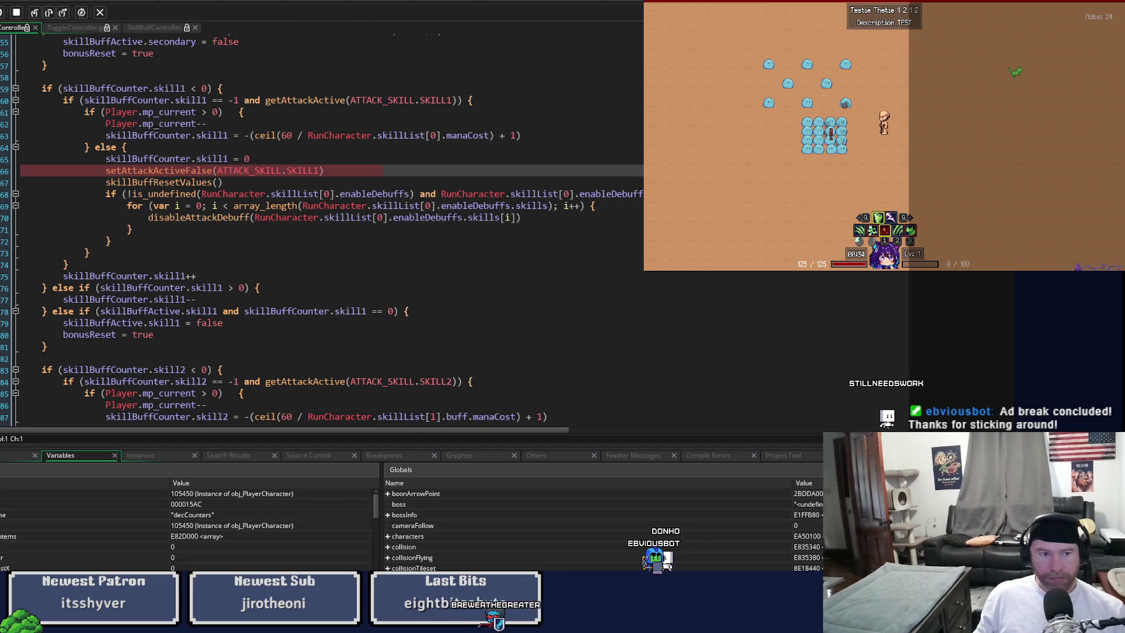
pyautogui.press('F11')
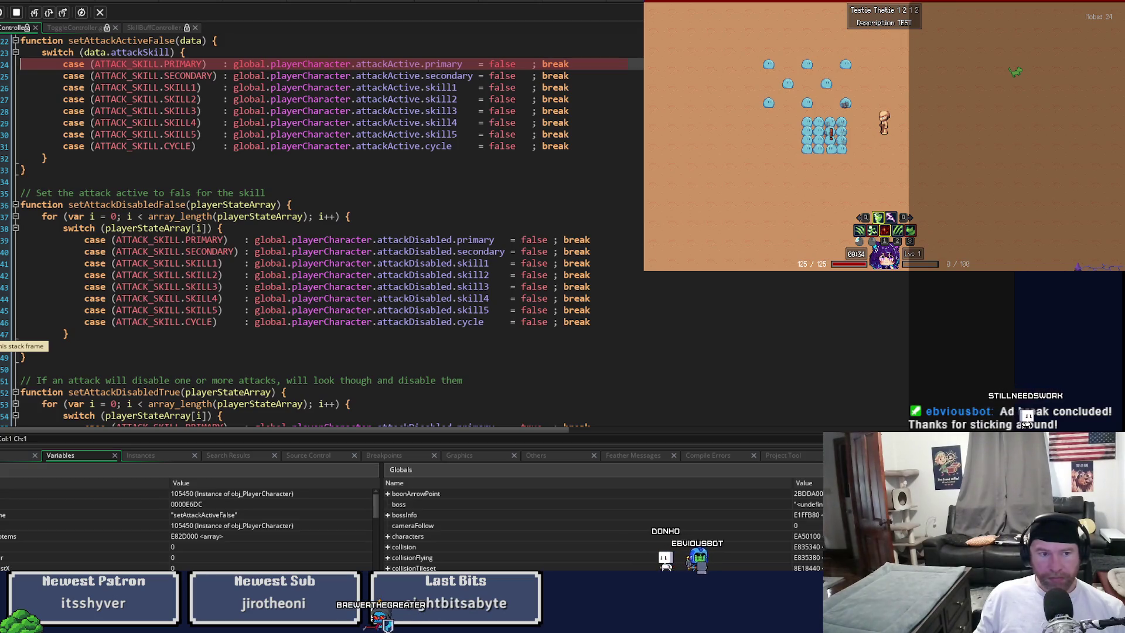
pyautogui.hotkey('shift', 'F11')
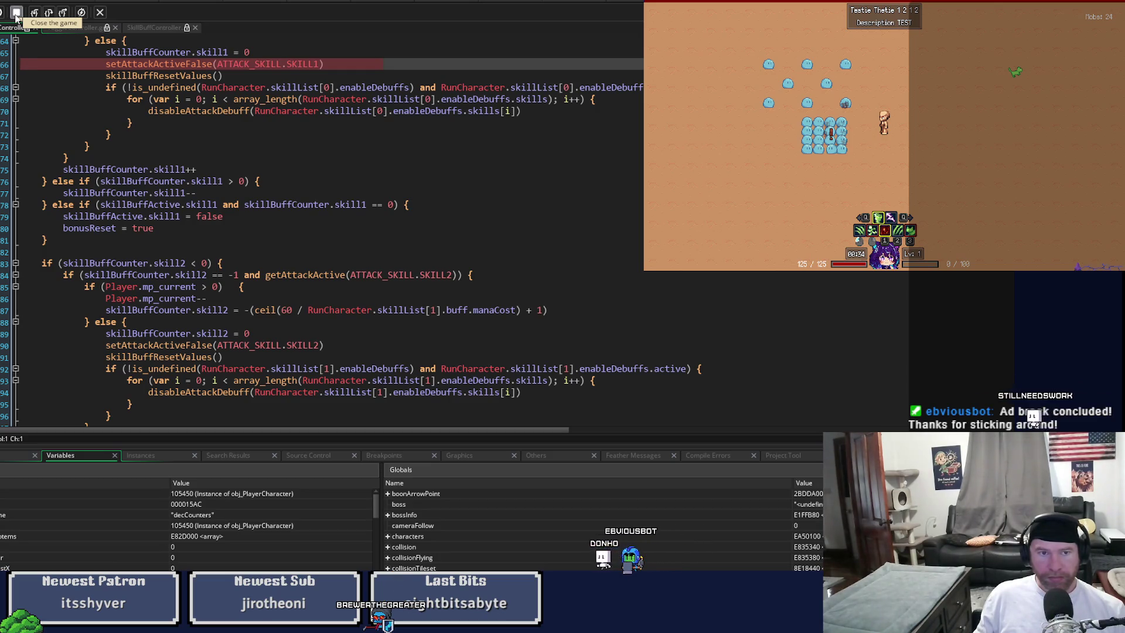
# Step: Stop the game, add an if (!is_struct(data)) guard setting data = {attackSkill: data}, and rerun
pyautogui.click(16, 14)
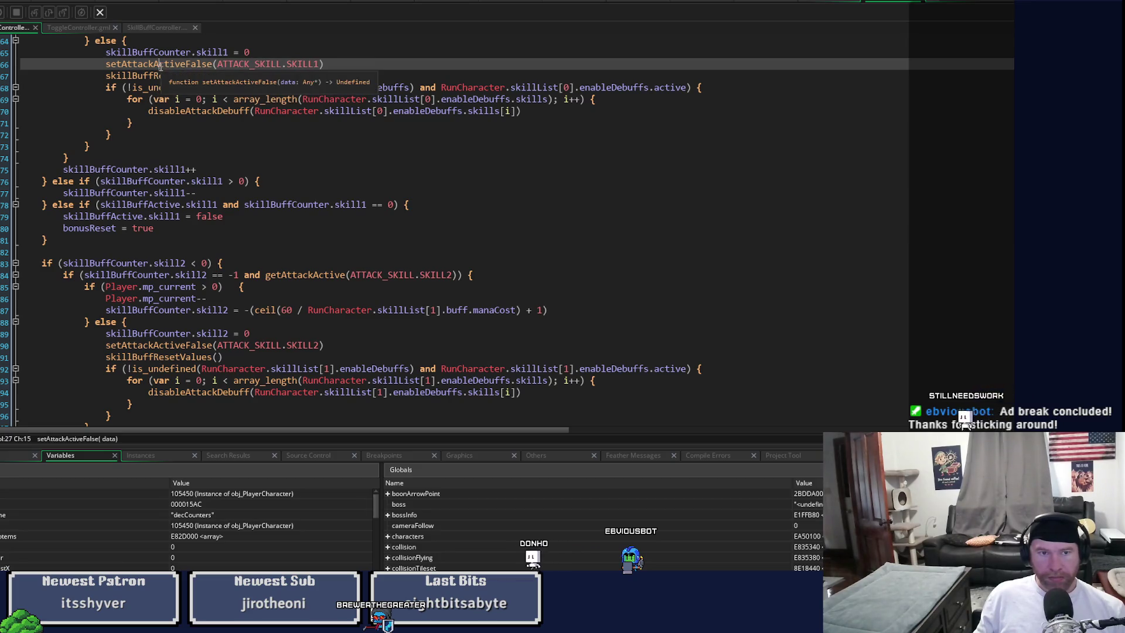
pyautogui.middleClick(159, 65)
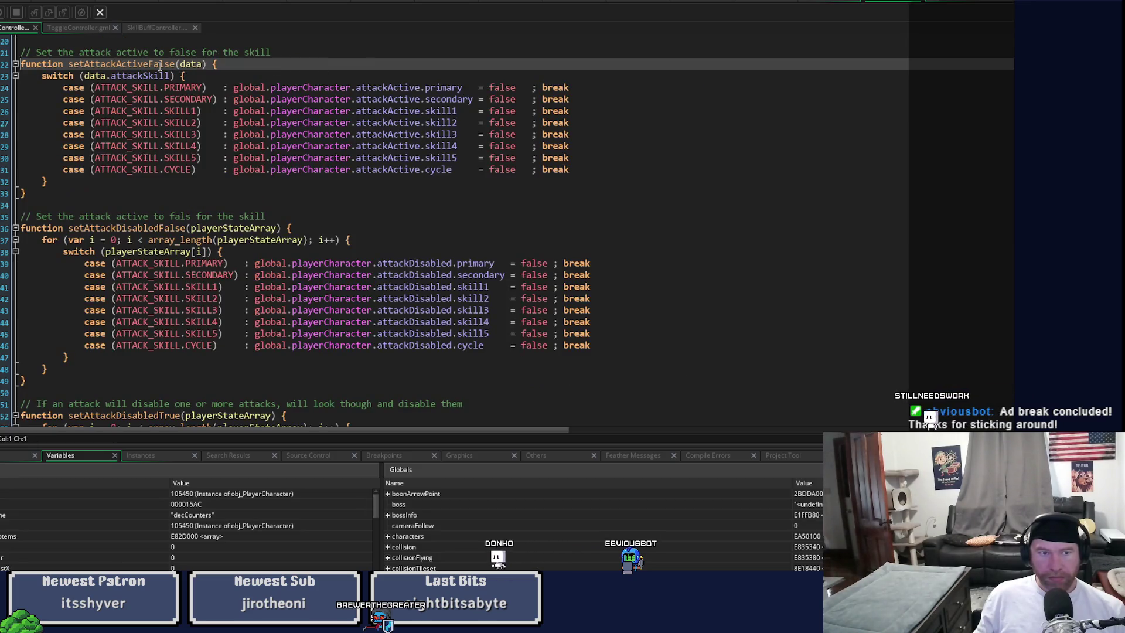
pyautogui.click(262, 62)
pyautogui.press('Return')
pyautogui.write('if')
pyautogui.write(' (data')
pyautogui.press('BackSpace')
pyautogui.press('BackSpace')
pyautogui.press('BackSpace')
pyautogui.write('!is_struct')
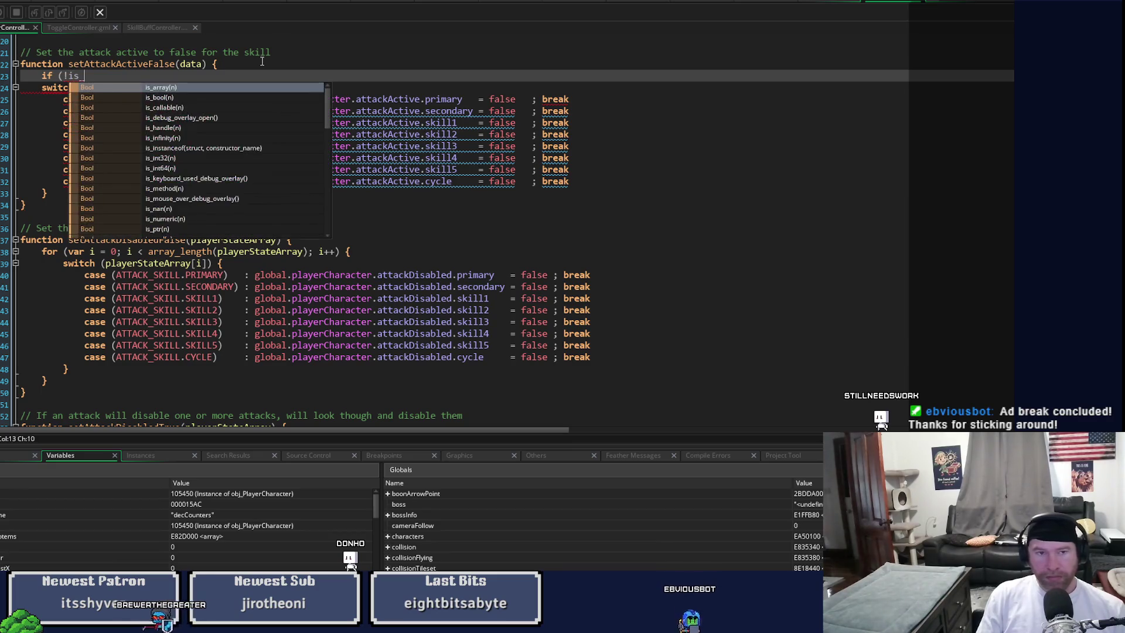
pyautogui.write(')')
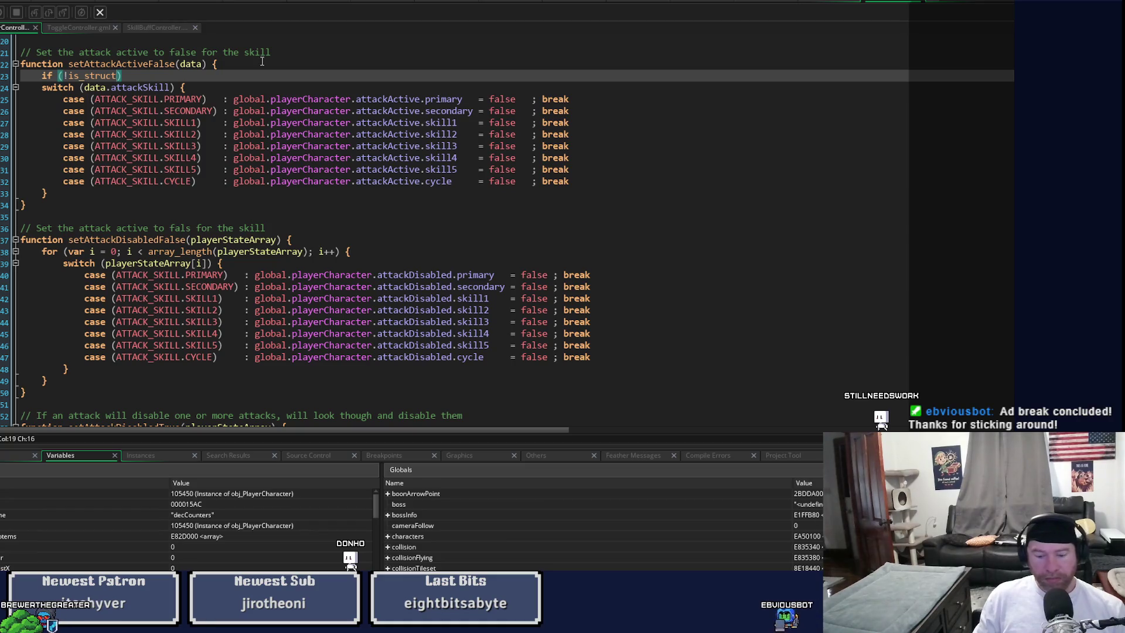
pyautogui.write('data')
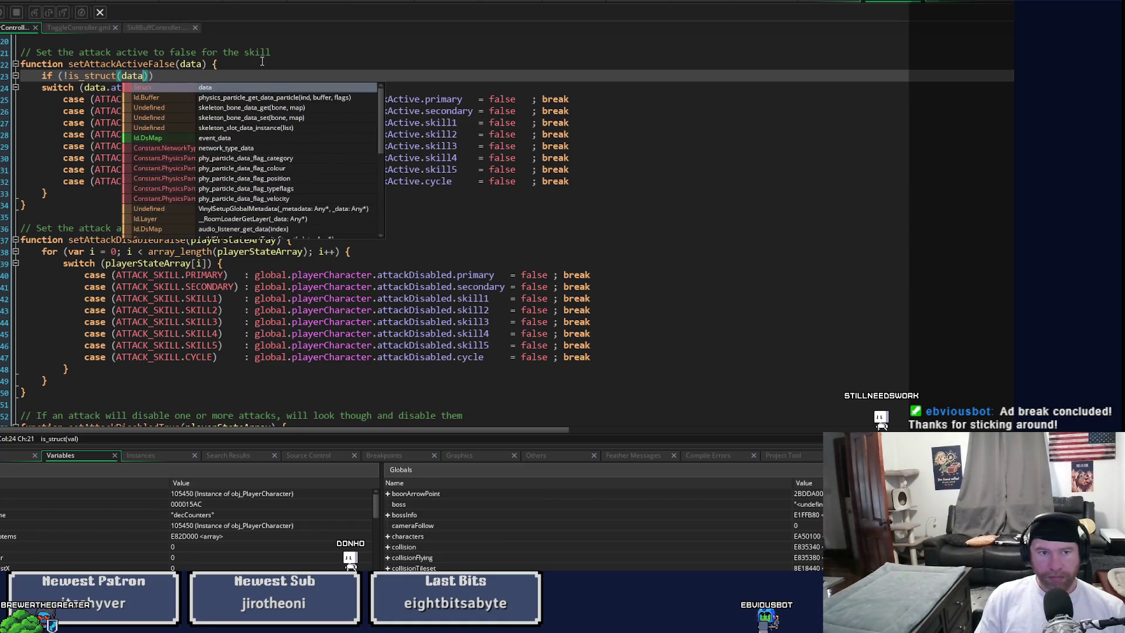
pyautogui.write(')){')
pyautogui.press('Return')
pyautogui.press('Return')
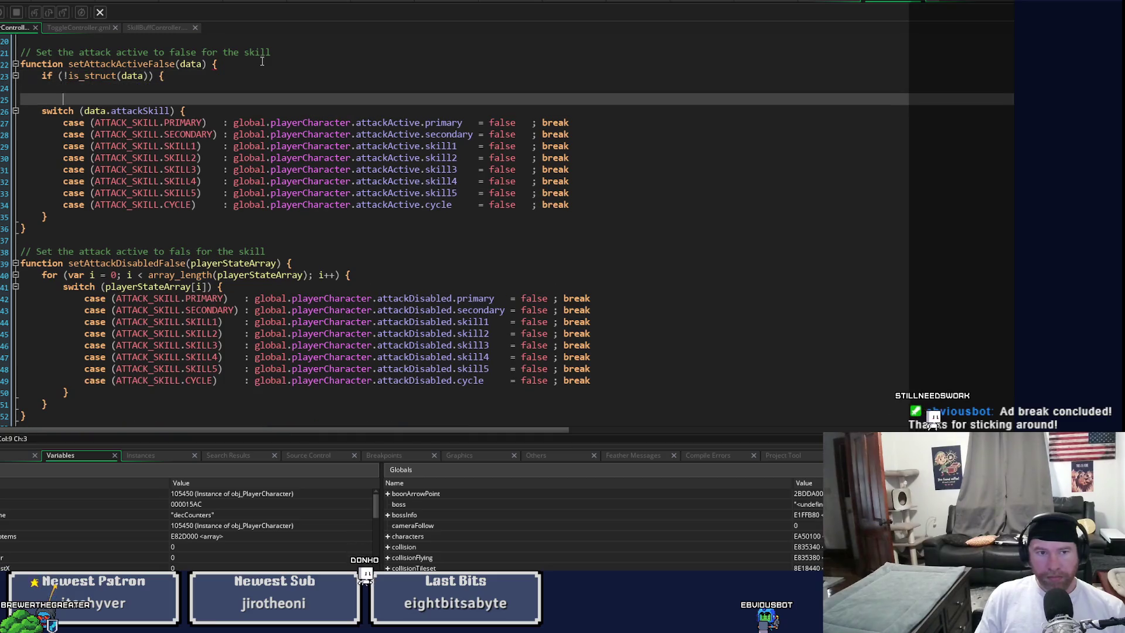
pyautogui.write('}')
pyautogui.press('Up')
pyautogui.write('data =')
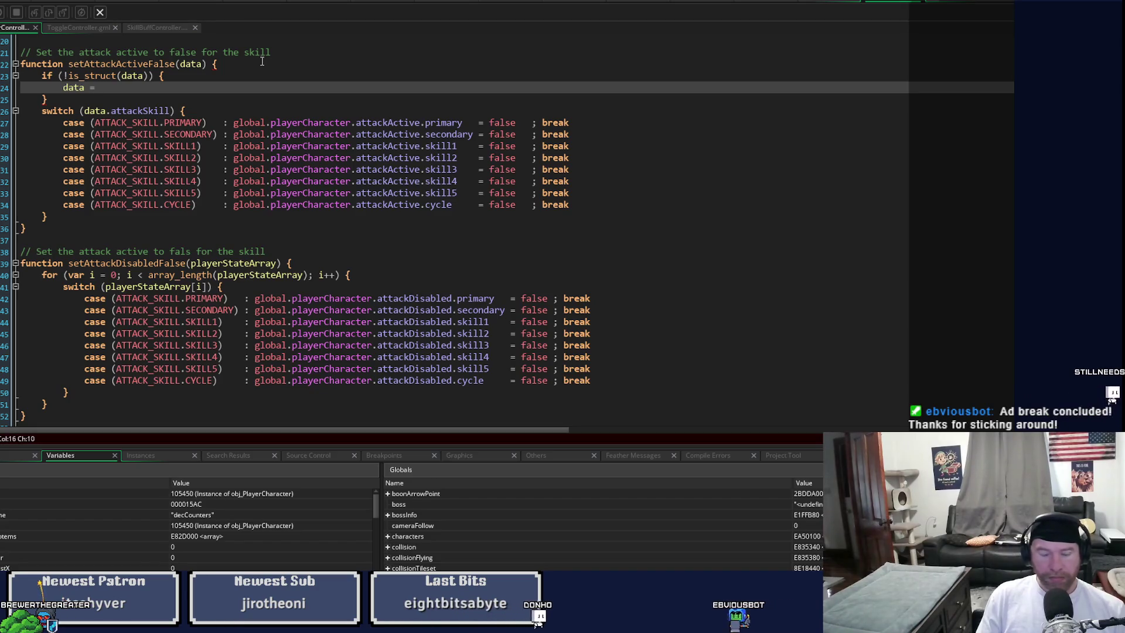
pyautogui.write(' {attack')
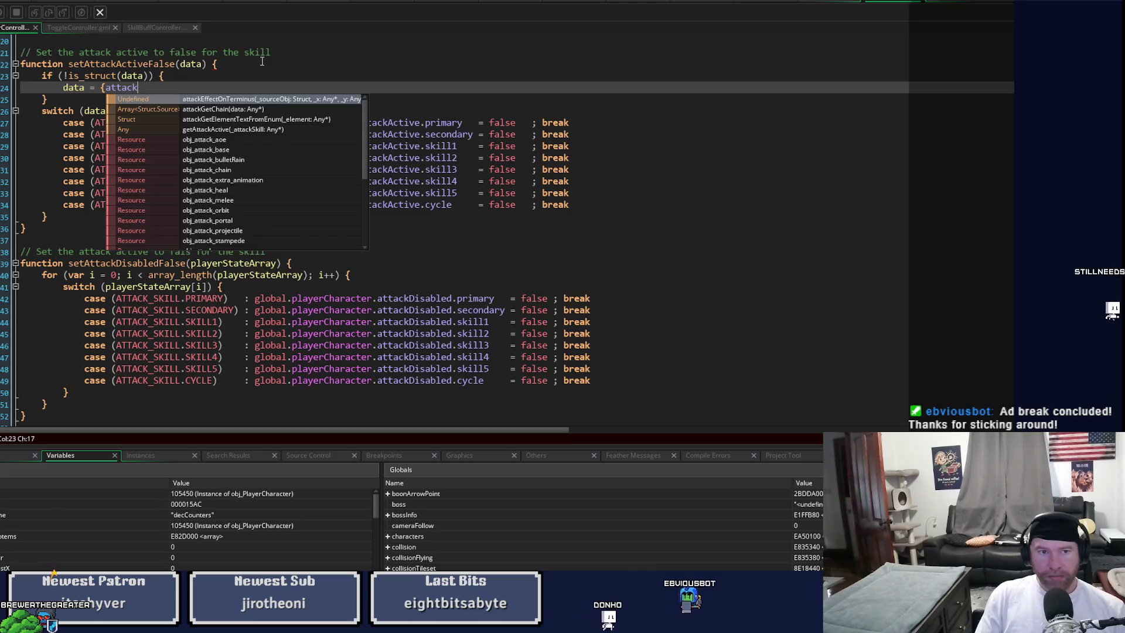
pyautogui.write('Skill')
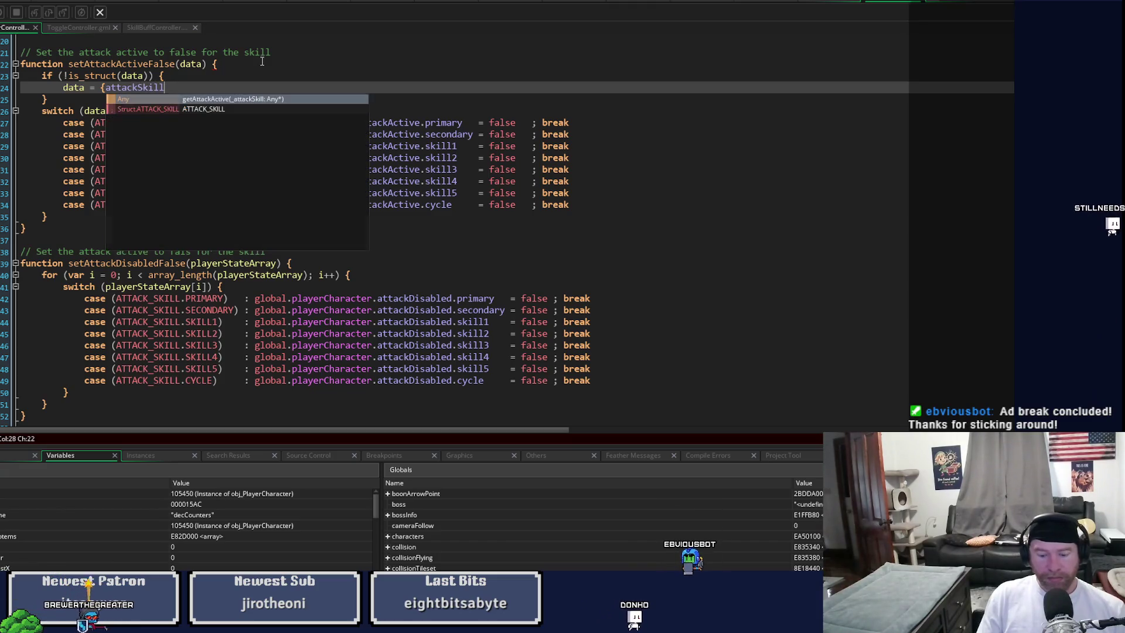
pyautogui.write(': data}')
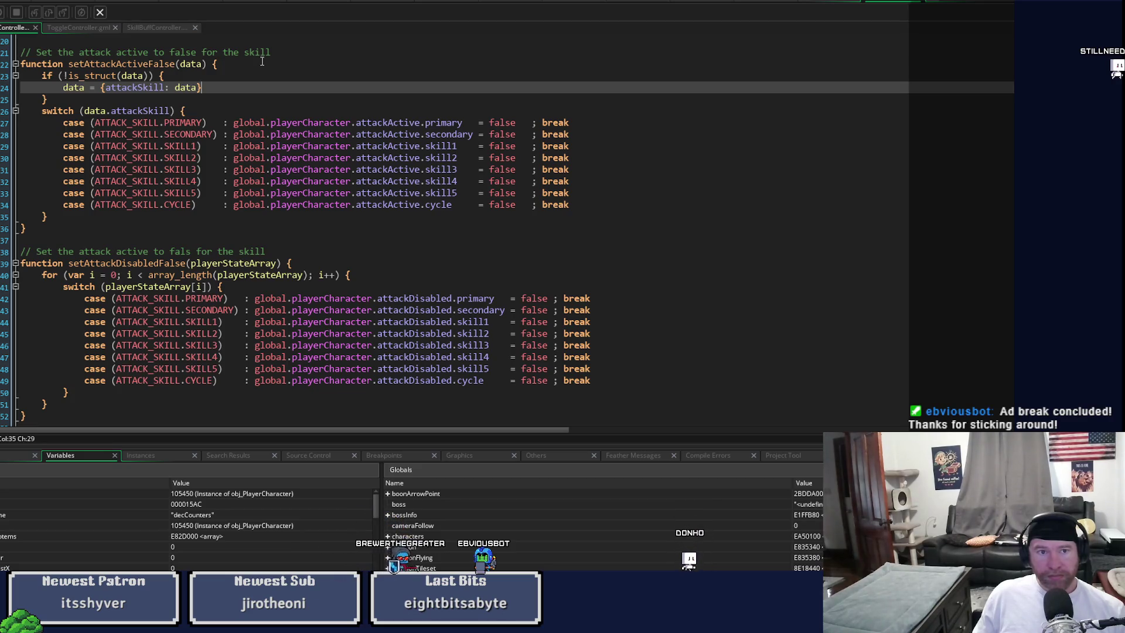
pyautogui.press('F5')
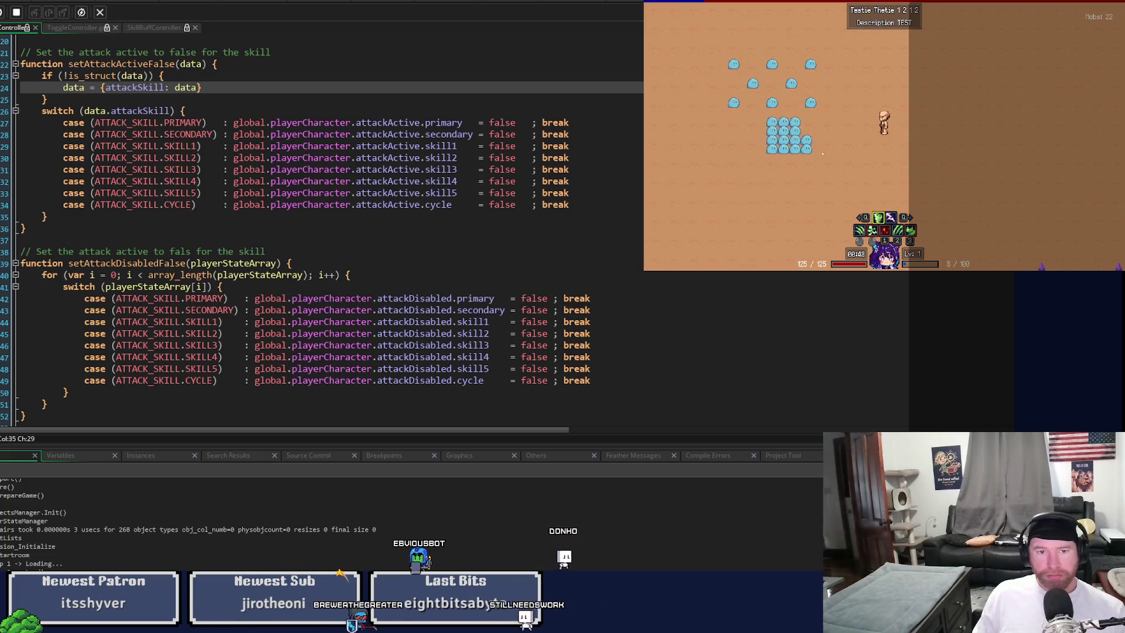
# Step: Close the game, enlarge the Characters workspace code panes, and show Enums beside mobDashStep
pyautogui.press('Escape')
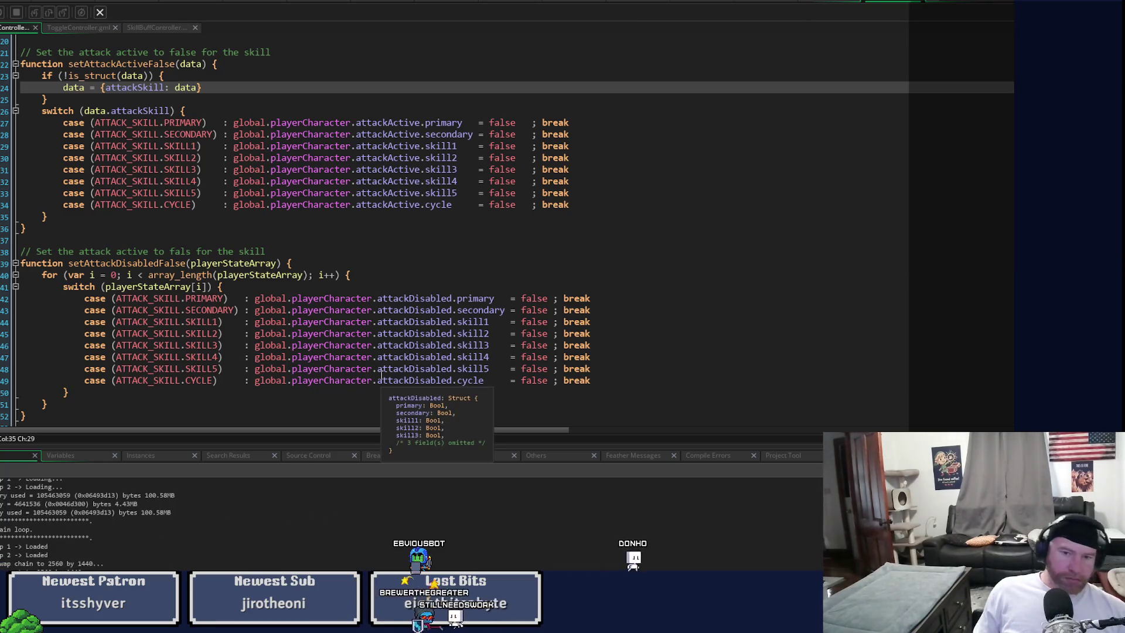
pyautogui.click(389, 2)
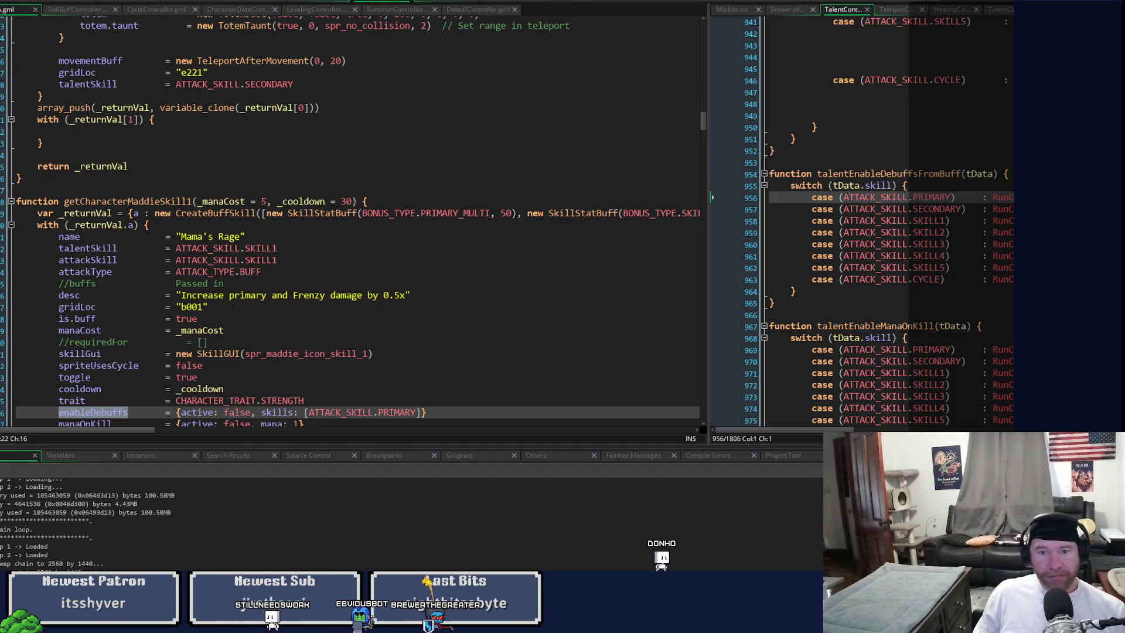
pyautogui.moveTo(767, 446); pyautogui.dragTo(767, 586)
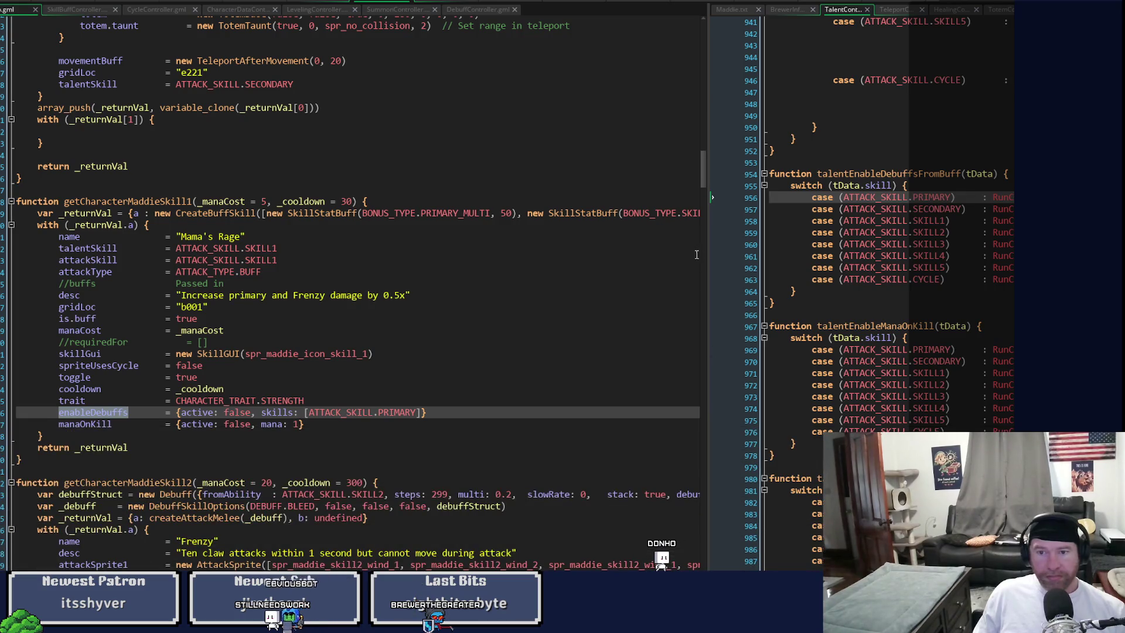
pyautogui.moveTo(708, 259); pyautogui.dragTo(565, 256)
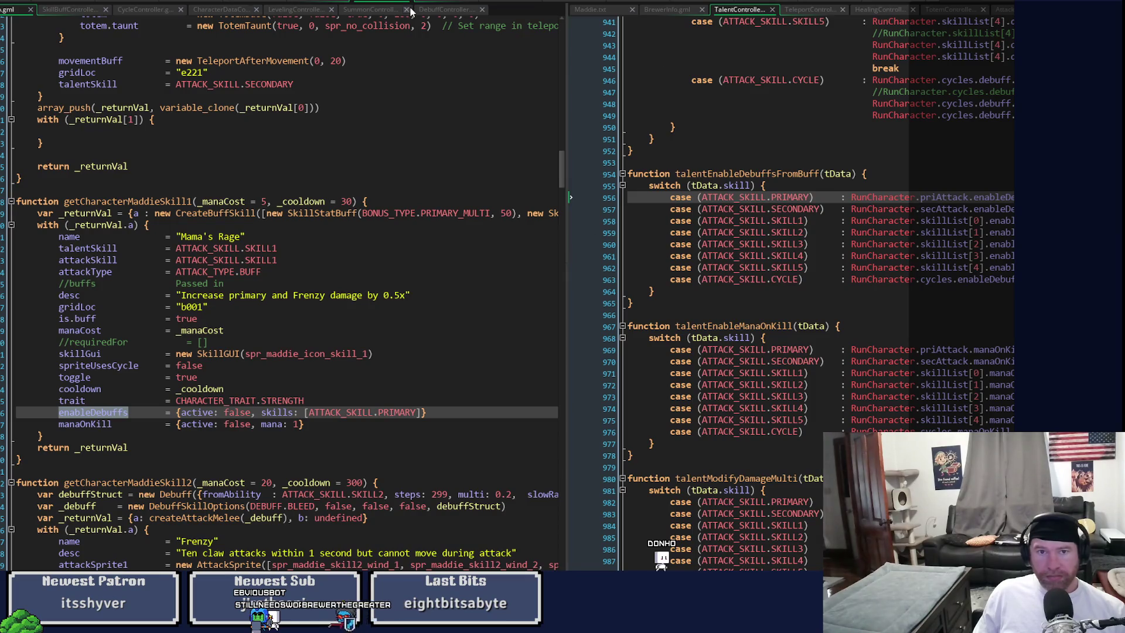
pyautogui.click(317, 3)
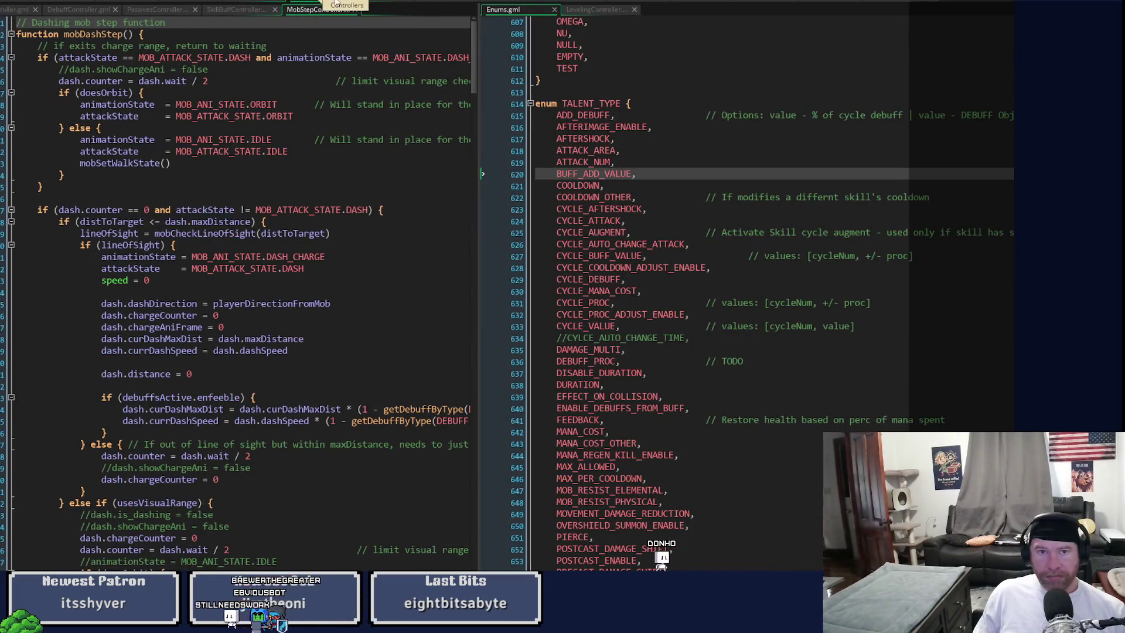
# Step: Show the player's Step code widened beside the skill-buff controller, scrolled to the attack-input checks
pyautogui.click(440, 3)
pyautogui.click(631, 9)
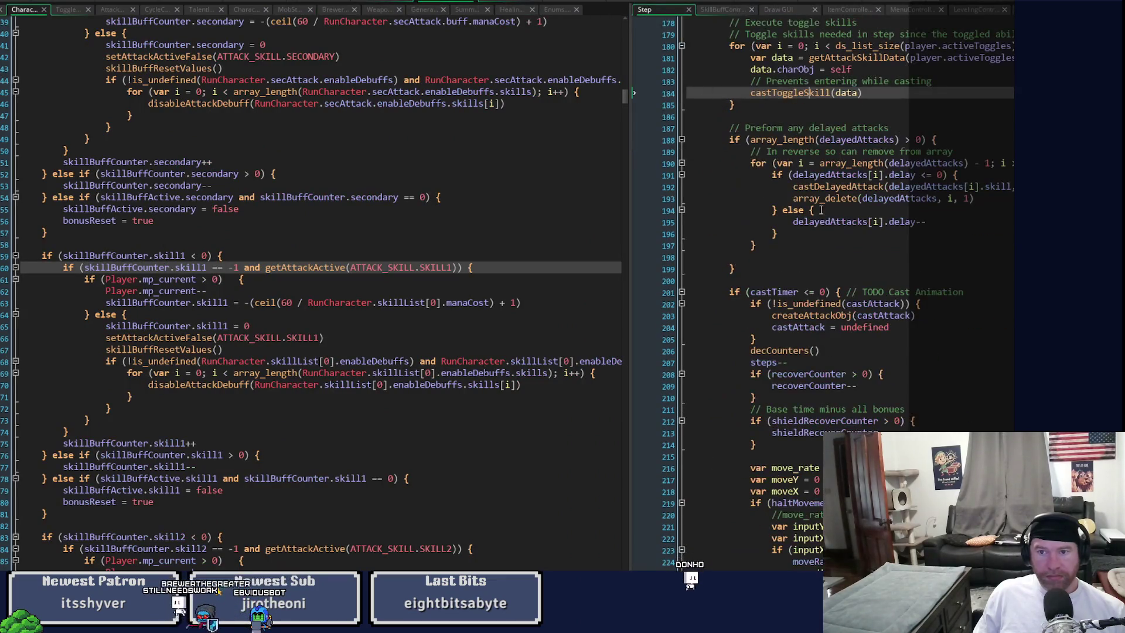
pyautogui.moveTo(626, 235); pyautogui.dragTo(492, 235)
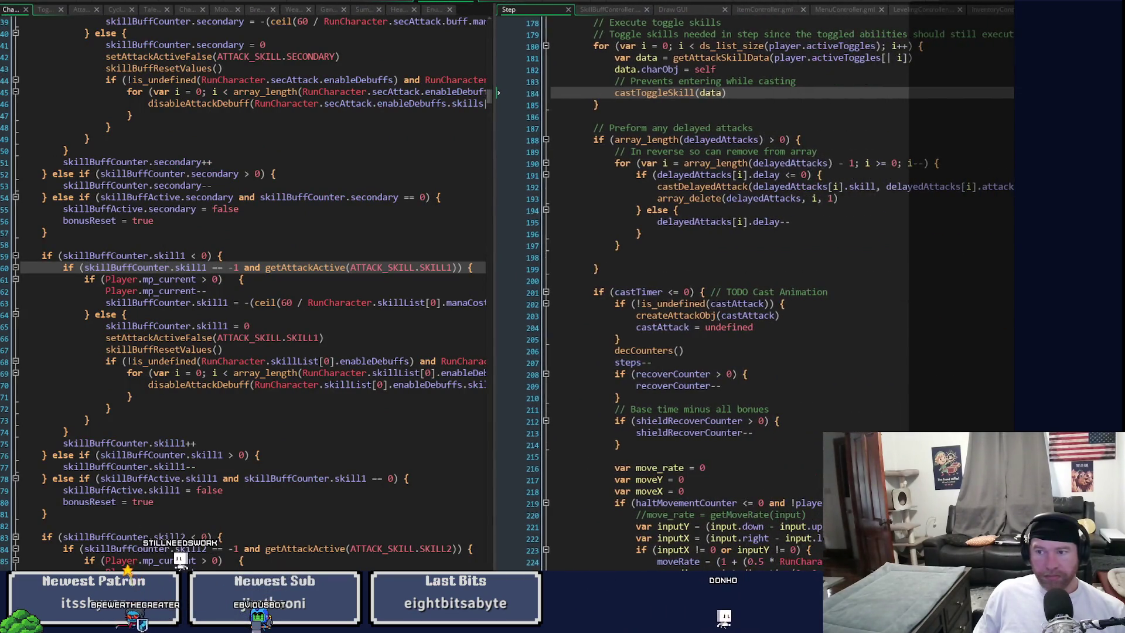
pyautogui.scroll(5, 677, 93)
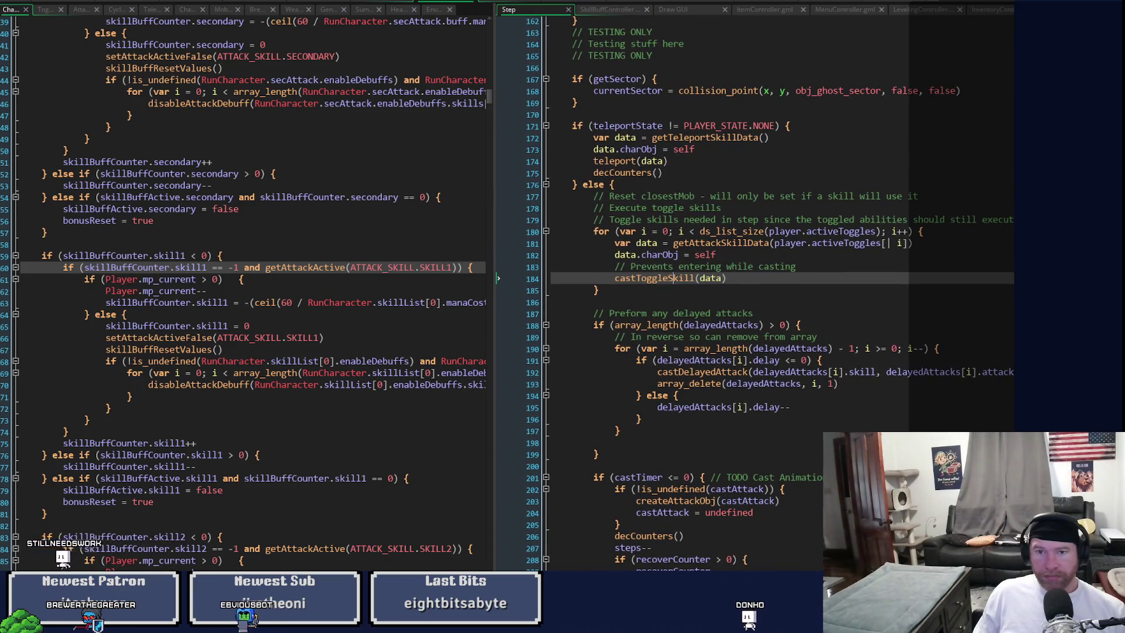
pyautogui.scroll(-9, 889, 243)
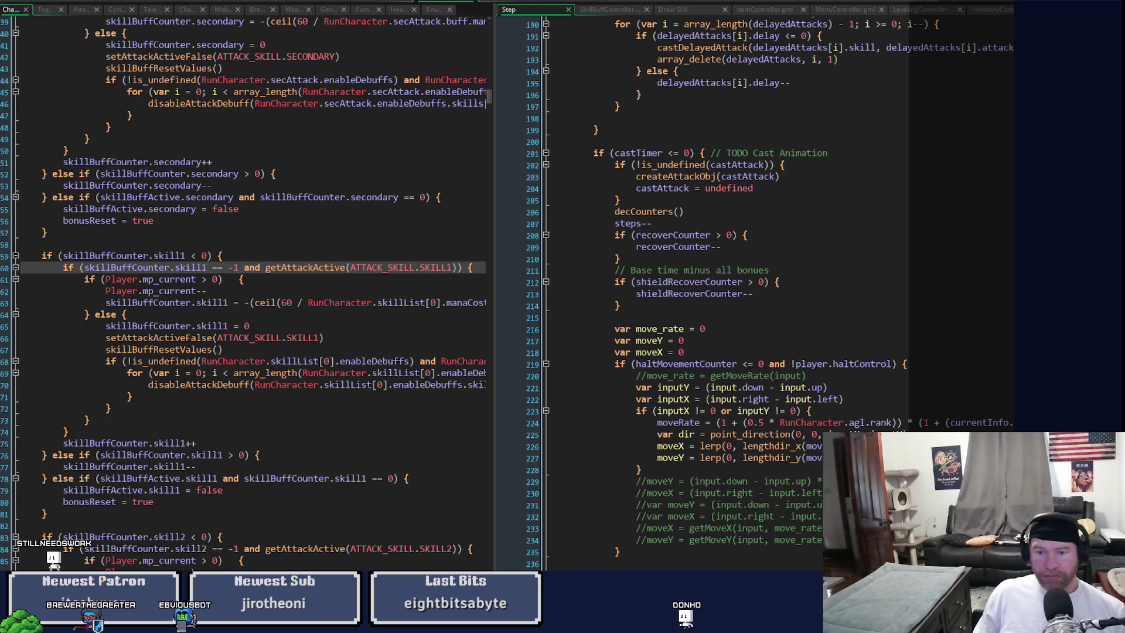
pyautogui.scroll(-10, 755, 292)
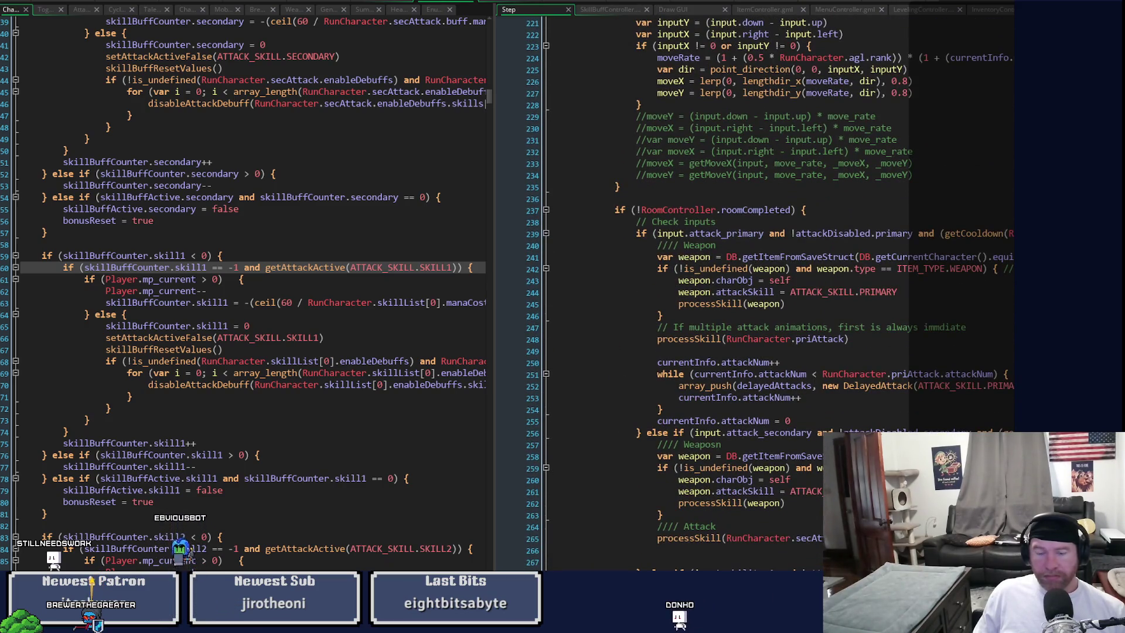
pyautogui.scroll(-1, 761, 293)
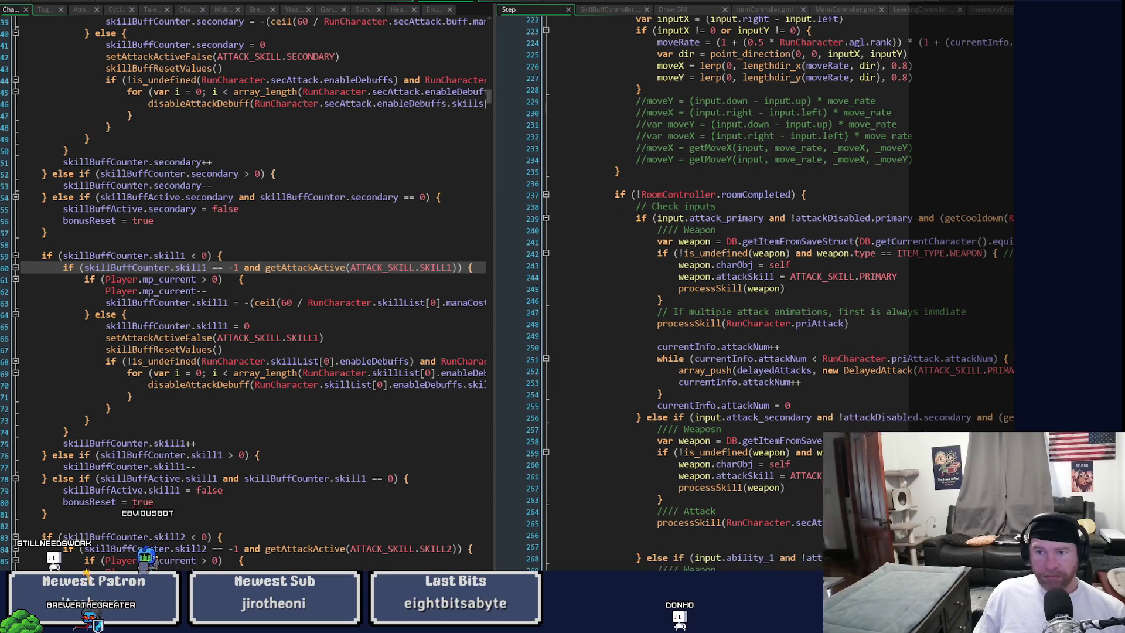
pyautogui.hscroll(5, 779, 293)
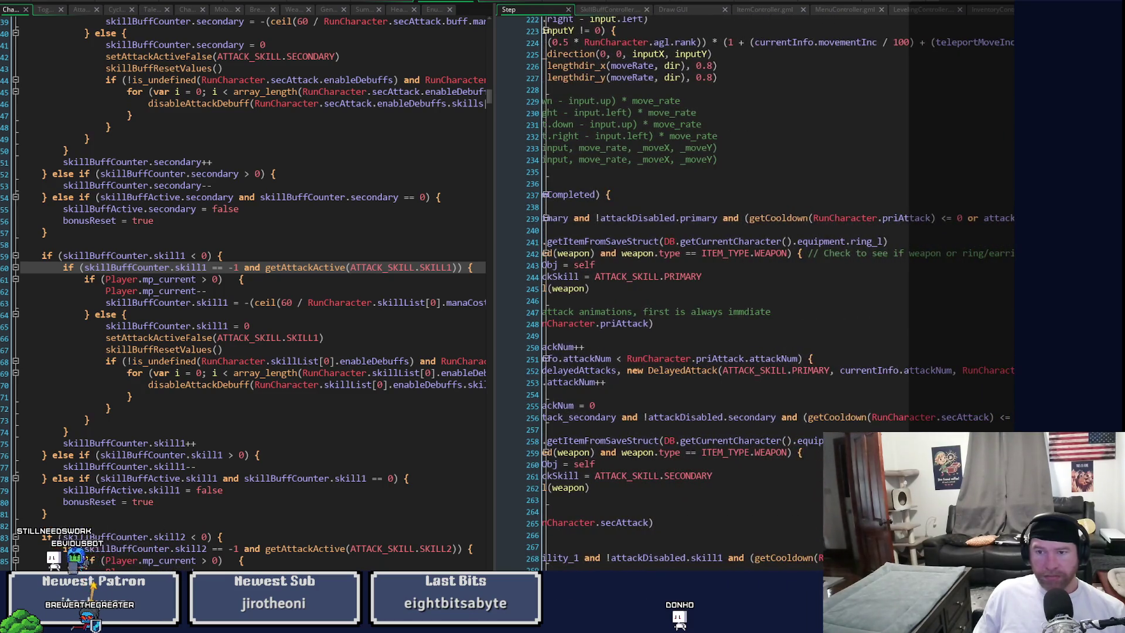
pyautogui.hscroll(-5, 761, 293)
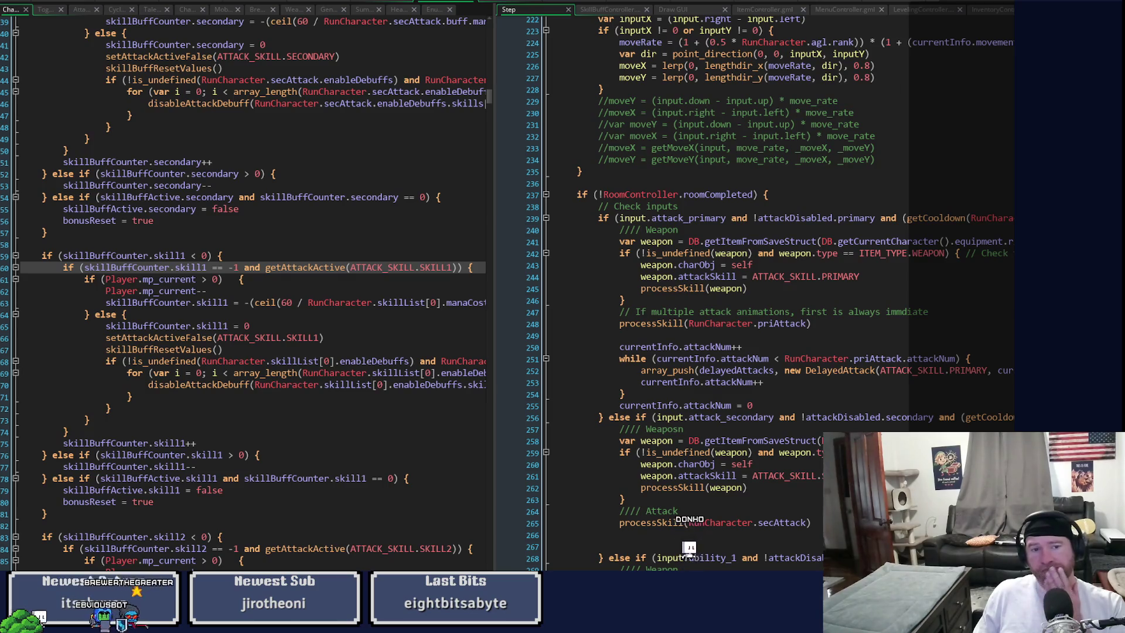
pyautogui.hscroll(-1, 761, 293)
pyautogui.scroll(-3, 761, 292)
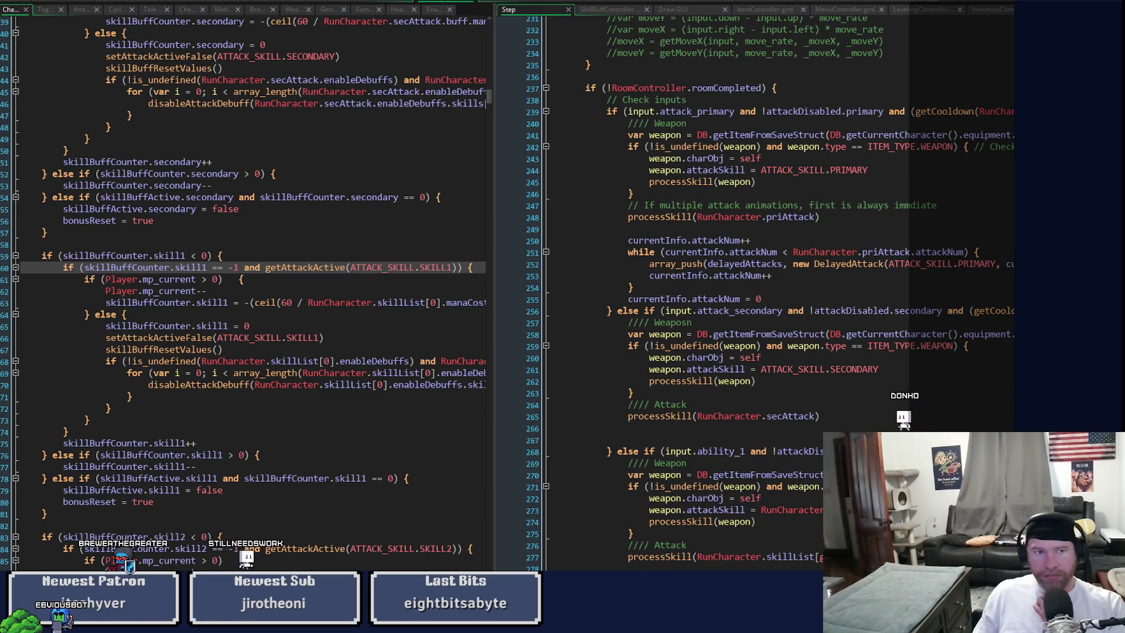
# Step: Launch the game into the slime test room, where the mob count reads 24
pyautogui.press('F12')
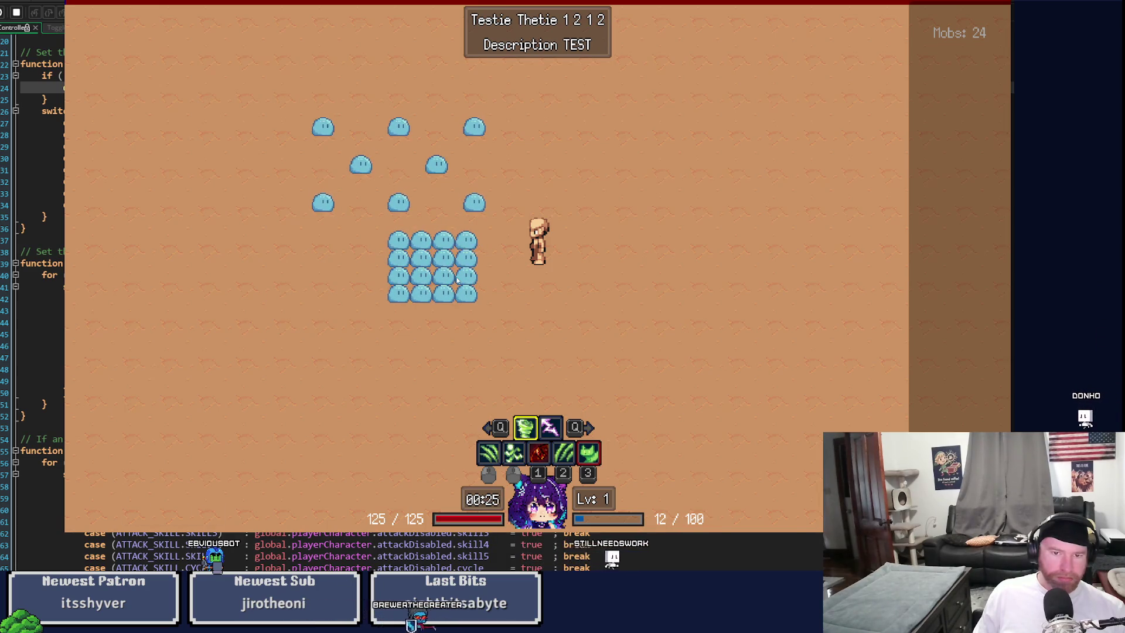
# Step: Cast a skill at the slime cluster, walk around with WASD, then close the game and leave the debugger
pyautogui.click(458, 280)
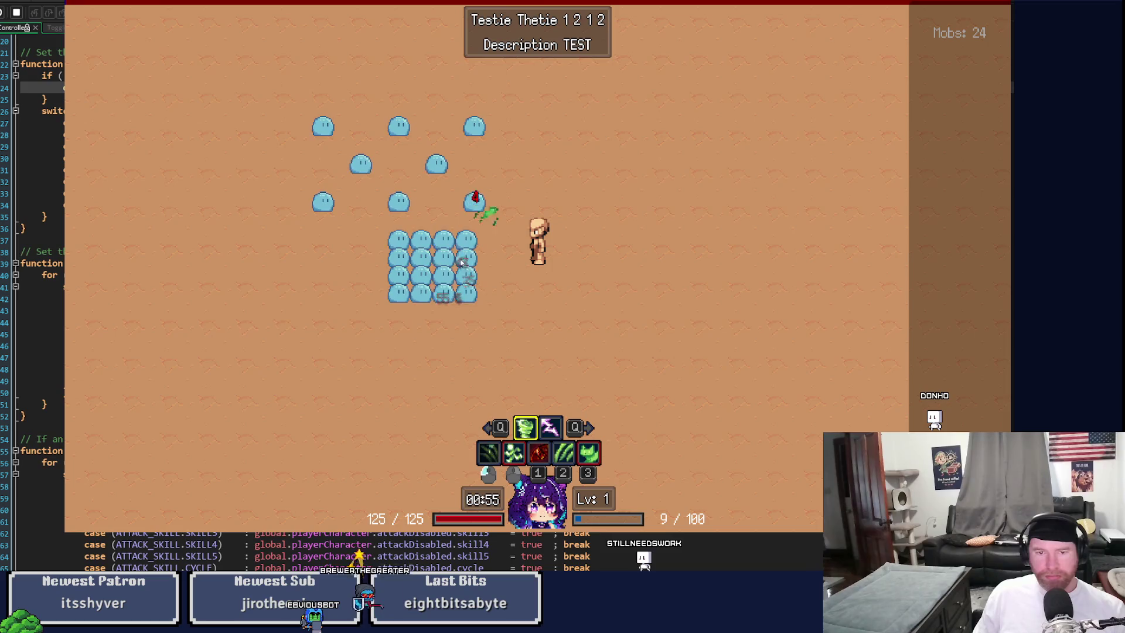
pyautogui.press('d')
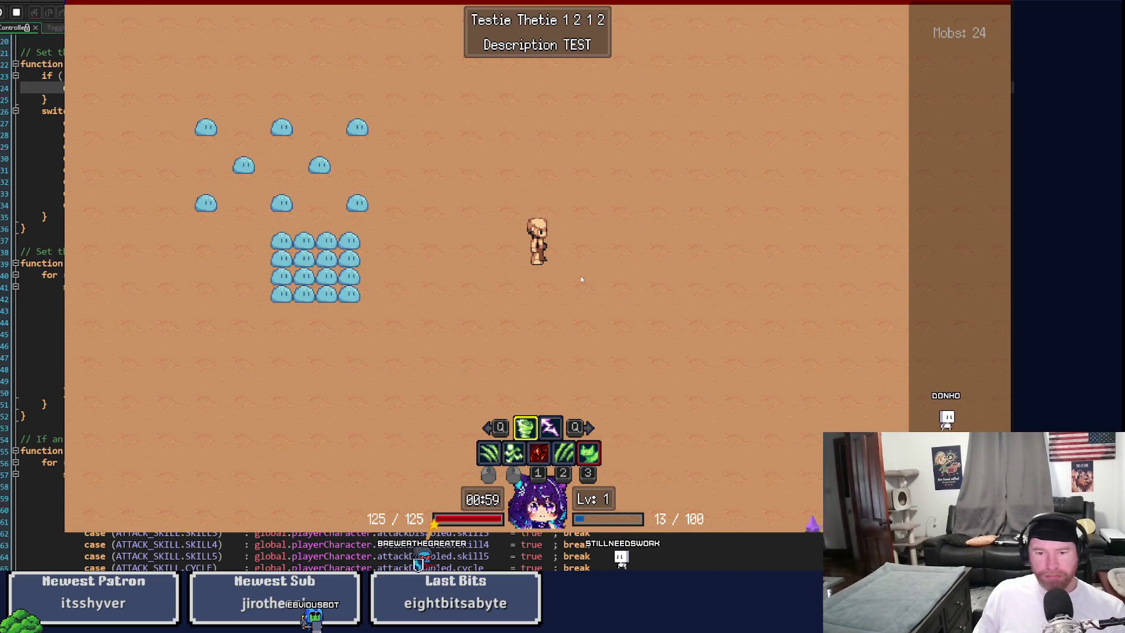
pyautogui.press('a')
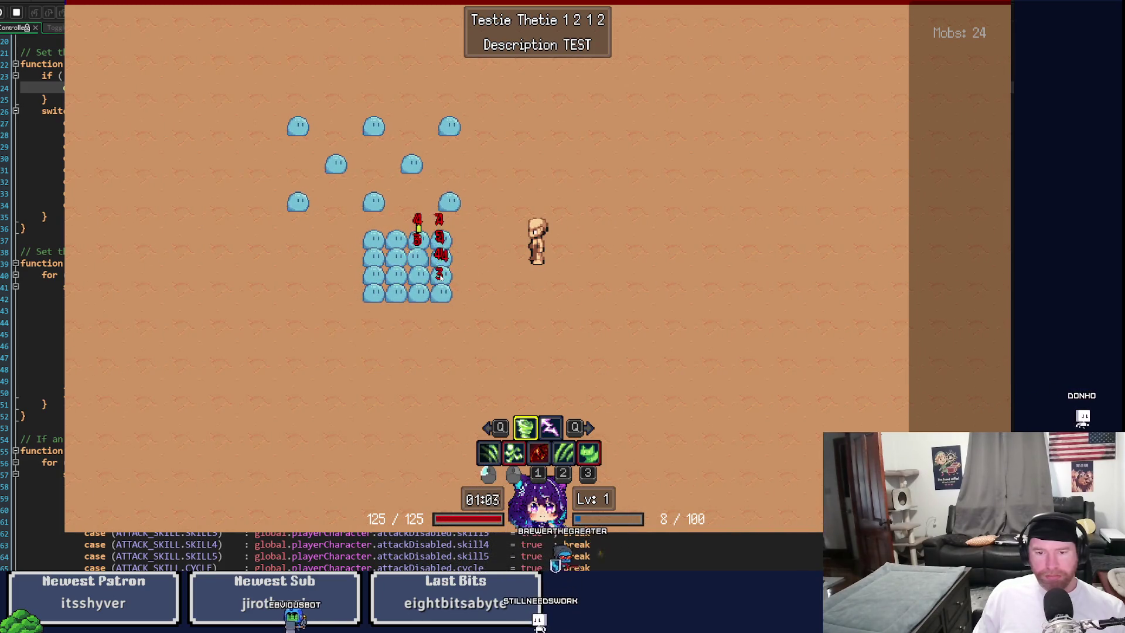
pyautogui.press('a')
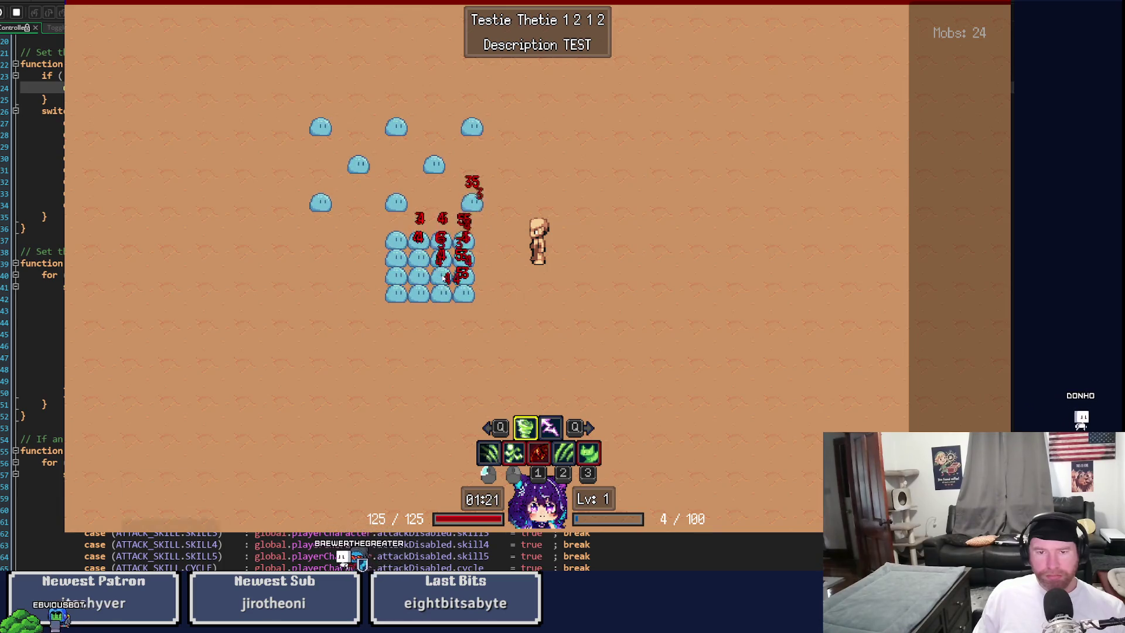
pyautogui.press('s')
pyautogui.press('a')
pyautogui.press('w')
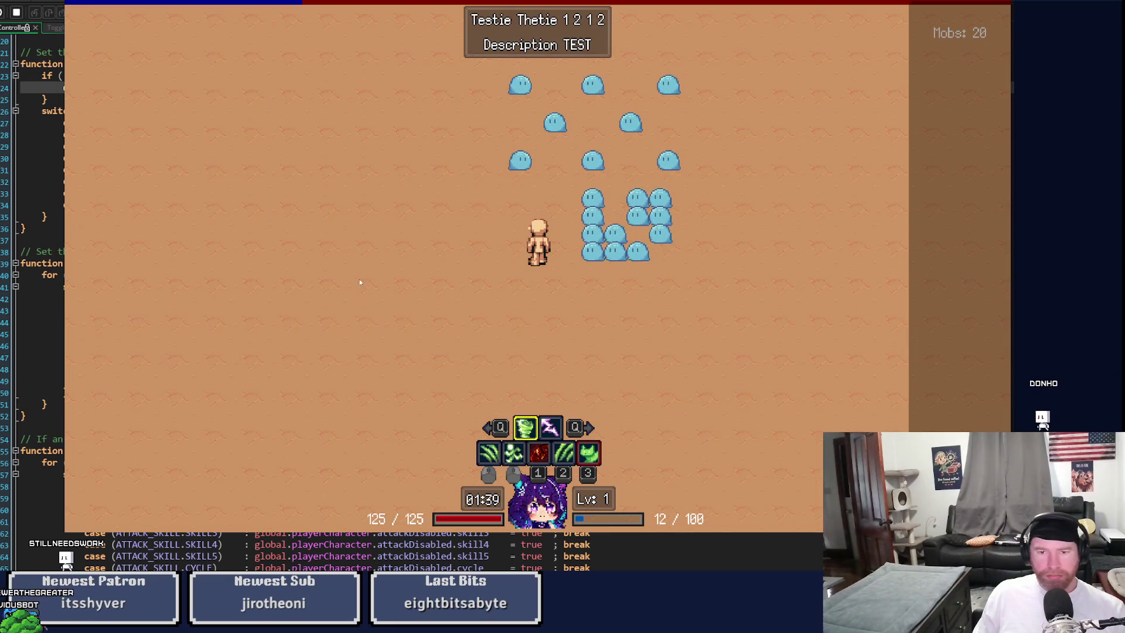
pyautogui.press('Escape')
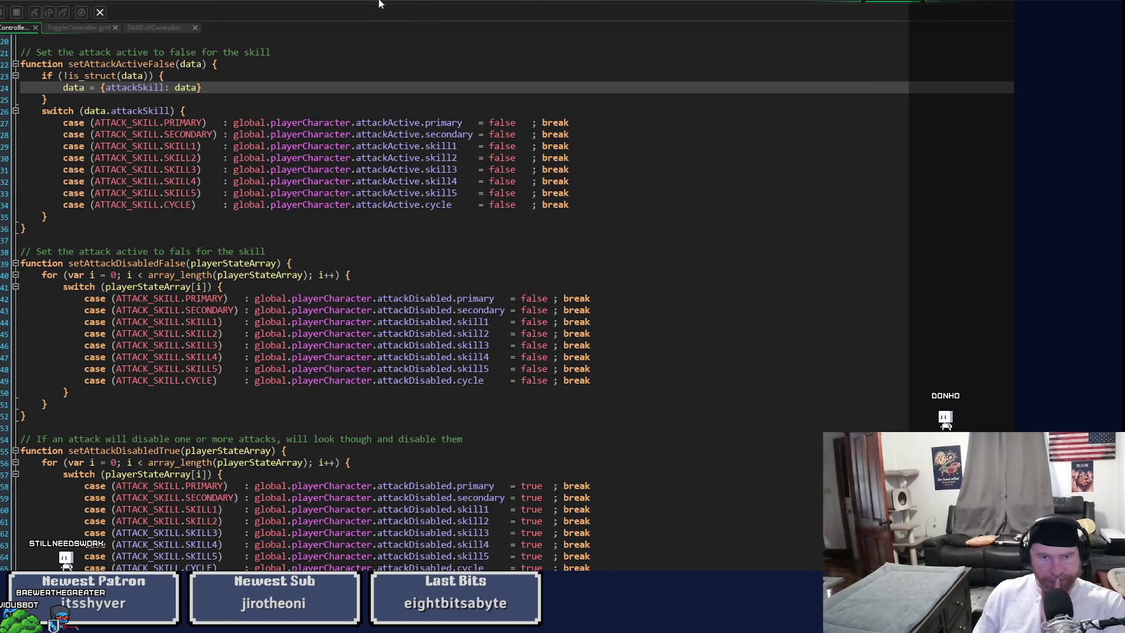
pyautogui.click(315, 5)
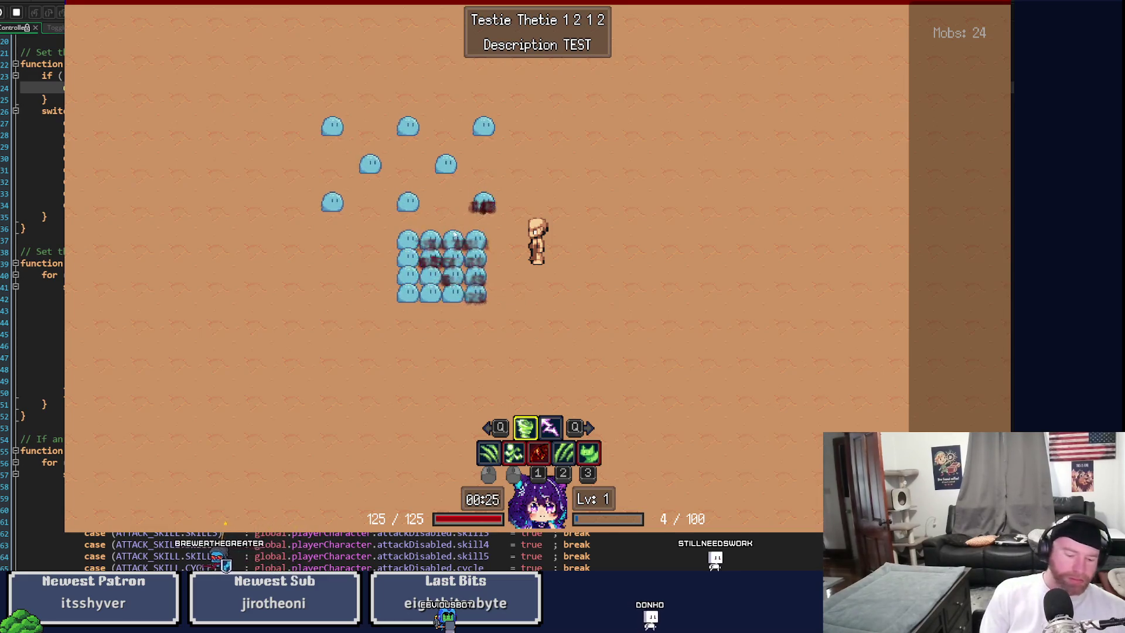
# Step: Close the test game and return to the skill-buff code beside the Step attack-input handling
pyautogui.press('Escape')
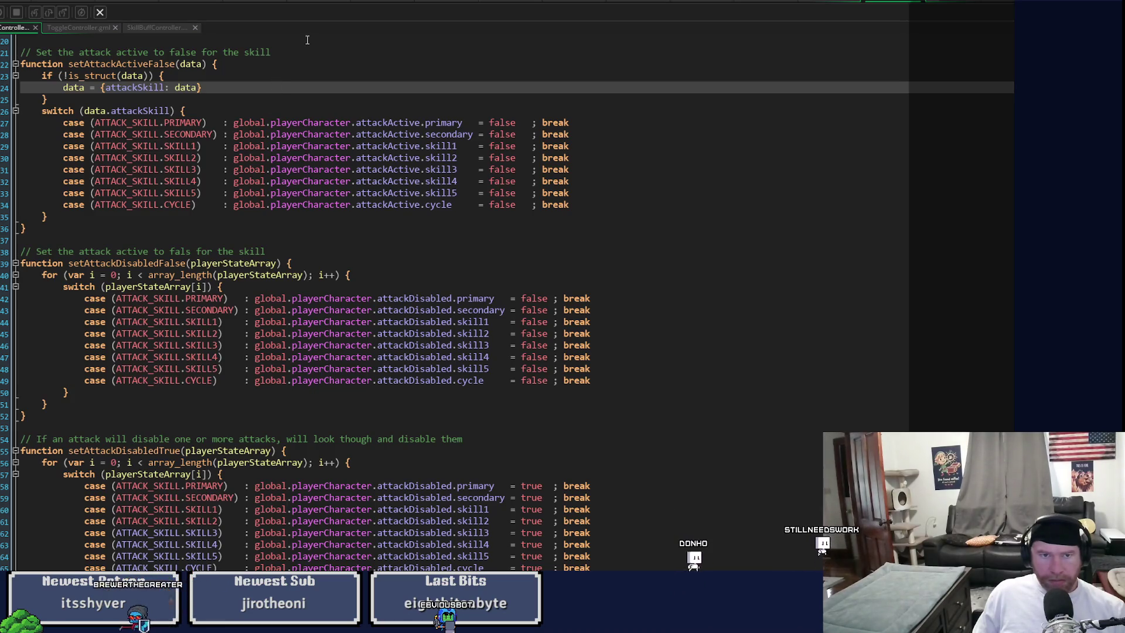
pyautogui.click(437, 4)
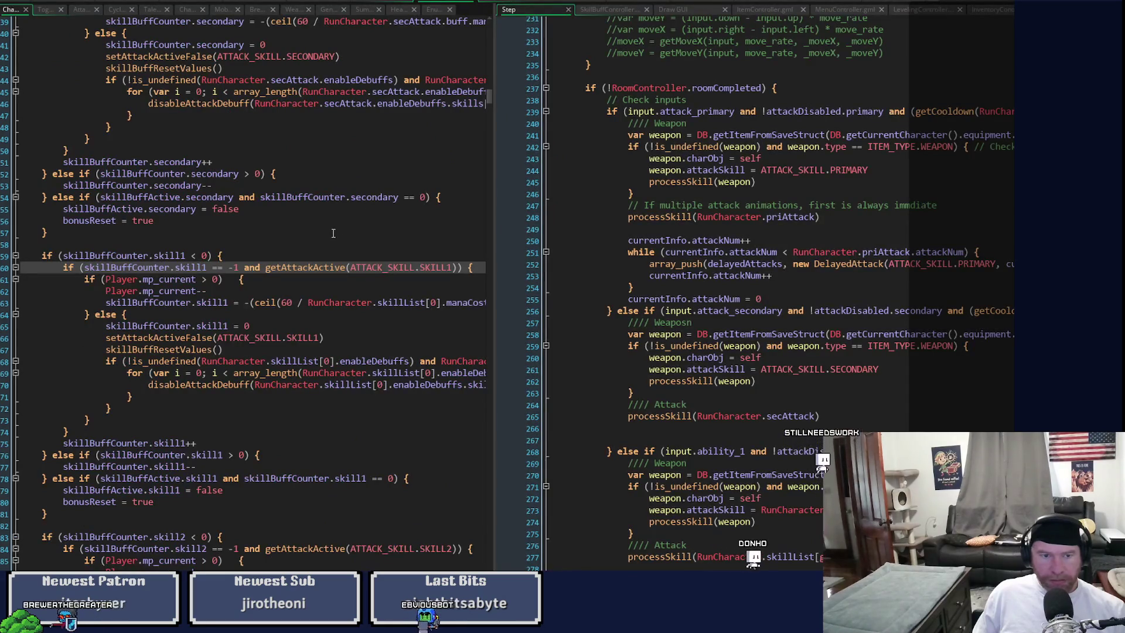
# Step: Drag the pane divider right so the skill-buff controller's mana-drain lines show in full
pyautogui.moveTo(497, 264); pyautogui.dragTo(799, 282)
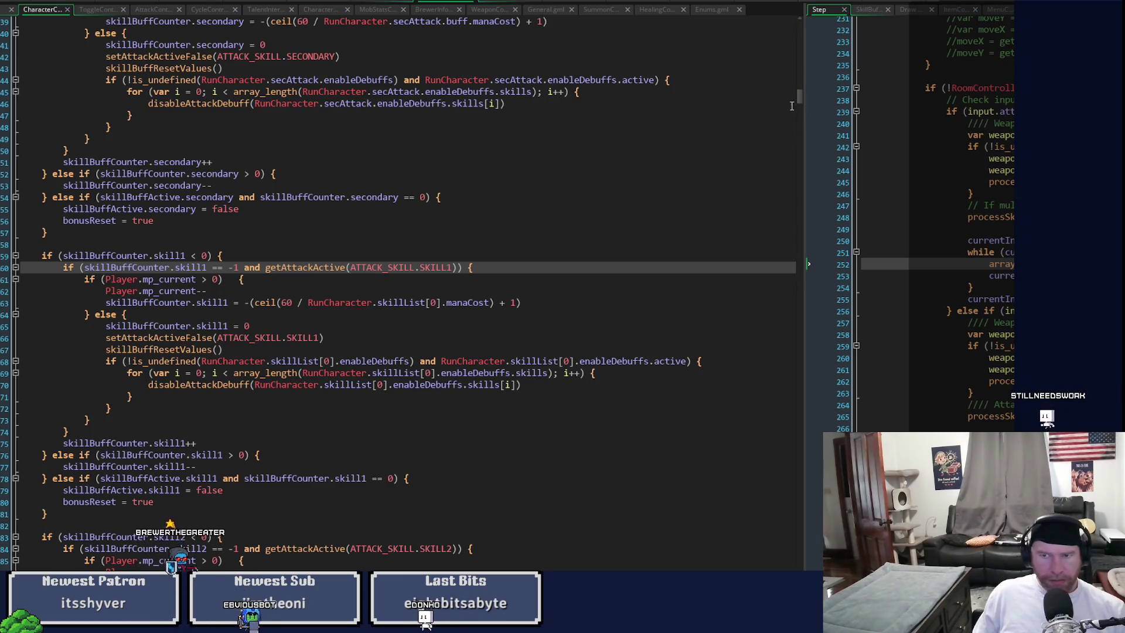
pyautogui.scroll(10, 800, 97)
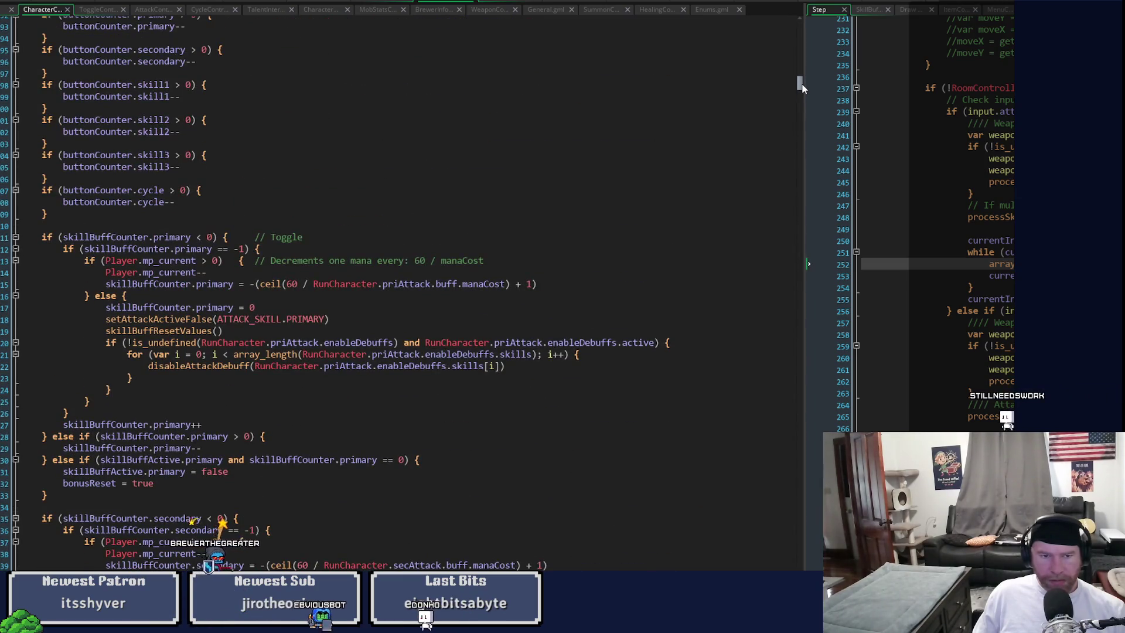
pyautogui.moveTo(803, 88); pyautogui.dragTo(315, 191)
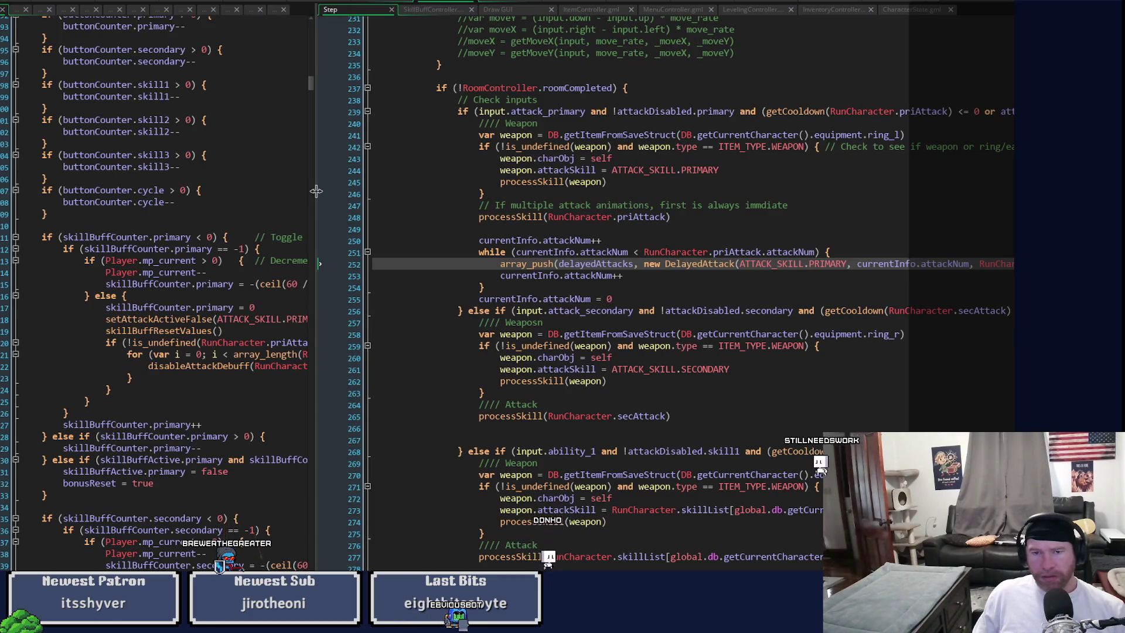
pyautogui.moveTo(316, 190)
pyautogui.mouseDown()
pyautogui.moveTo(586, 204)
pyautogui.moveTo(513, 222)
pyautogui.mouseUp()
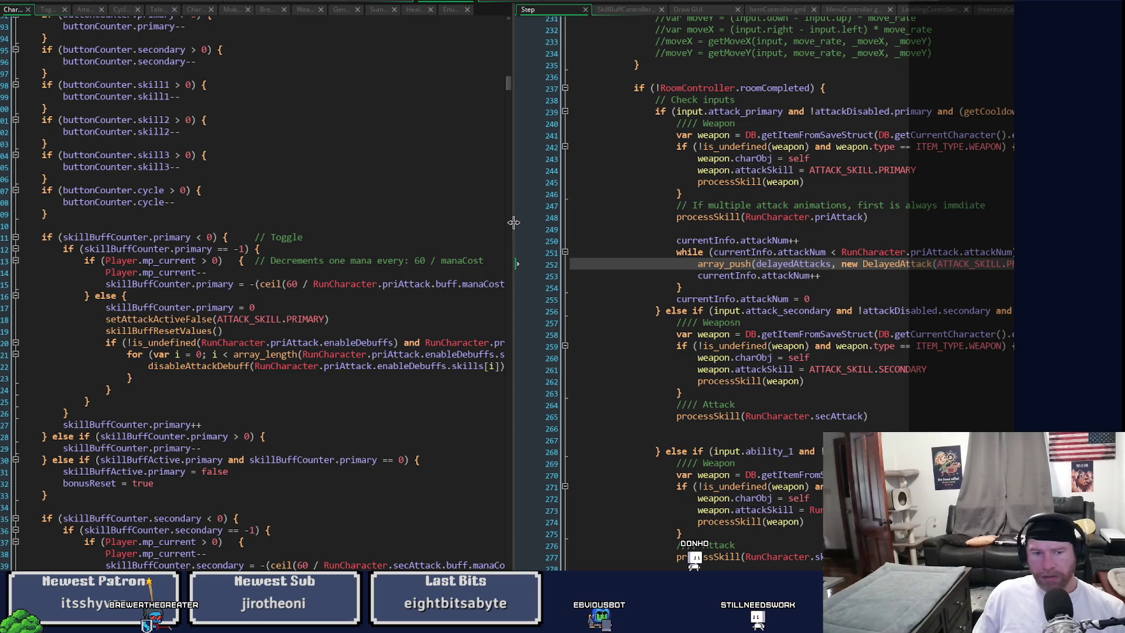
pyautogui.moveTo(513, 222)
pyautogui.mouseDown()
pyautogui.moveTo(766, 218)
pyautogui.moveTo(515, 186)
pyautogui.mouseUp()
pyautogui.moveTo(513, 88); pyautogui.dragTo(515, 104)
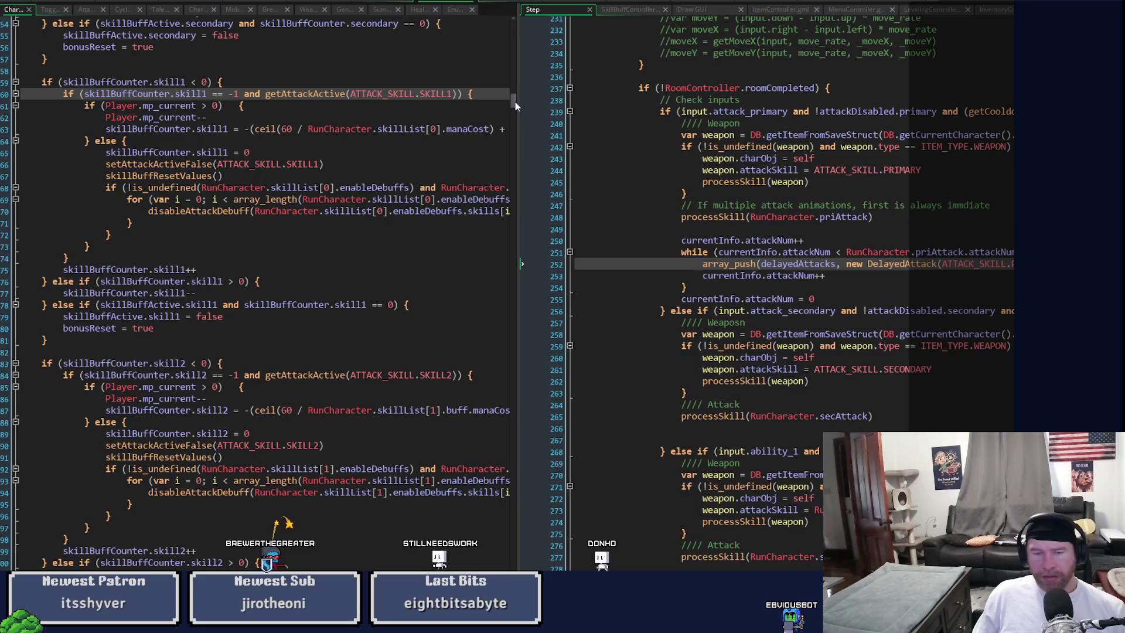
pyautogui.scroll(2, 428, 324)
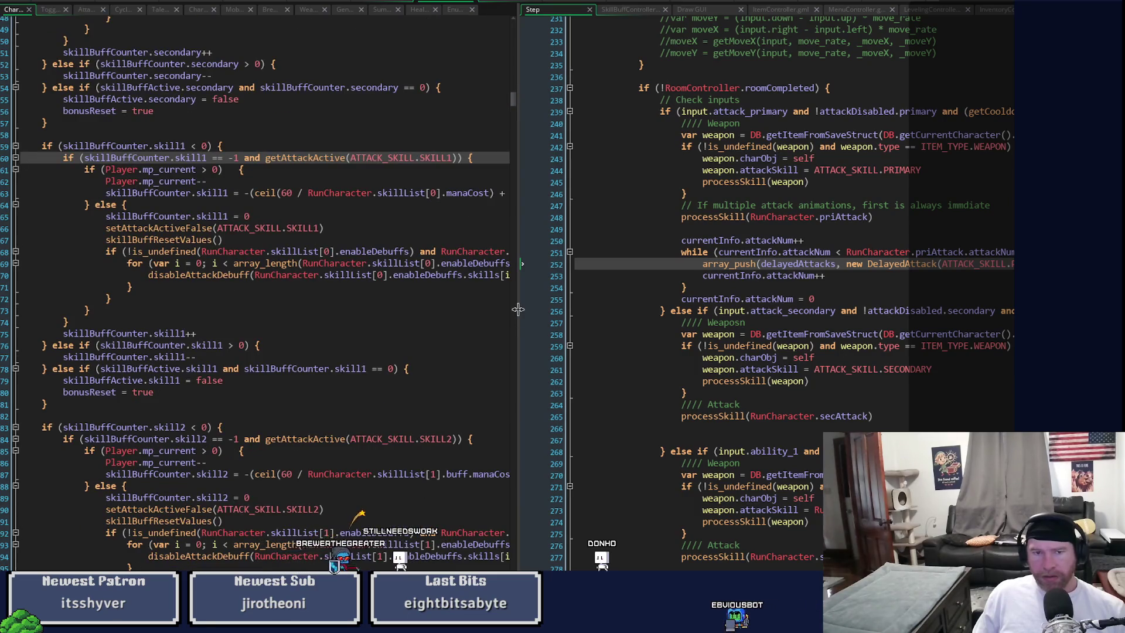
pyautogui.moveTo(517, 316); pyautogui.dragTo(723, 322)
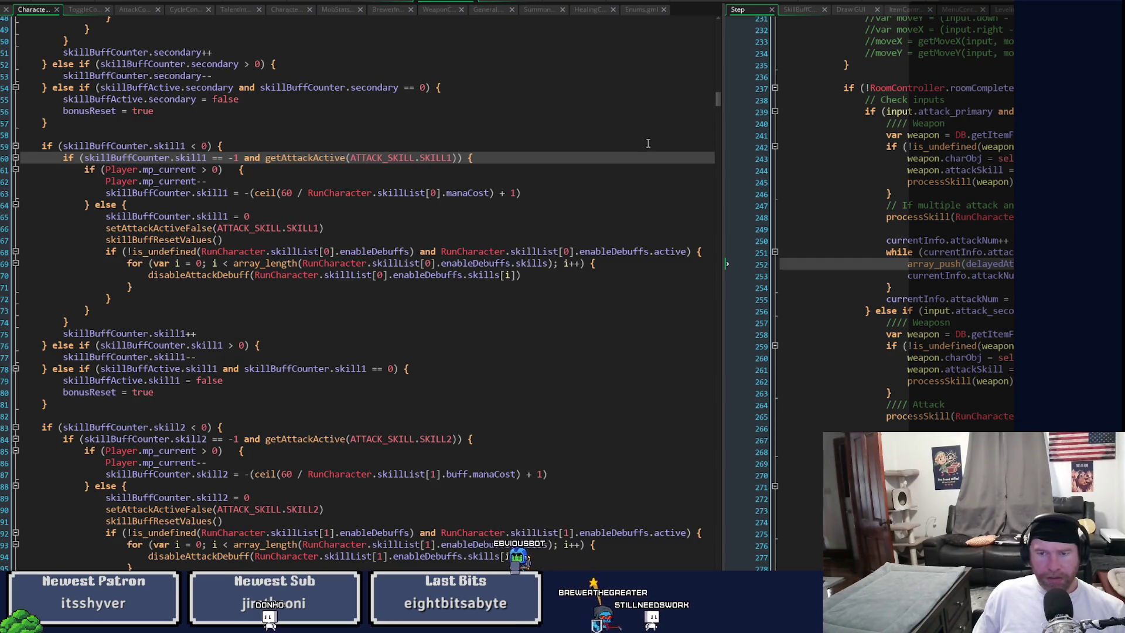
pyautogui.moveTo(719, 234); pyautogui.dragTo(402, 253)
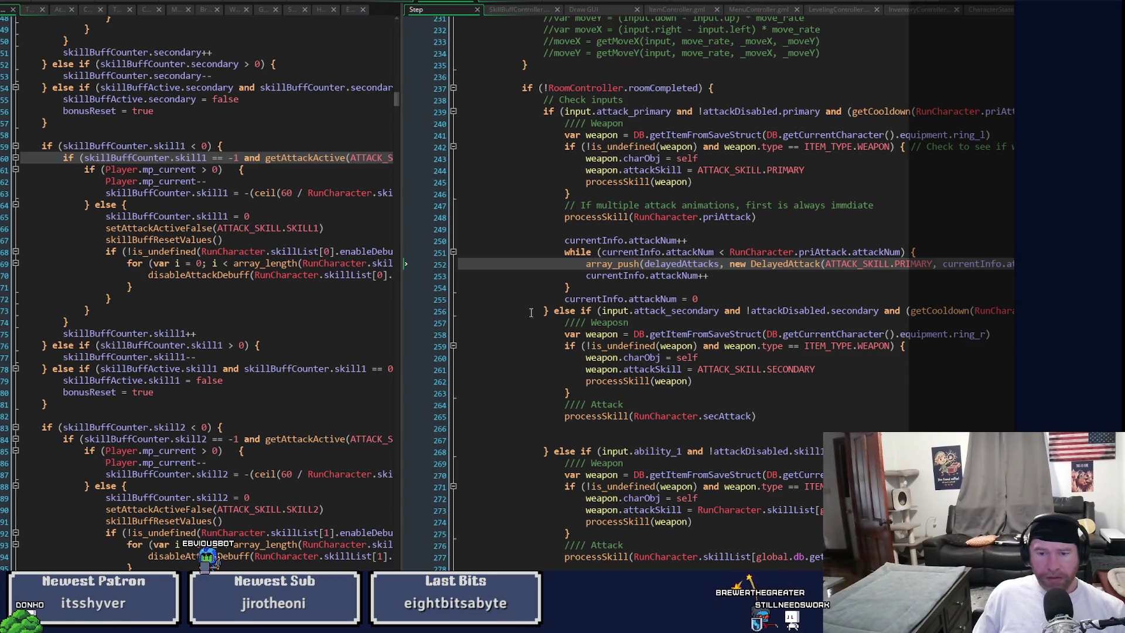
pyautogui.hscroll(10, 764, 293)
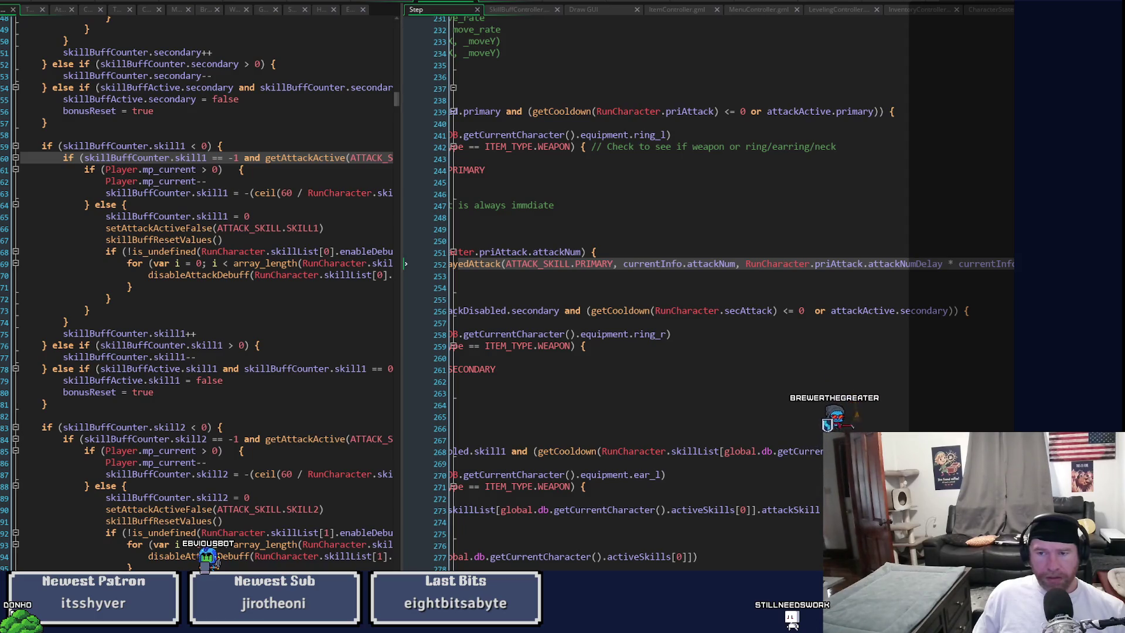
pyautogui.hscroll(-10, 729, 292)
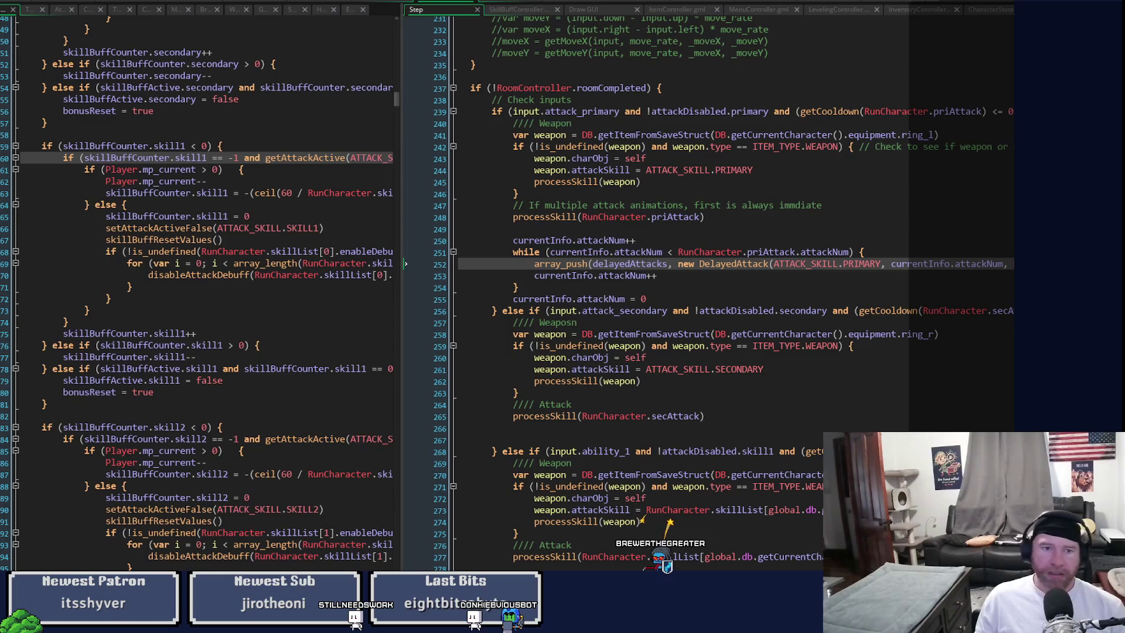
pyautogui.moveTo(397, 122)
pyautogui.mouseDown()
pyautogui.moveTo(490, 121)
pyautogui.moveTo(490, 75)
pyautogui.mouseUp()
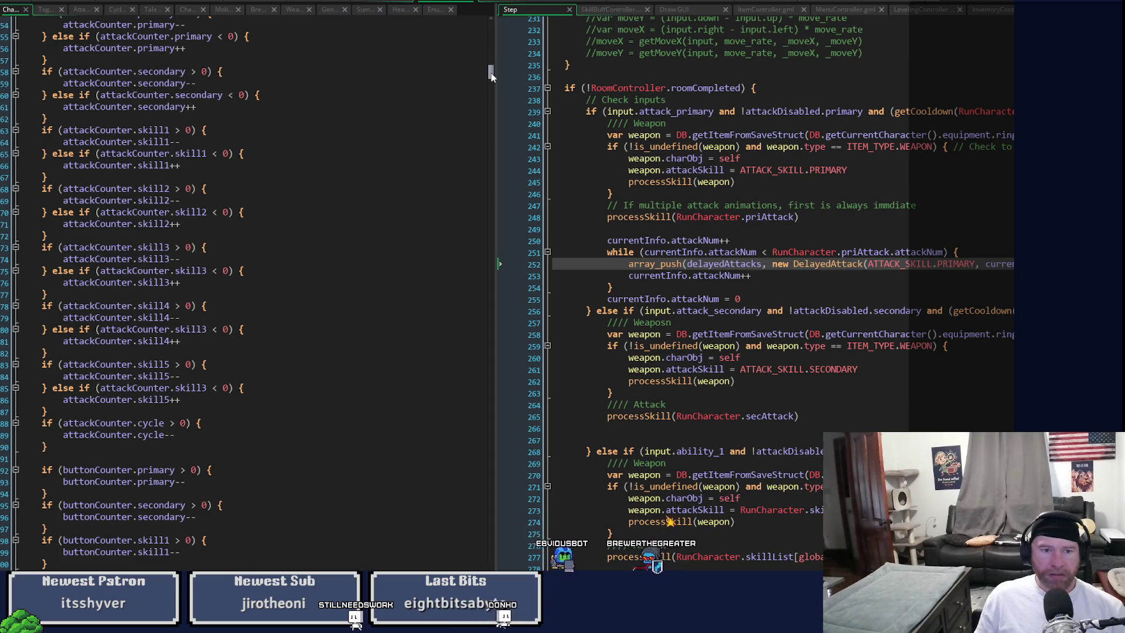
# Step: Scroll the counter pane to reveal the primary and secondary toggle decrement logic
pyautogui.moveTo(491, 76); pyautogui.dragTo(488, 88)
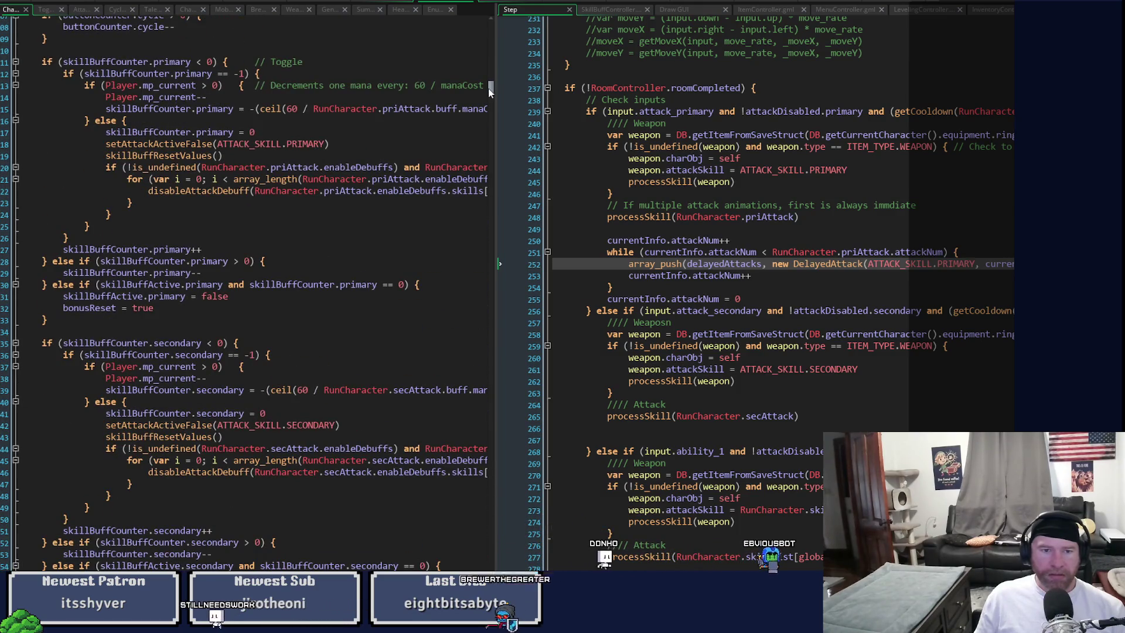
# Step: Show the player's Draw GUI event beside the counters, scrolled toward the DEBUG mob-count text
pyautogui.moveTo(489, 87); pyautogui.dragTo(487, 86)
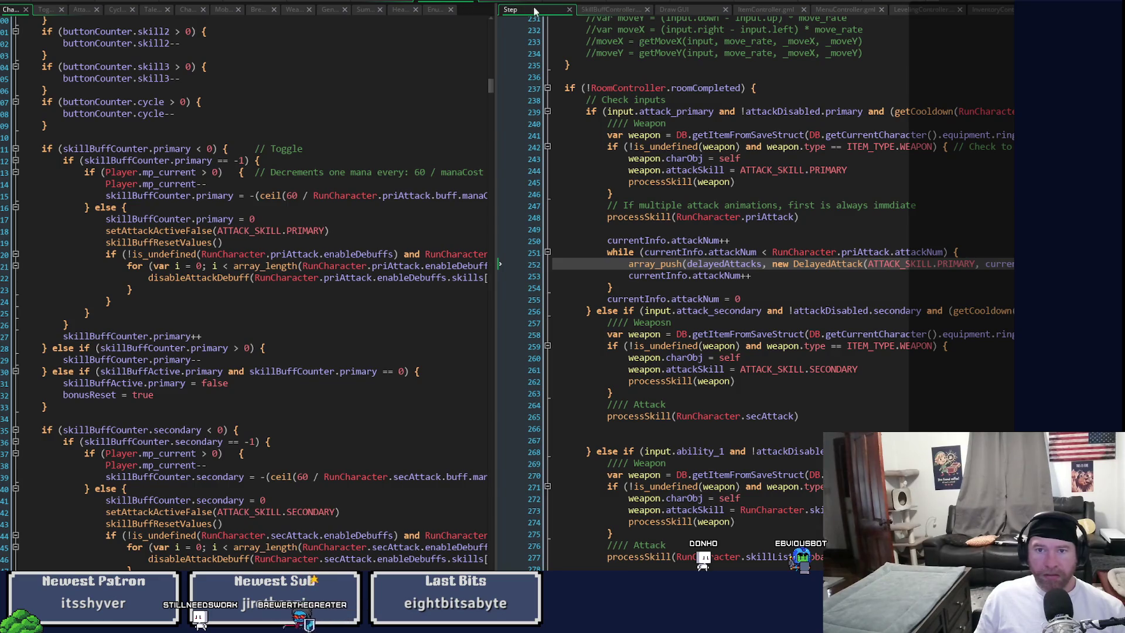
pyautogui.click(679, 10)
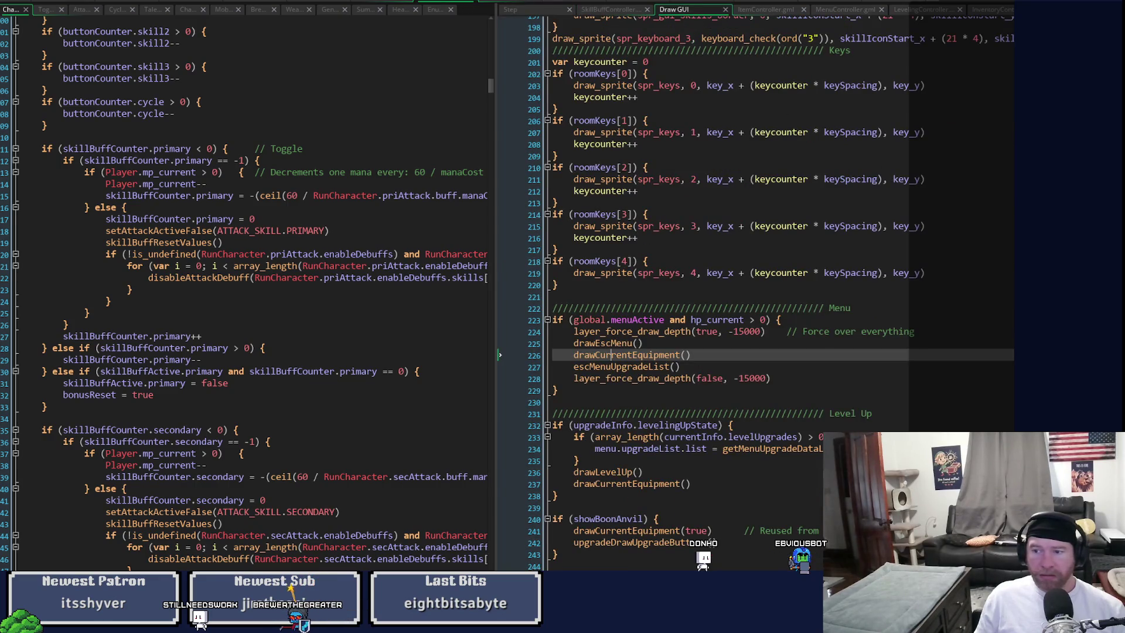
pyautogui.scroll(-10, 762, 293)
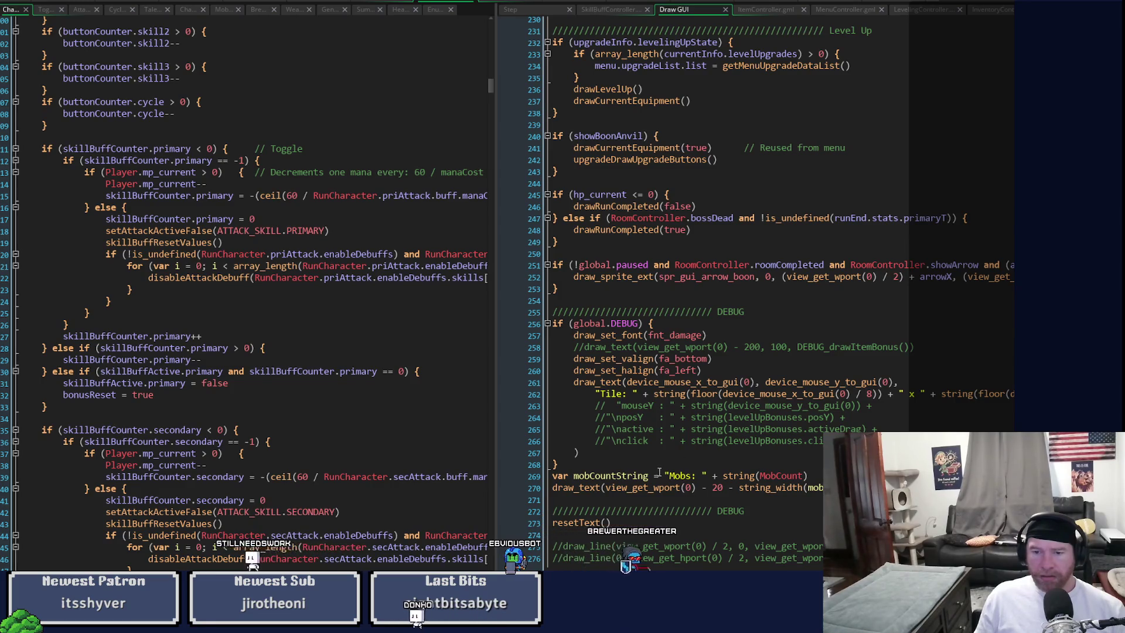
# Step: Delete the mobCountString declaration on line 269 of the Draw GUI code
pyautogui.scroll(1, 759, 475)
pyautogui.moveTo(665, 482); pyautogui.dragTo(817, 492)
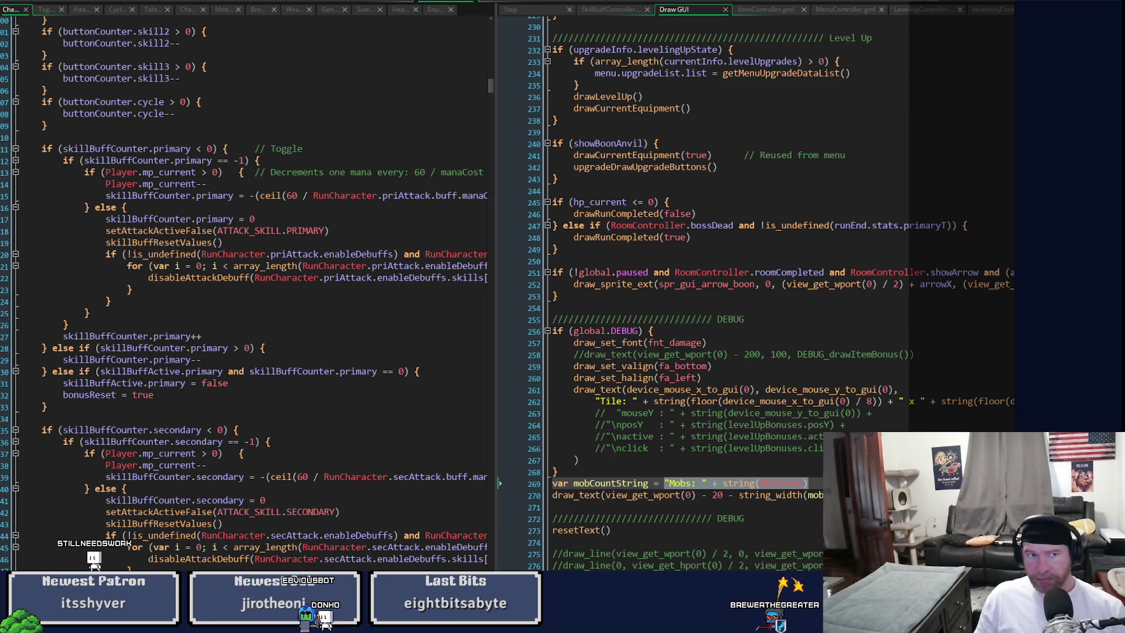
pyautogui.click(710, 484)
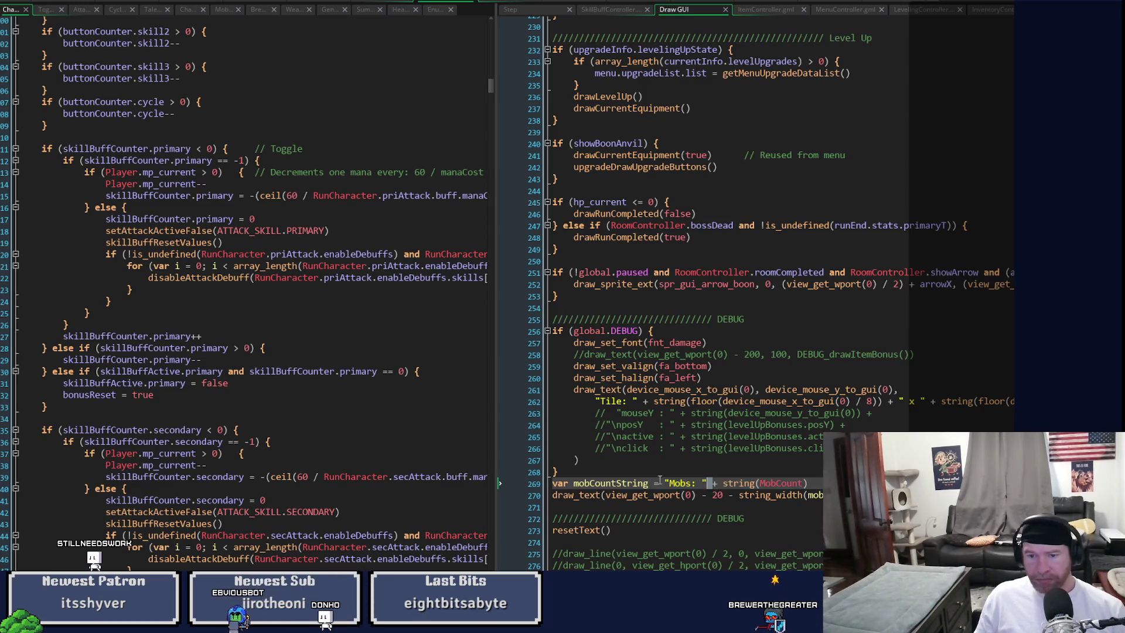
pyautogui.moveTo(665, 483); pyautogui.dragTo(808, 483)
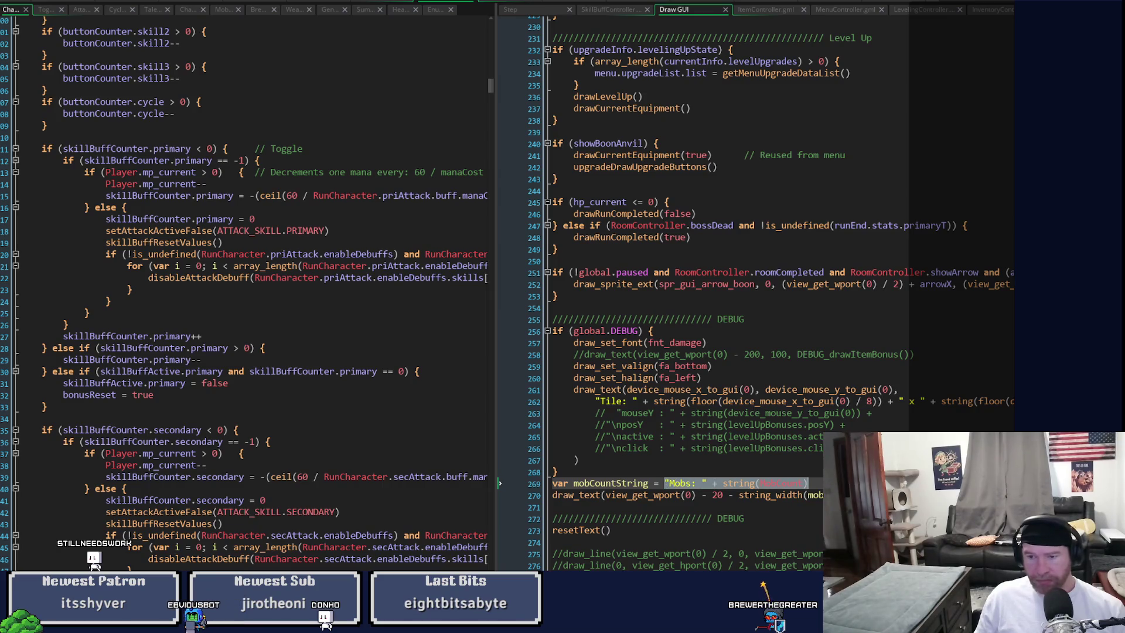
pyautogui.click(603, 495)
pyautogui.moveTo(808, 484); pyautogui.dragTo(507, 486)
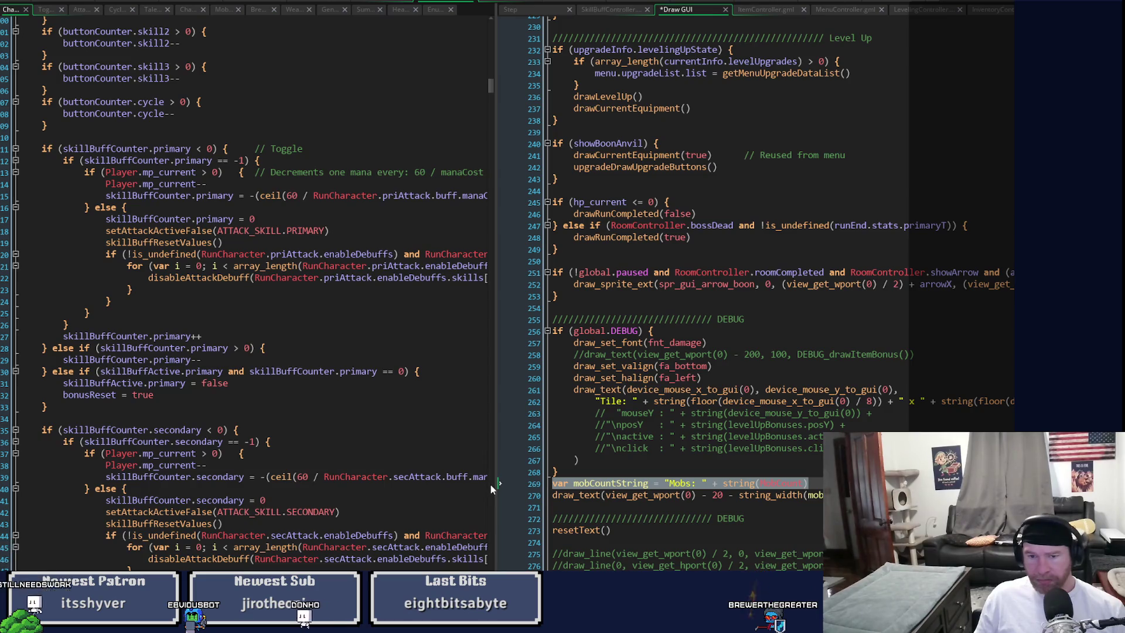
pyautogui.press('Delete')
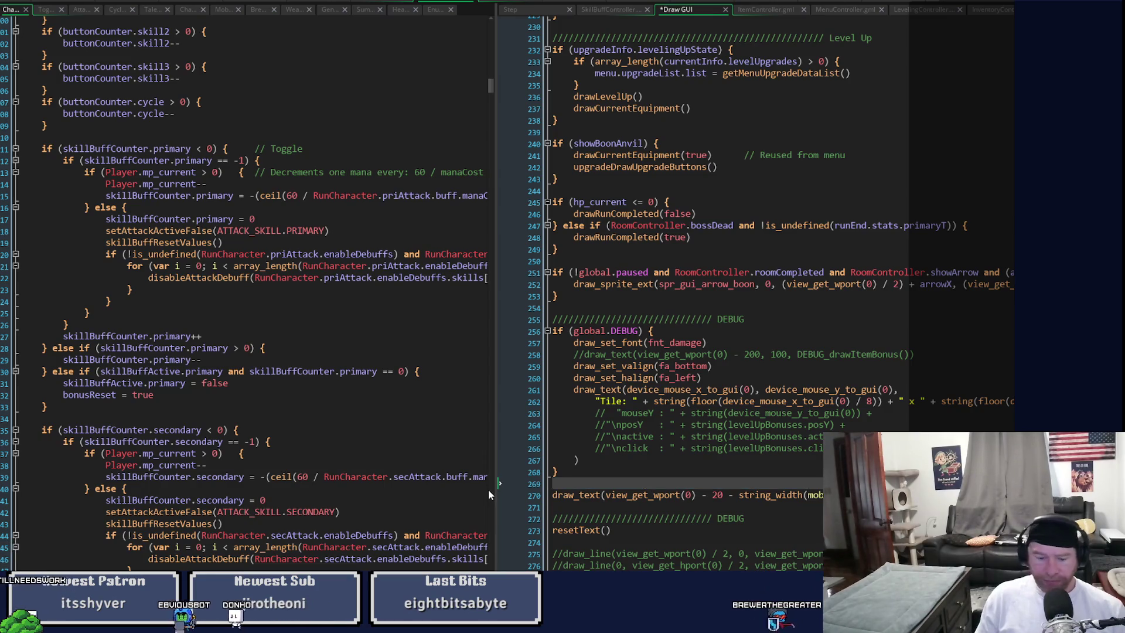
# Step: Duplicate the mob-count draw_text line, keep its 20 offset, and save the Draw GUI code
pyautogui.press('Down')
pyautogui.hotkey('ctrl', 'd')
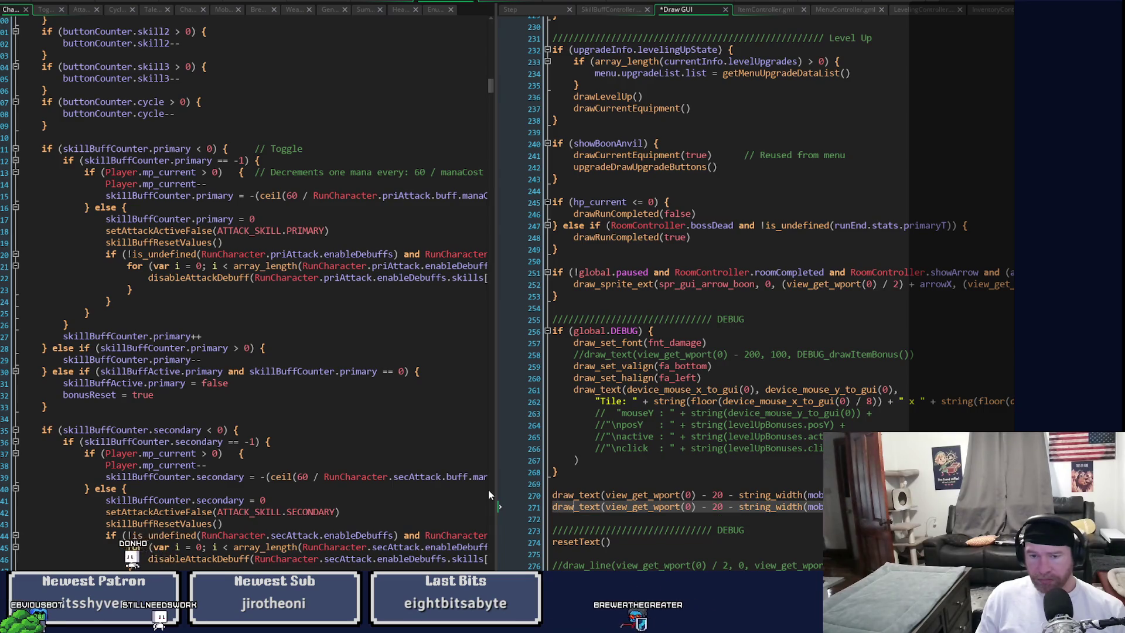
pyautogui.press('Right')
pyautogui.press('Right')
pyautogui.press('Right')
pyautogui.press('BackSpace')
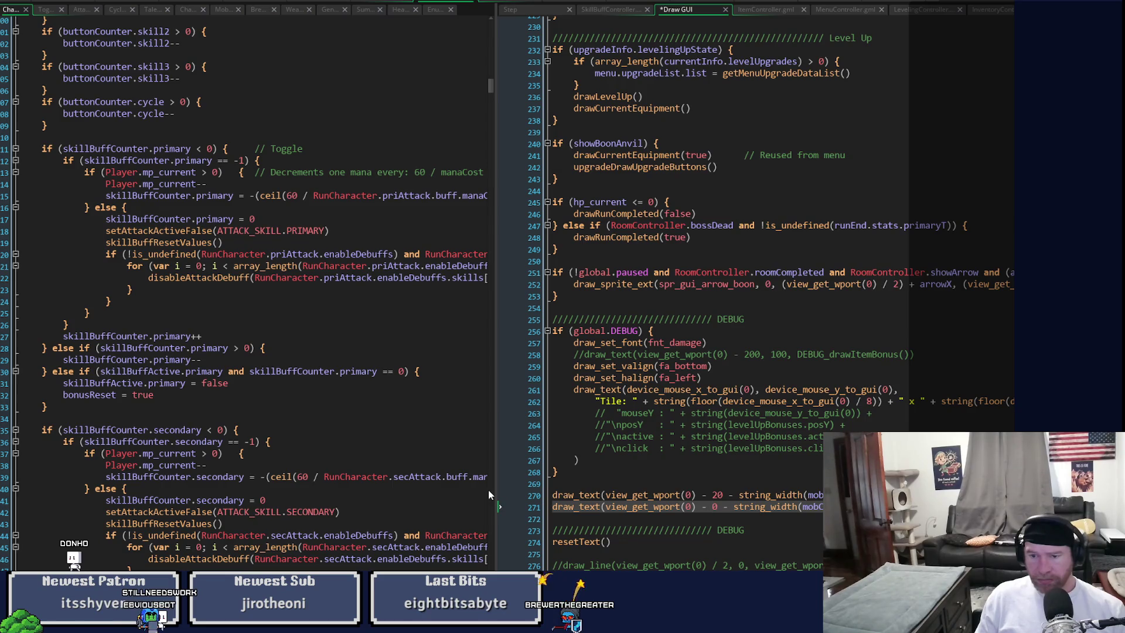
pyautogui.hotkey('ctrl', 'z')
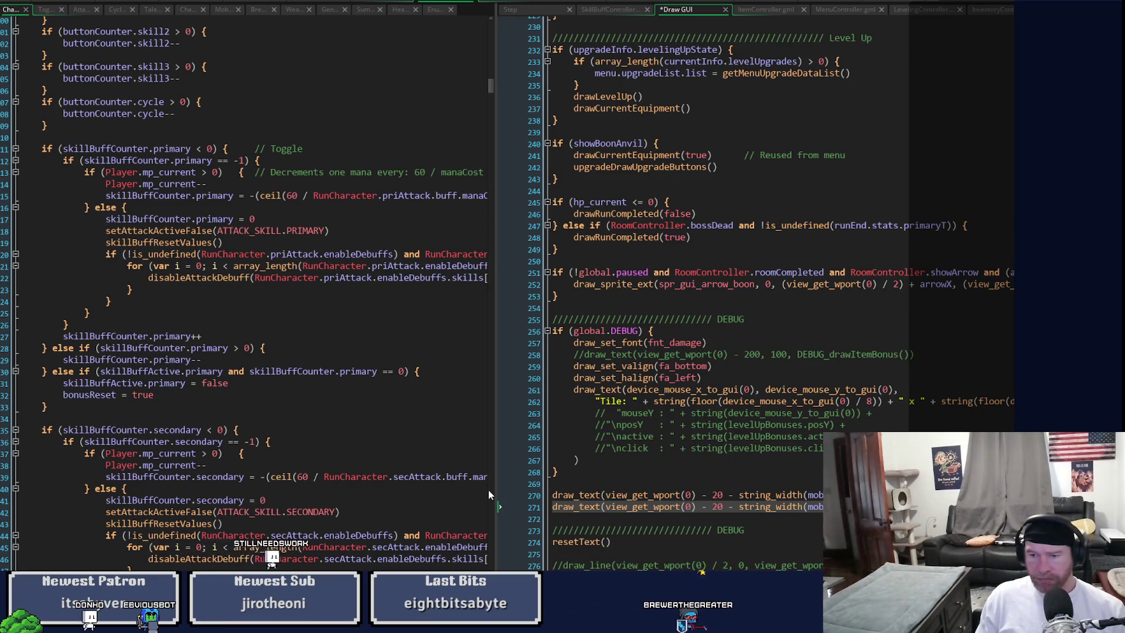
pyautogui.press('Up')
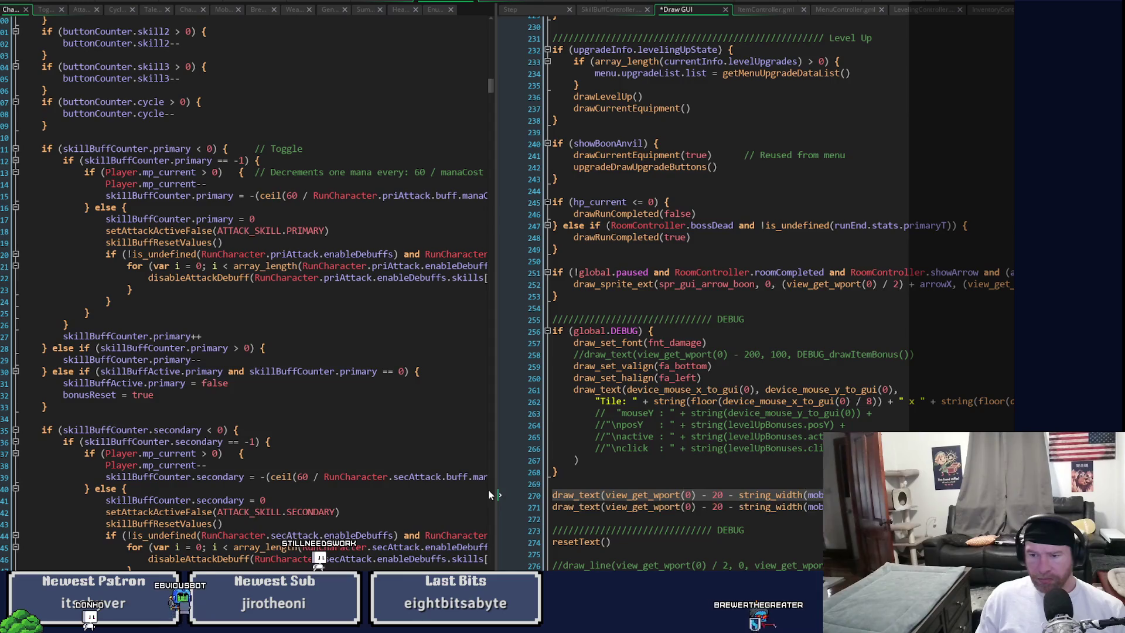
pyautogui.hotkey('ctrl', 's')
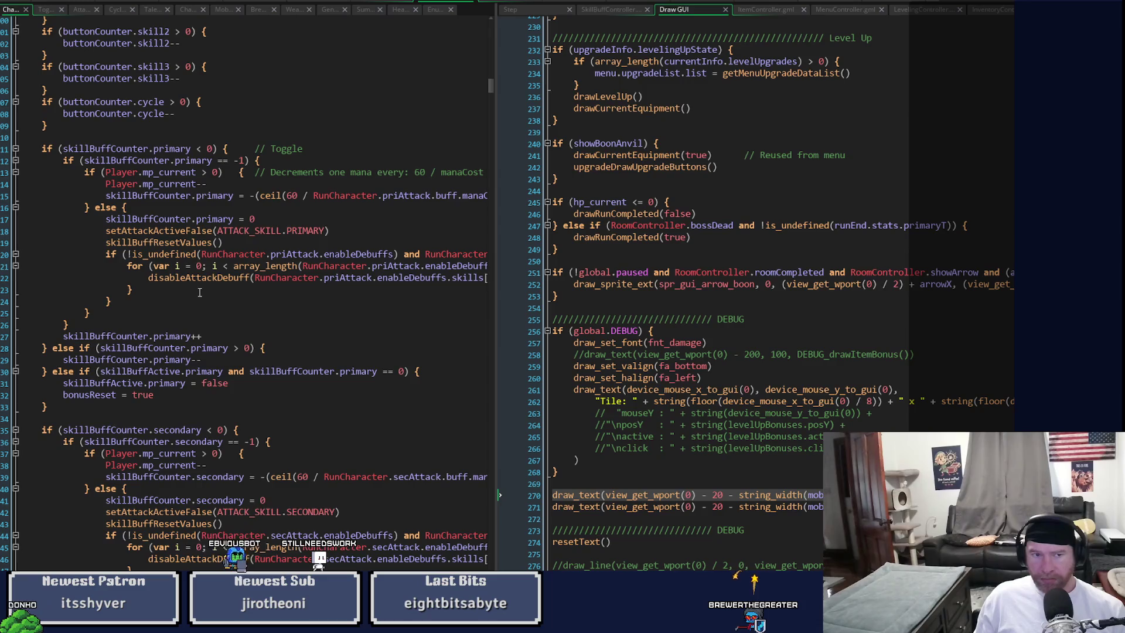
# Step: Select attackCounter.primary in decCounters, then save the Draw GUI code again at line 271
pyautogui.scroll(-18, 192, 287)
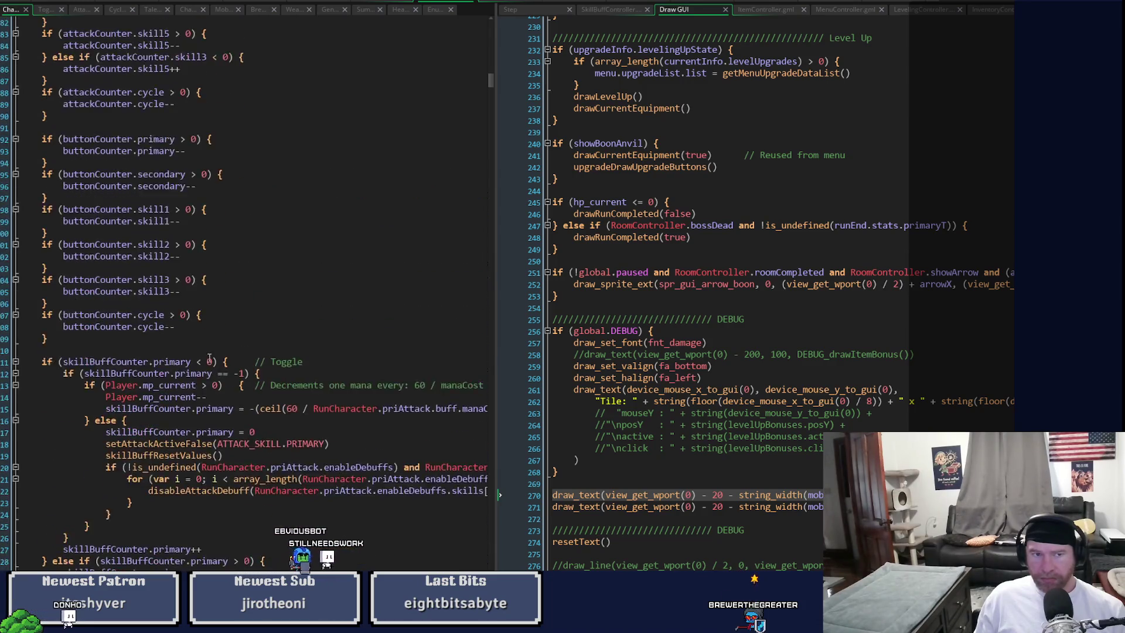
pyautogui.scroll(5, 228, 369)
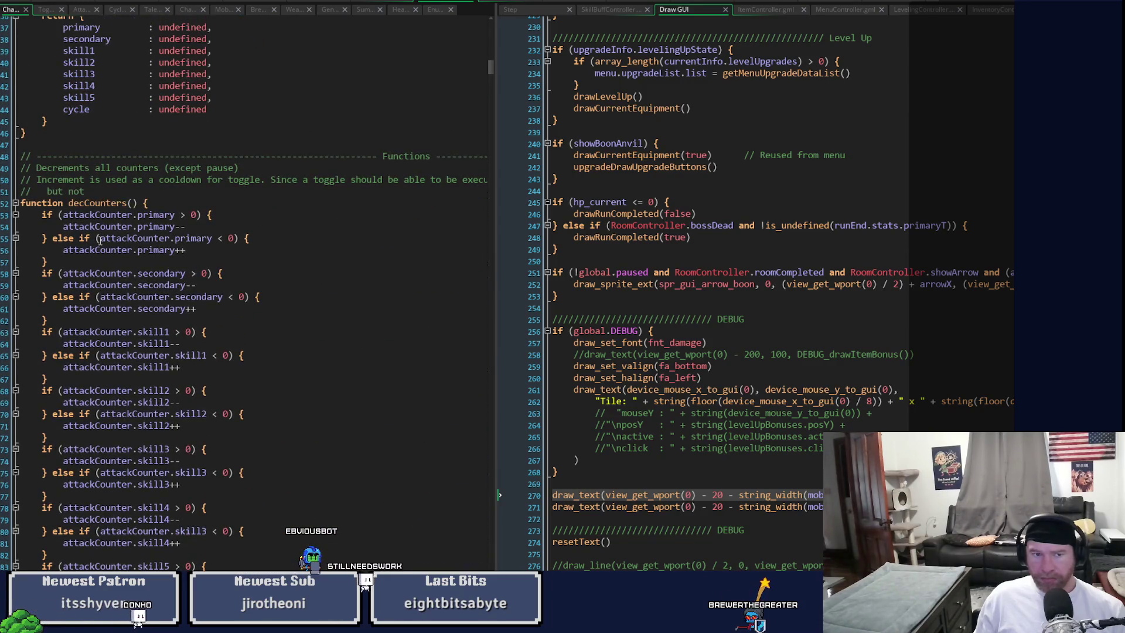
pyautogui.moveTo(63, 214); pyautogui.dragTo(187, 215)
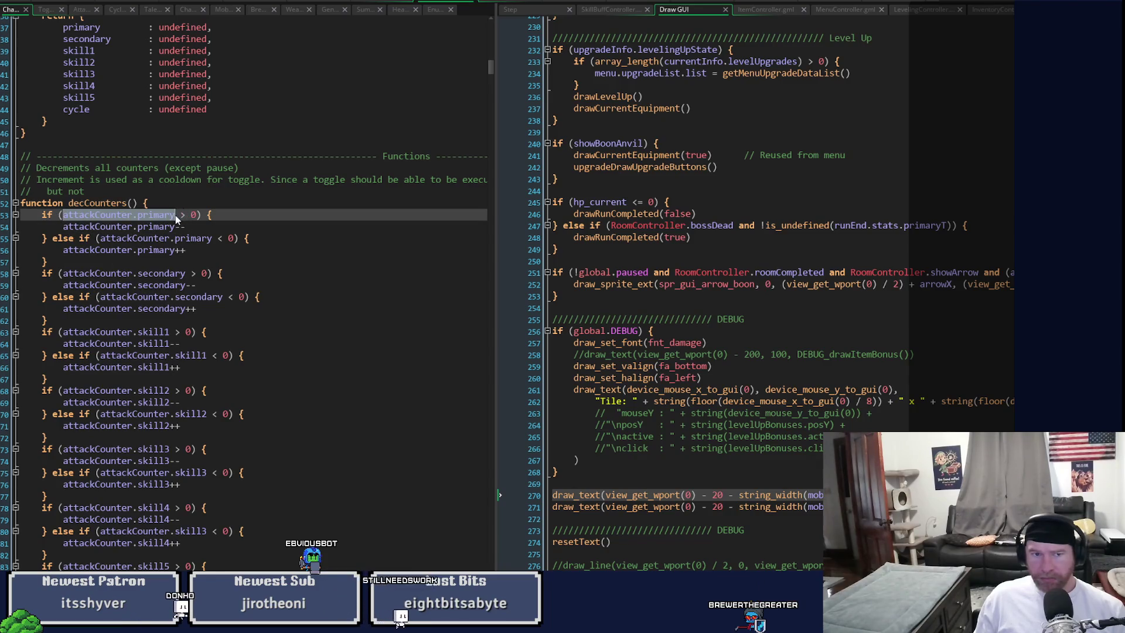
pyautogui.click(499, 507)
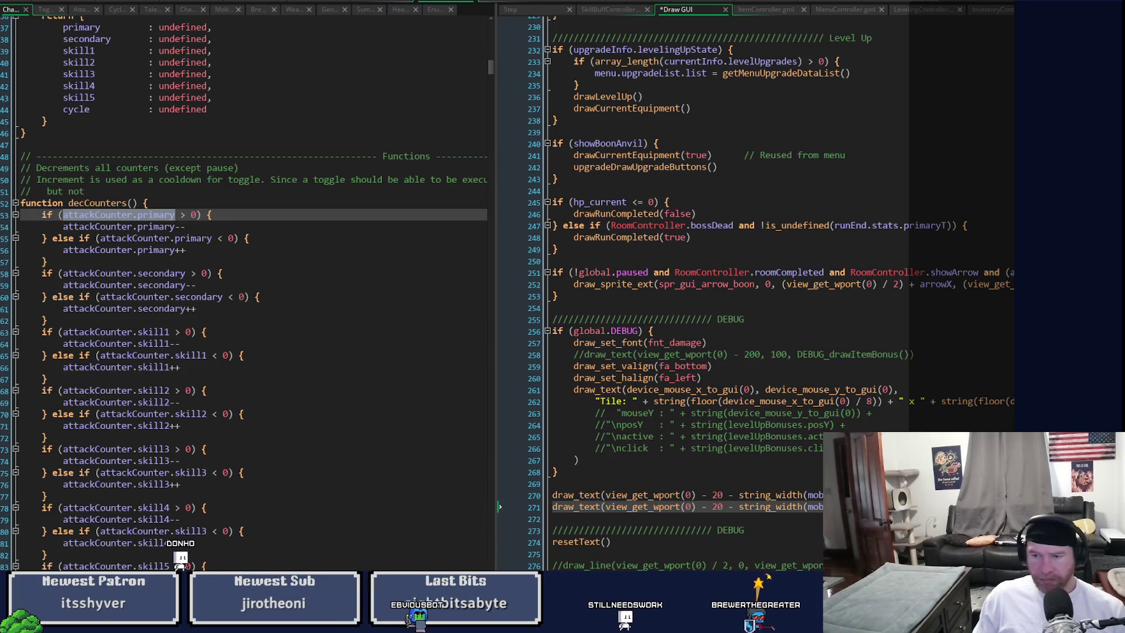
pyautogui.hotkey('ctrl', 's')
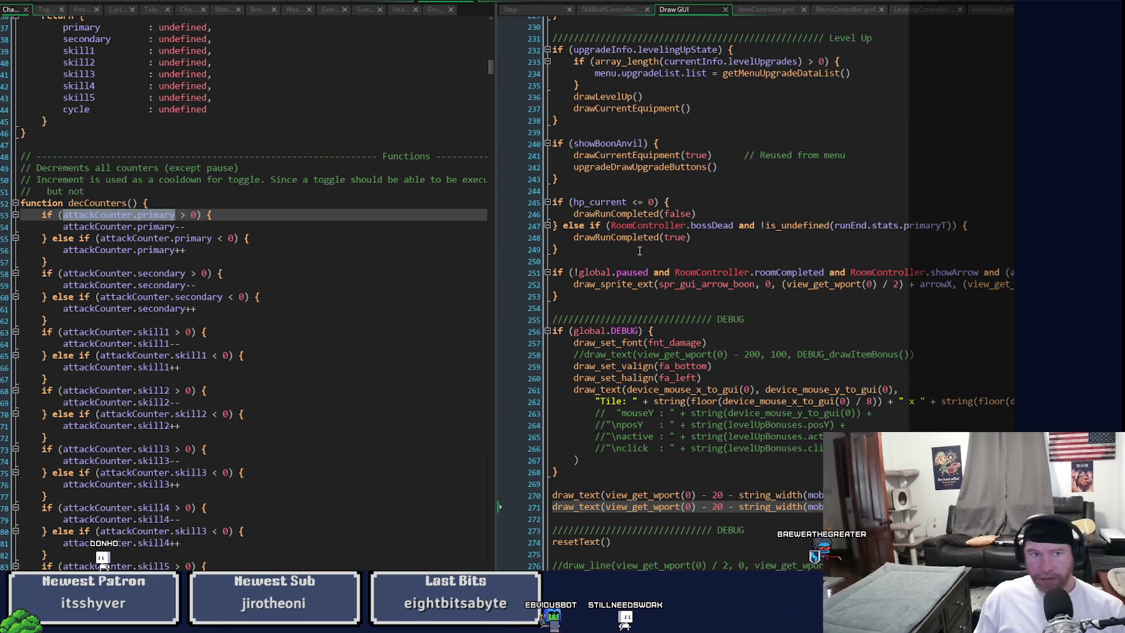
pyautogui.hotkey('alt', 'Tab')
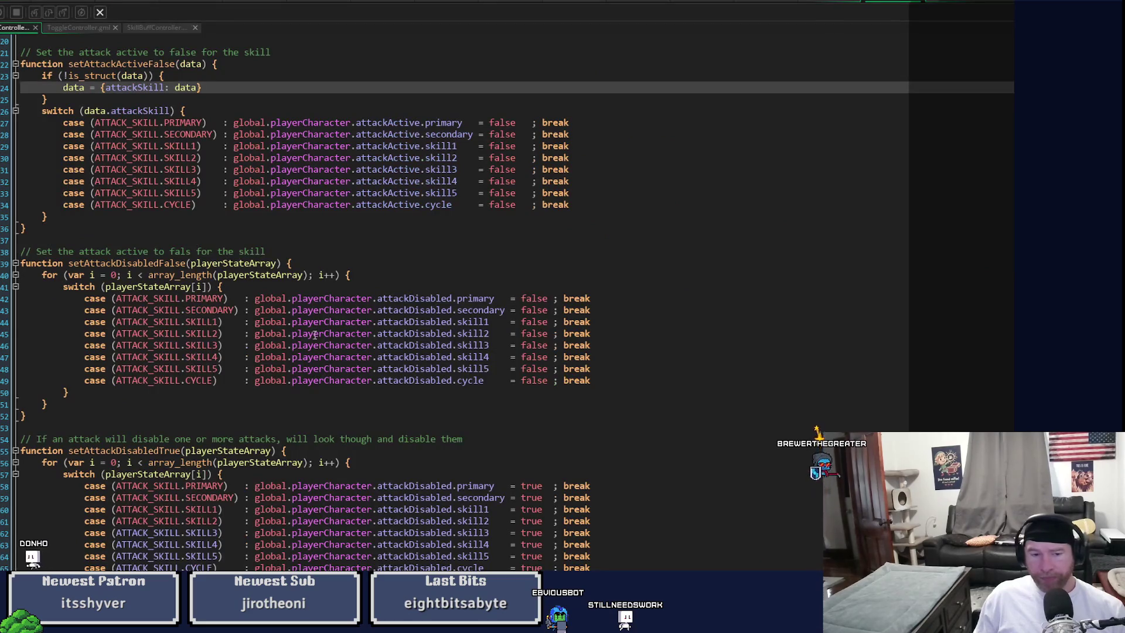
pyautogui.moveTo(317, 332)
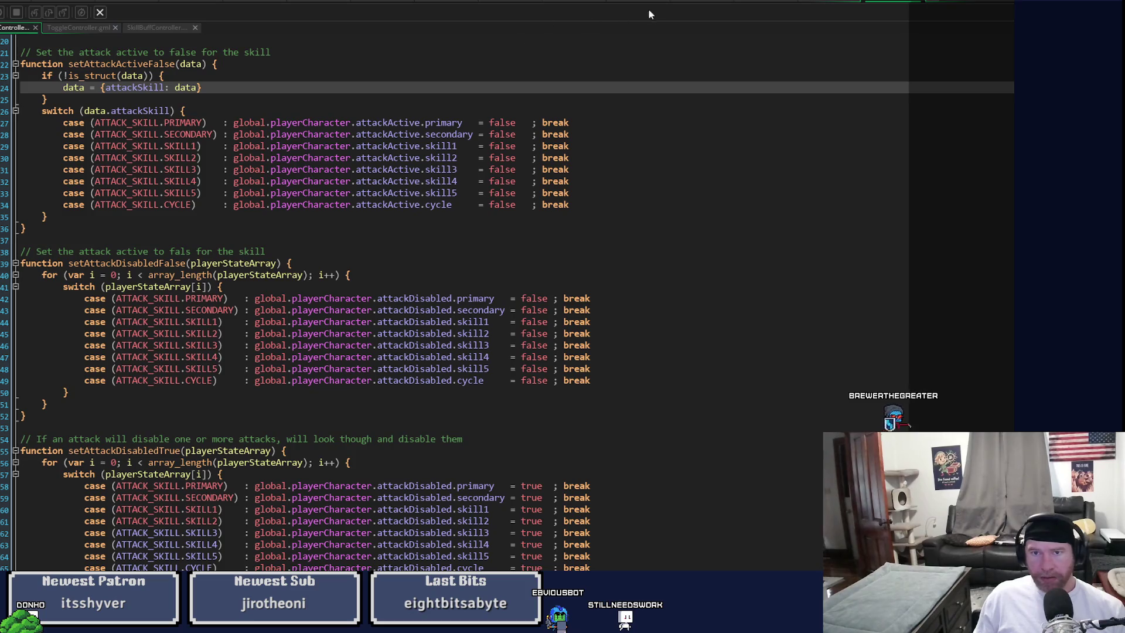
pyautogui.hotkey('alt', 'Tab')
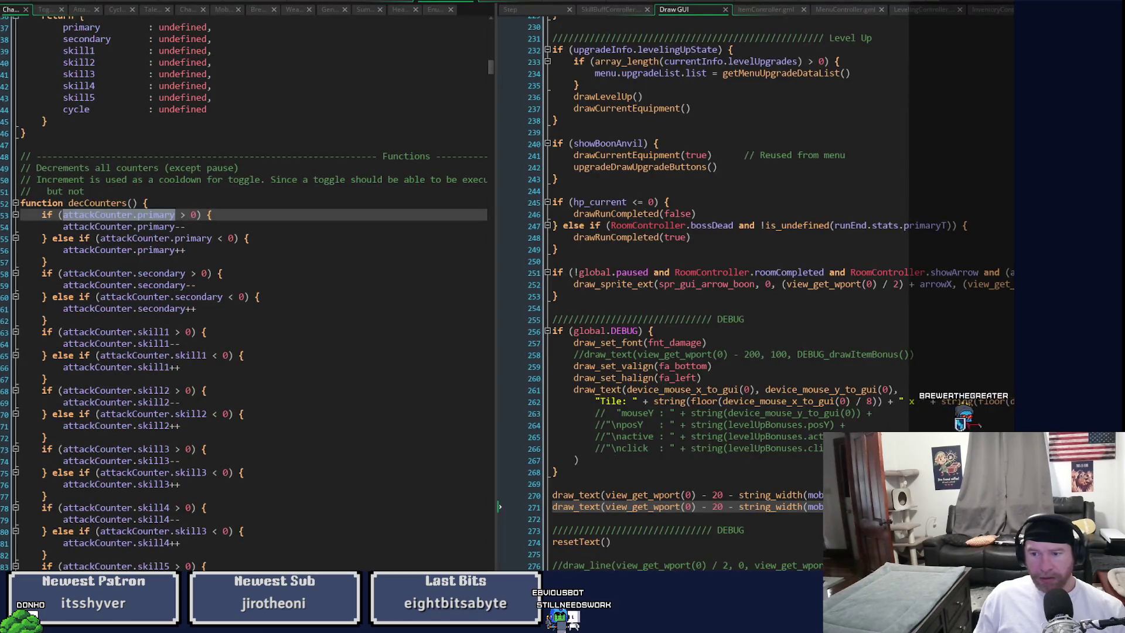
# Step: Paste the PR1CD text into the second debug line, save, and run the game
pyautogui.hotkey('ctrl', 'v')
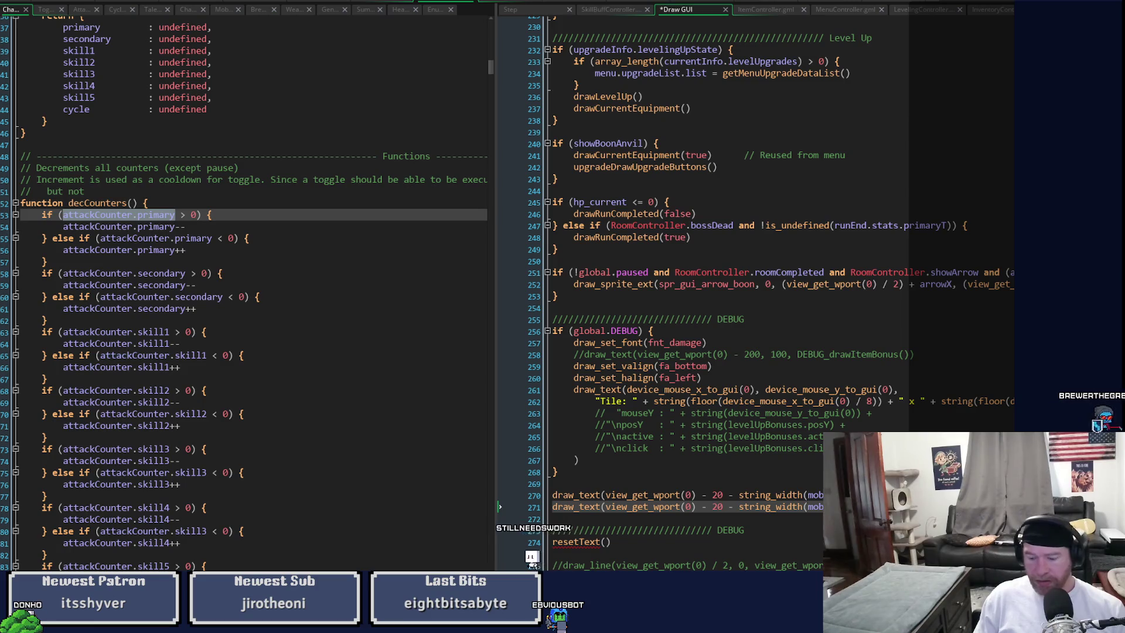
pyautogui.hotkey('ctrl', 's')
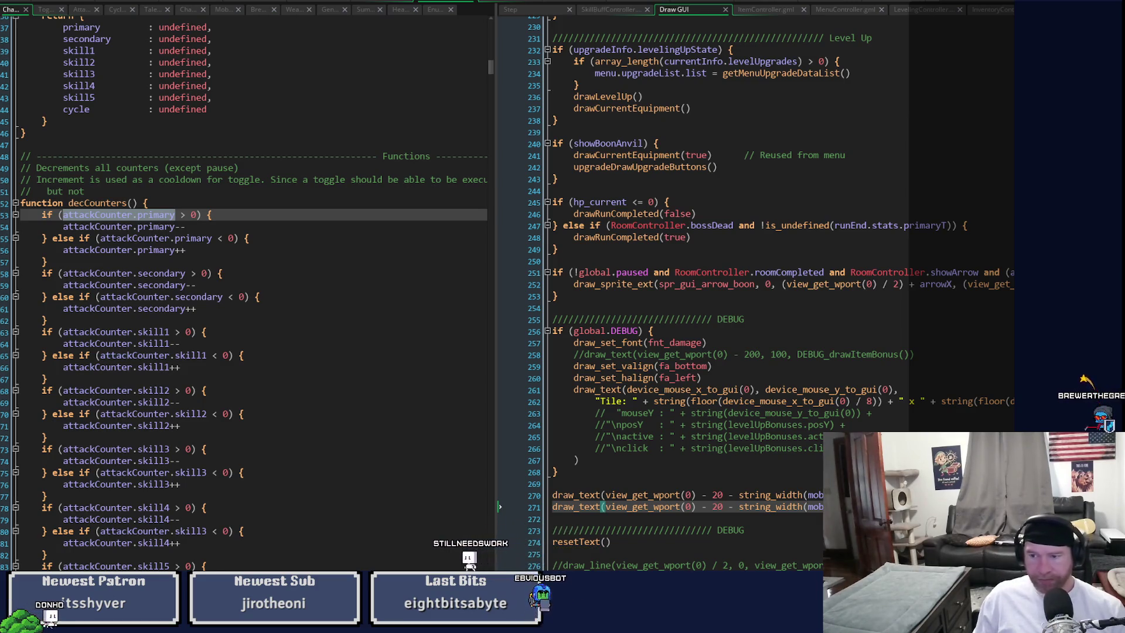
pyautogui.hotkey('alt', 'Tab')
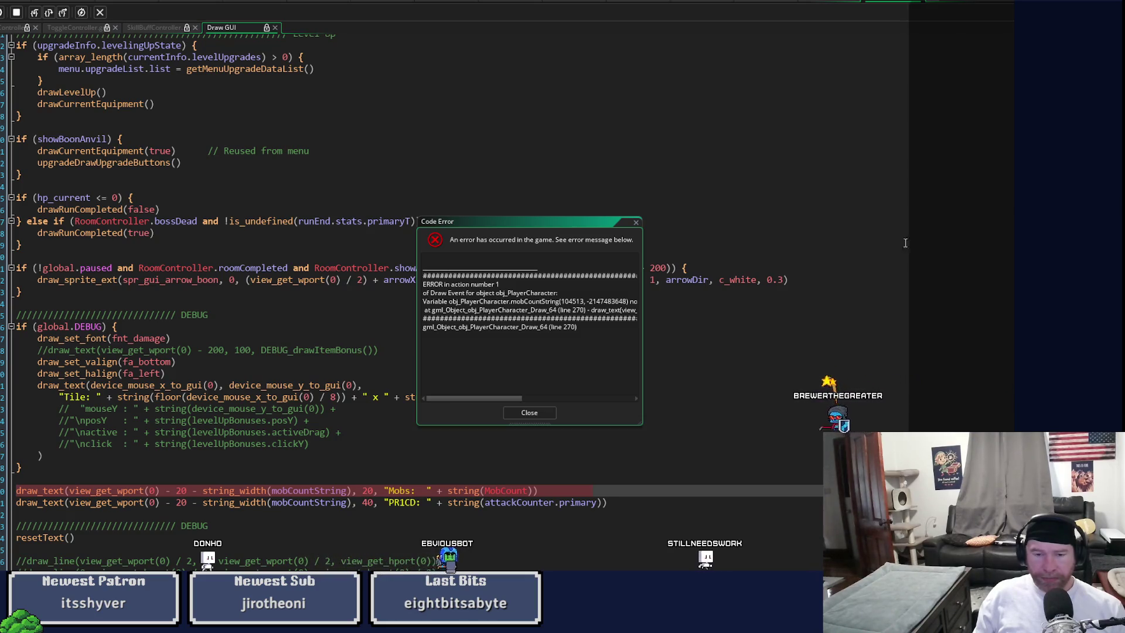
# Step: Read the mobCountString-unset error at line 270 and close the Code Error dialog
pyautogui.moveTo(483, 399); pyautogui.dragTo(559, 398)
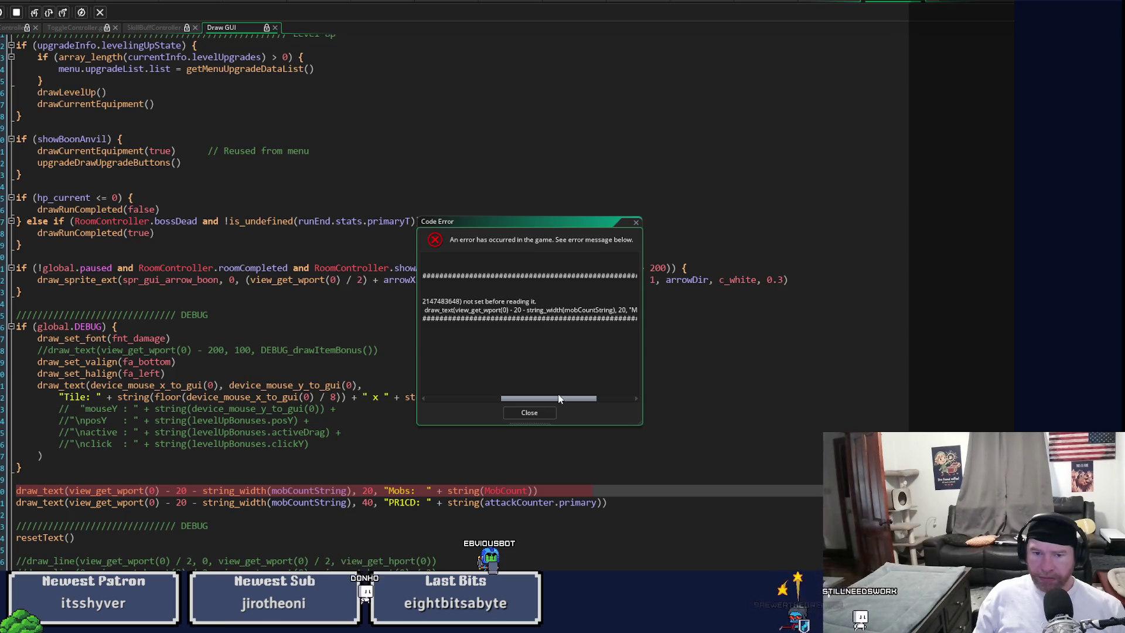
pyautogui.moveTo(559, 399); pyautogui.dragTo(501, 401)
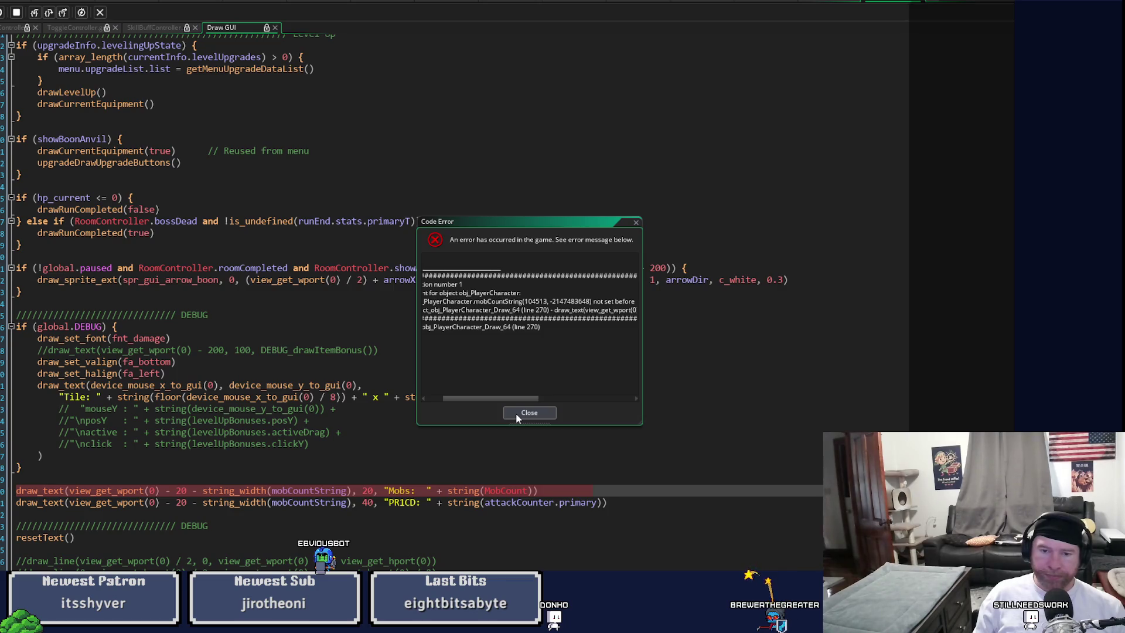
pyautogui.click(515, 413)
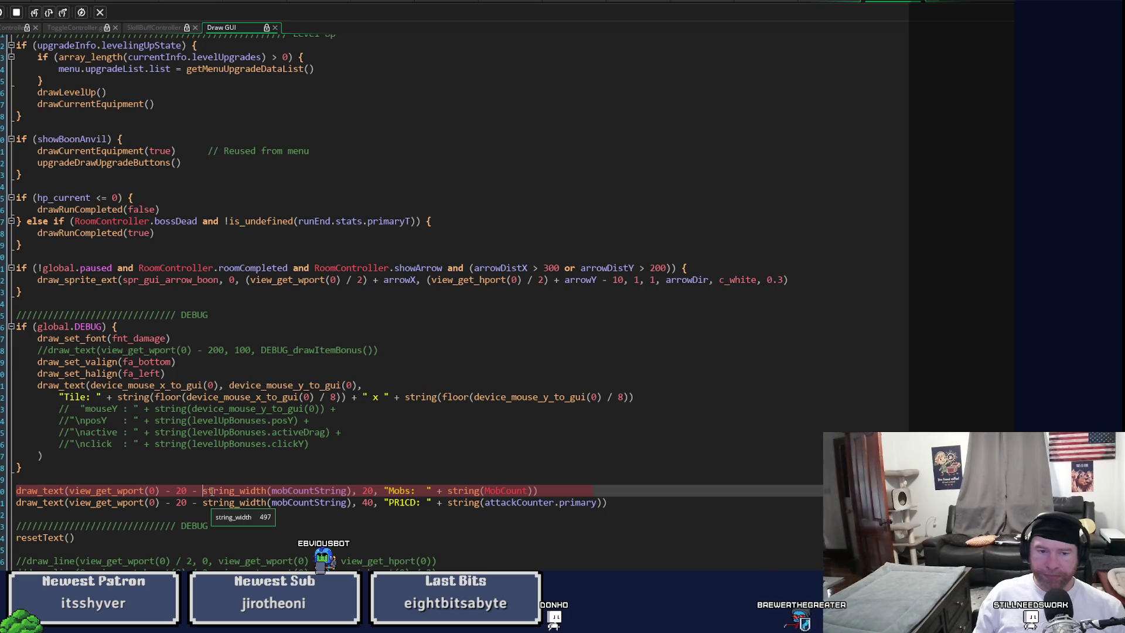
# Step: Stop the game, cut the PR1CD line, and make the Mobs draw_text print mobCountString
pyautogui.moveTo(203, 492); pyautogui.dragTo(352, 492)
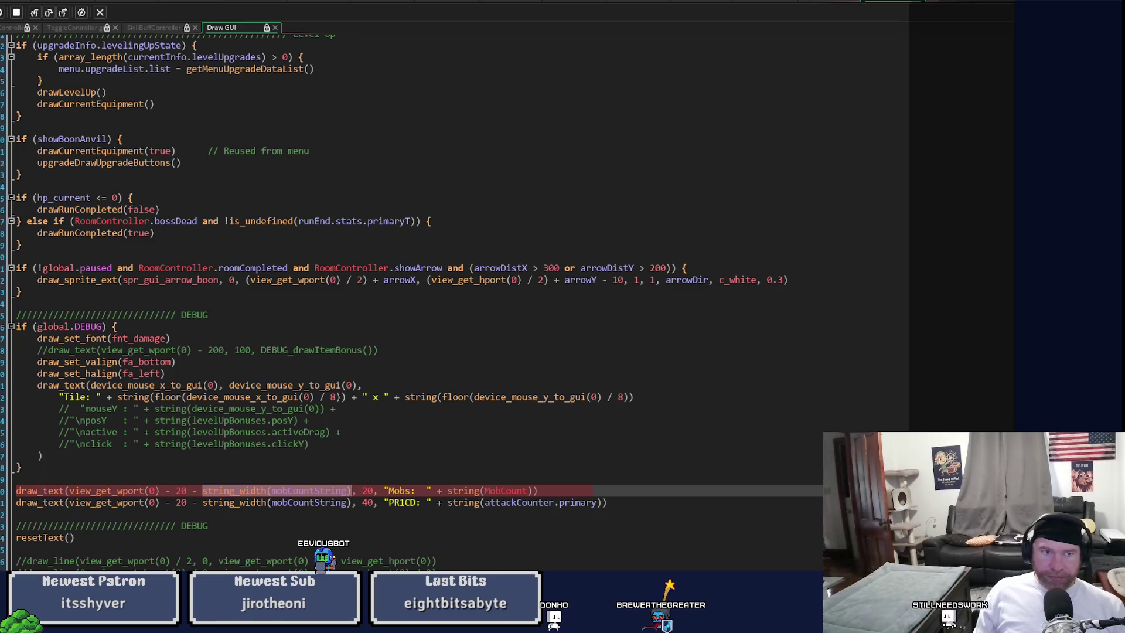
pyautogui.click(16, 13)
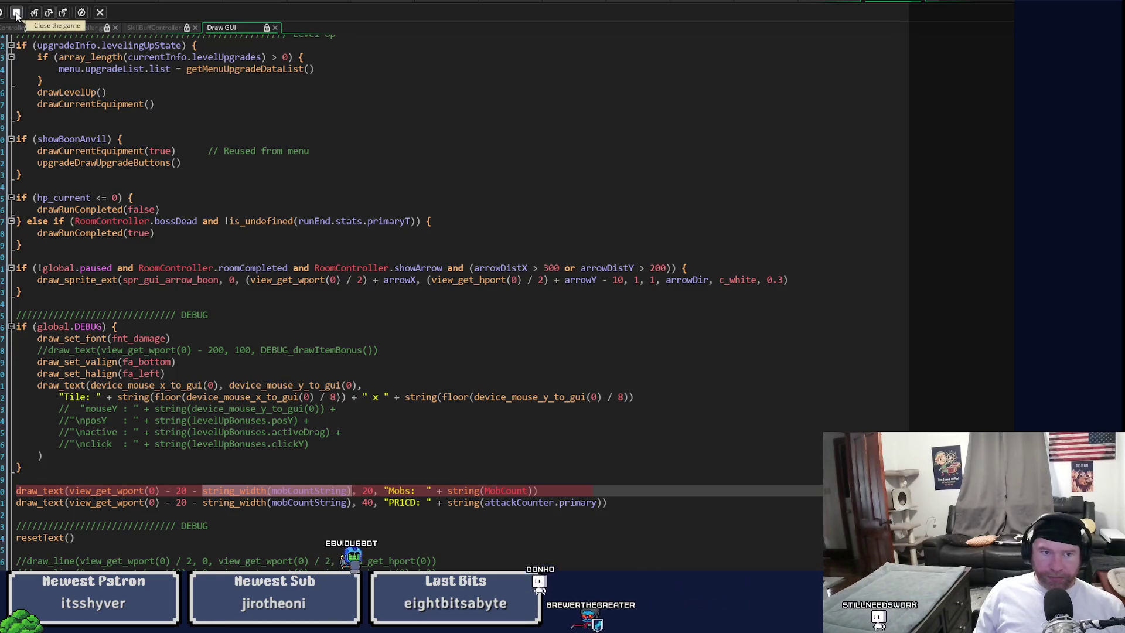
pyautogui.moveTo(608, 502)
pyautogui.mouseDown()
pyautogui.moveTo(175, 492)
pyautogui.moveTo(16, 501)
pyautogui.mouseUp()
pyautogui.hotkey('ctrl', 'x')
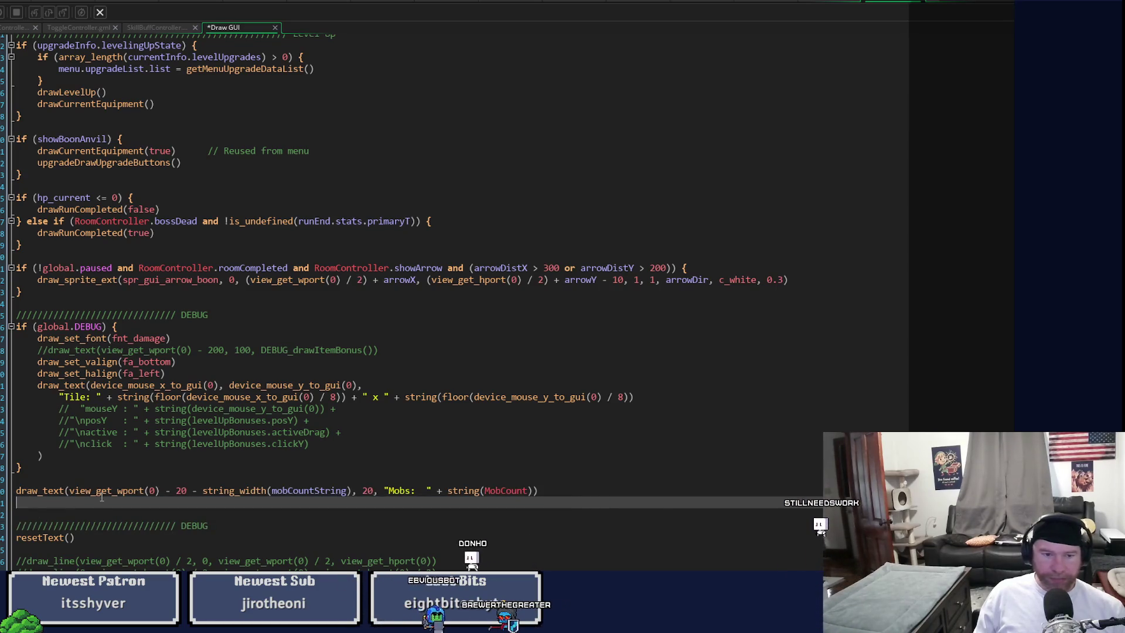
pyautogui.hotkey('ctrl', 'v')
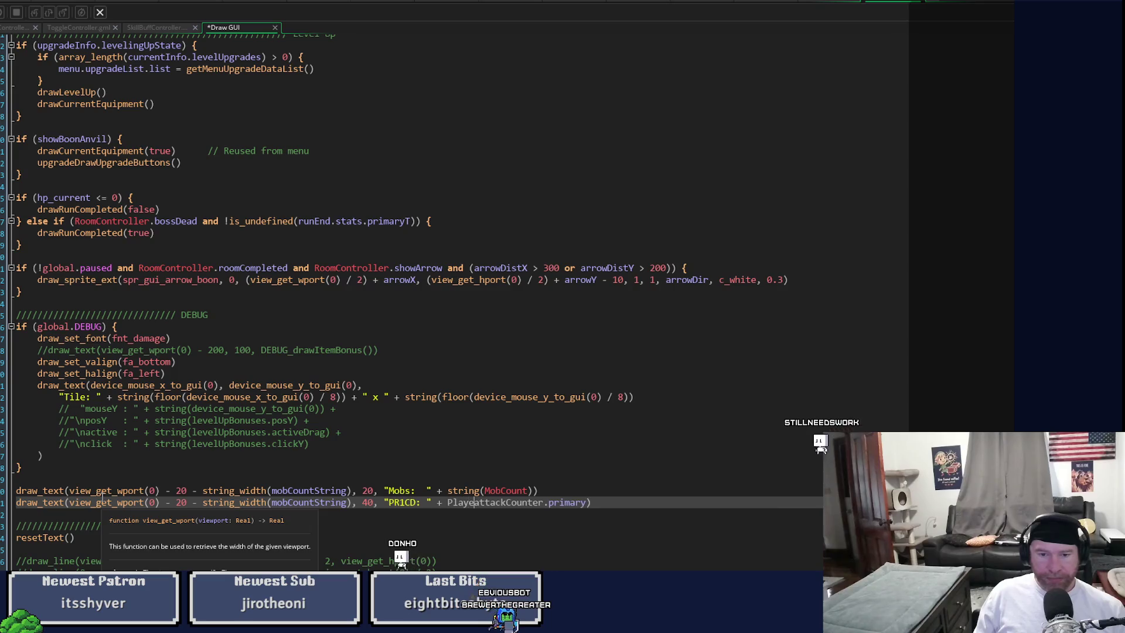
pyautogui.hotkey('ctrl', 'z')
pyautogui.hotkey('ctrl', 'z')
pyautogui.hotkey('ctrl', 'z')
pyautogui.hotkey('ctrl', 'z')
pyautogui.hotkey('ctrl', 'z')
pyautogui.hotkey('ctrl', 'z')
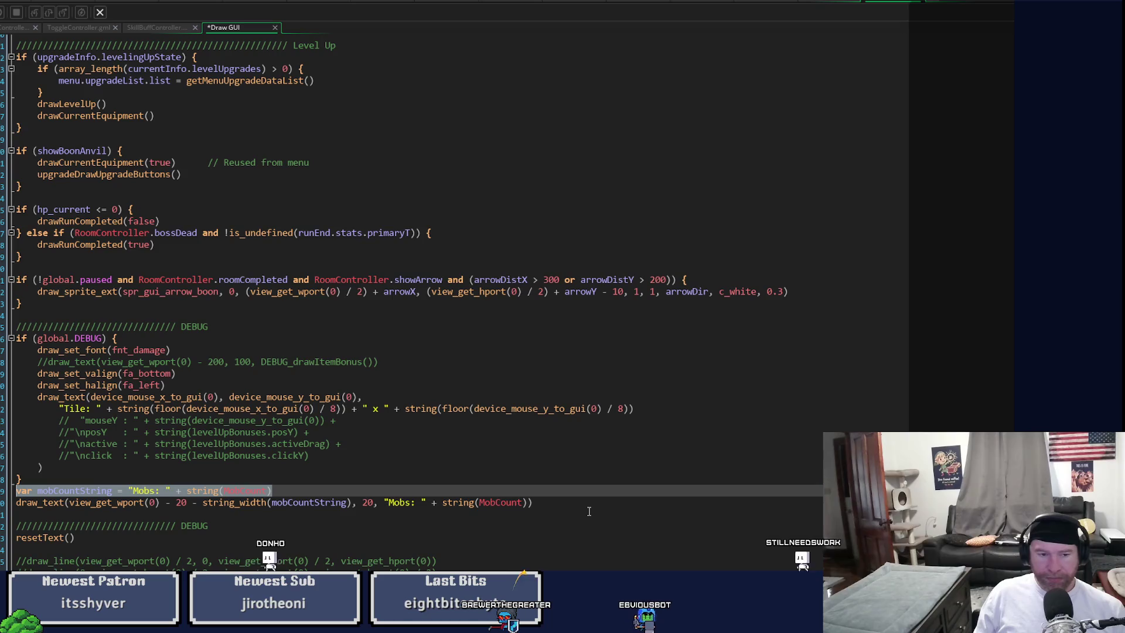
pyautogui.hotkey('ctrl', 'z')
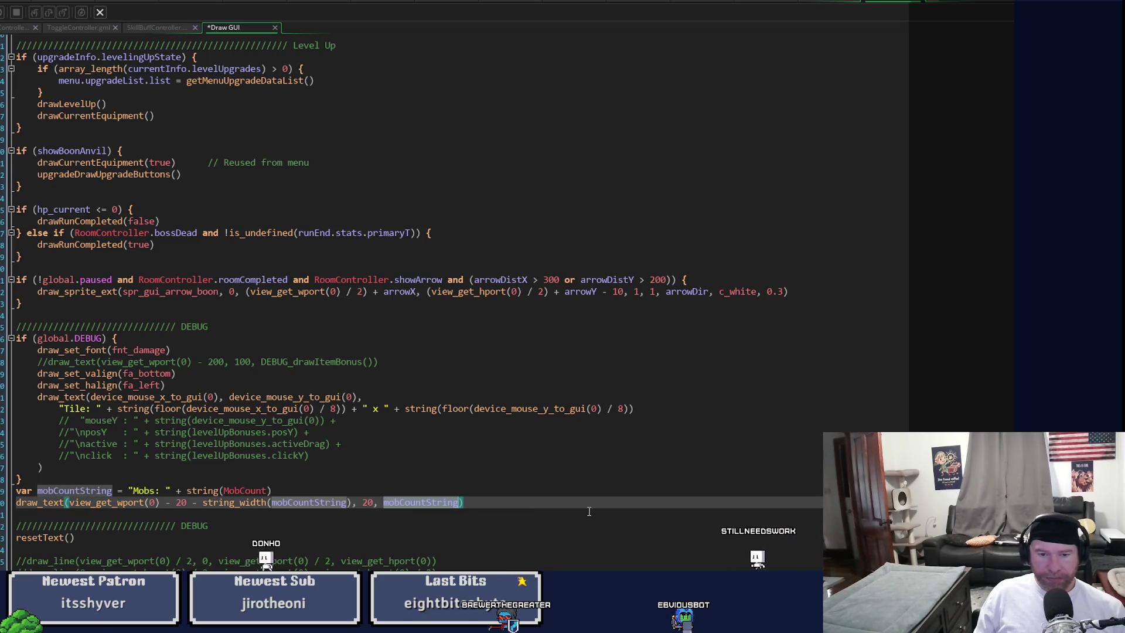
# Step: Paste the PR1CD draw_text line below the Mobs line, save, and relaunch with F5
pyautogui.click(564, 508)
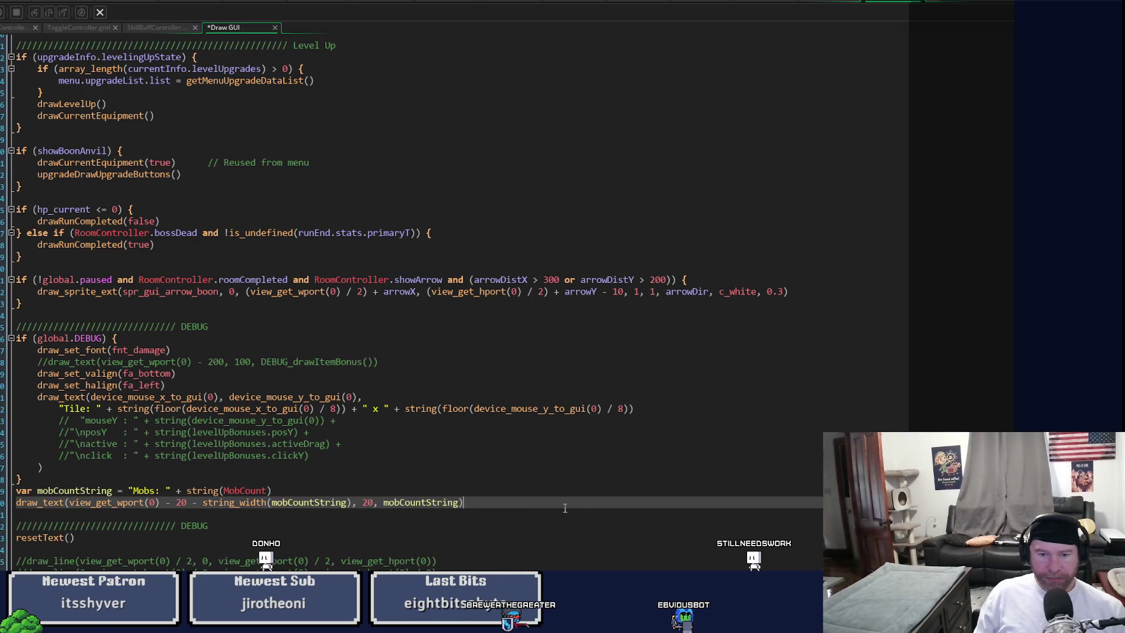
pyautogui.press('Return')
pyautogui.hotkey('ctrl', 'v')
pyautogui.hotkey('ctrl', 's')
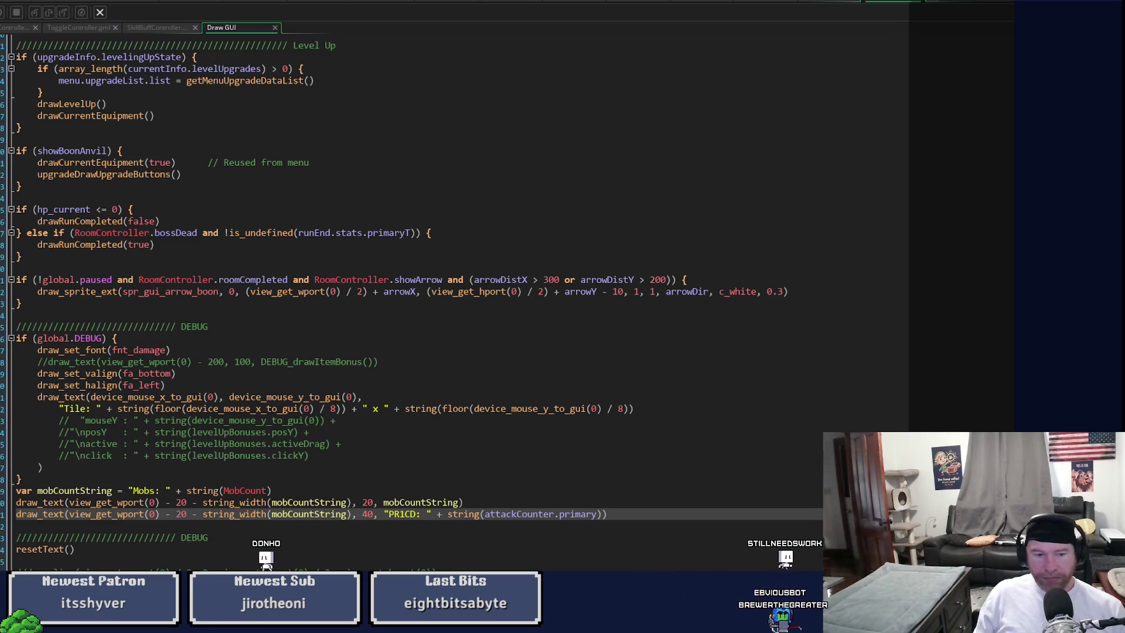
pyautogui.press('F5')
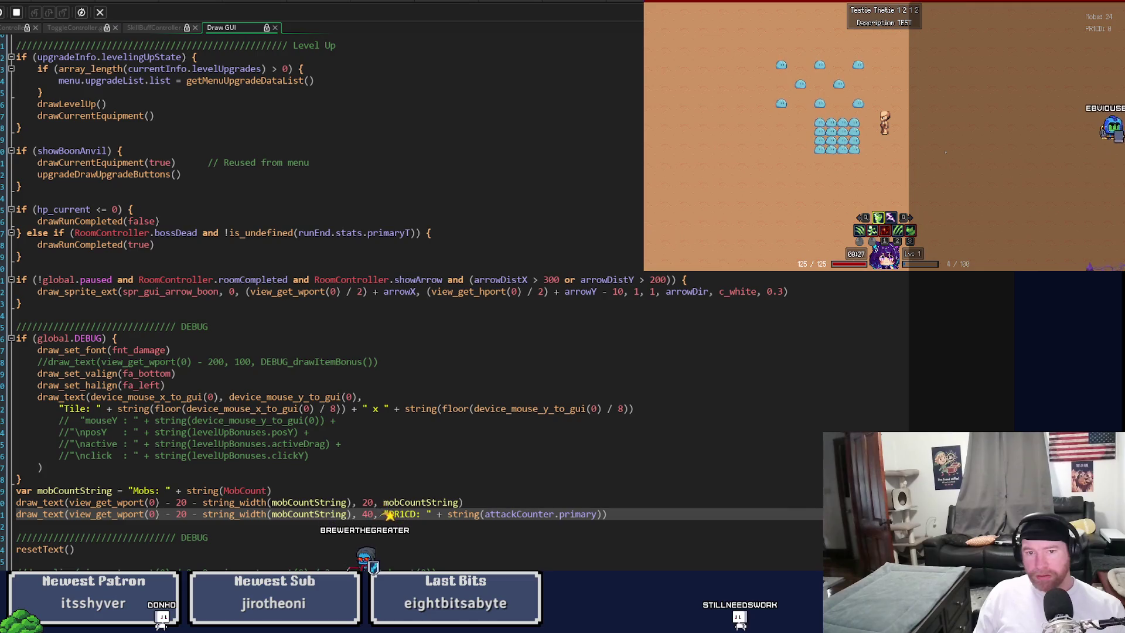
# Step: Watch the Mobs and PR1CD overlay in the slime room, then close the game with Escape
pyautogui.press('Escape')
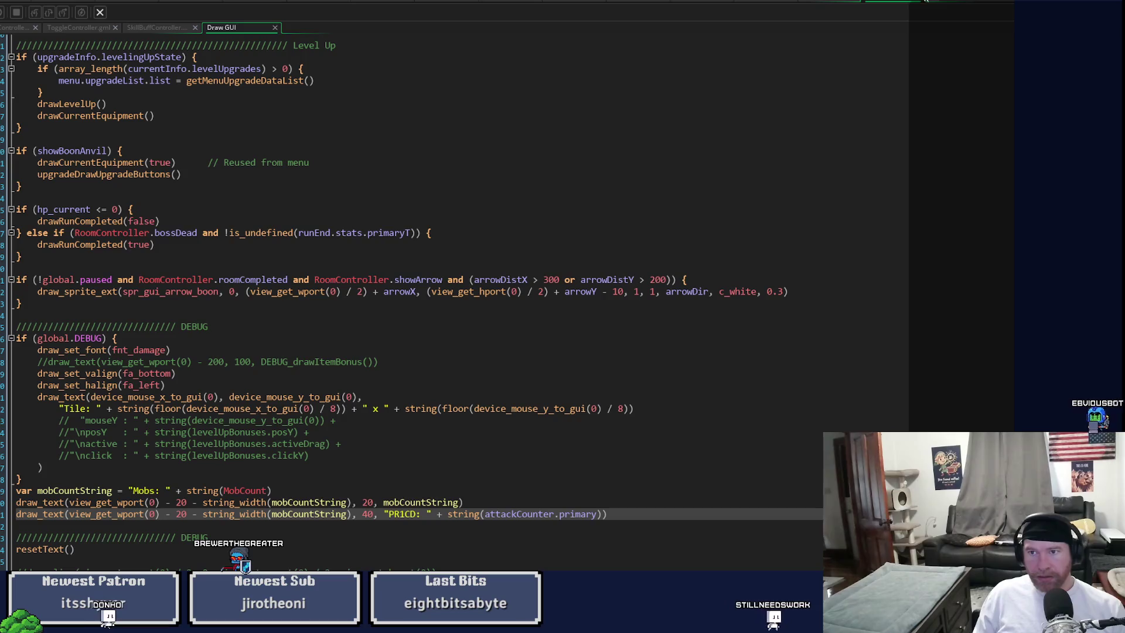
# Step: Jump from attackCounter.primary to its decCounters definition with F12 in a split pane
pyautogui.press('F12')
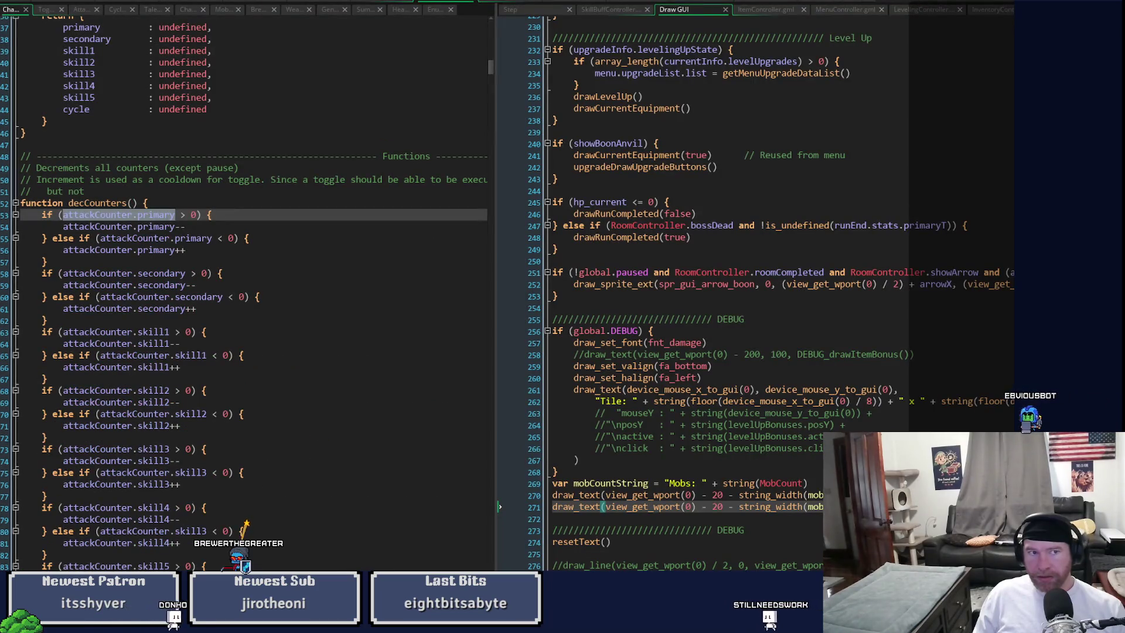
pyautogui.click(390, 288)
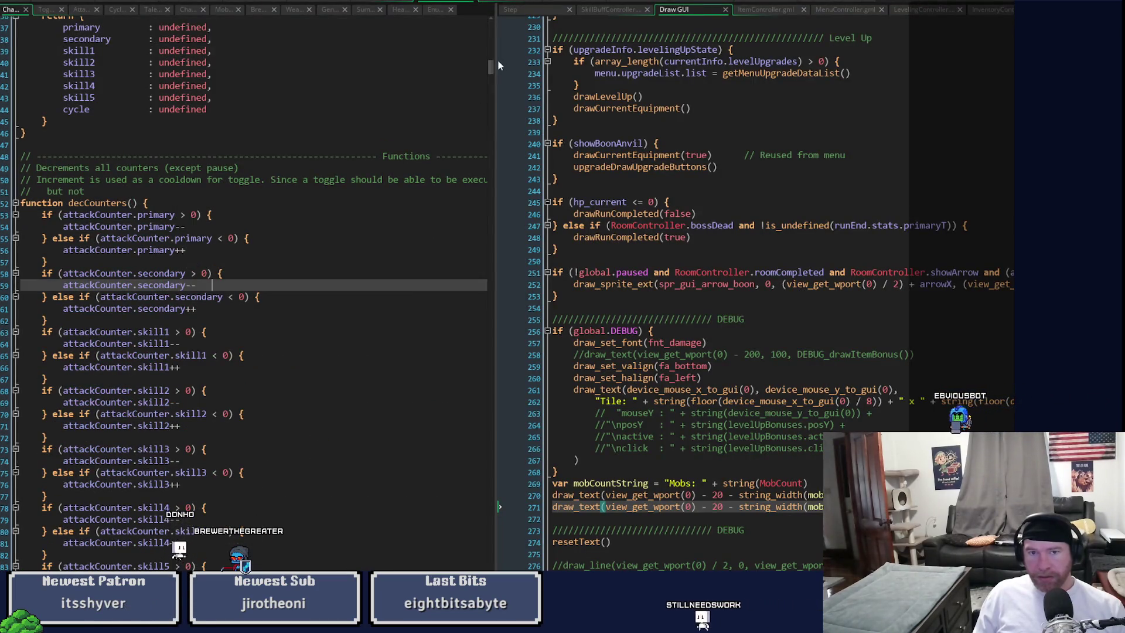
pyautogui.moveTo(491, 66)
pyautogui.mouseDown()
pyautogui.moveTo(487, 115)
pyautogui.moveTo(499, 60)
pyautogui.moveTo(503, 72)
pyautogui.mouseUp()
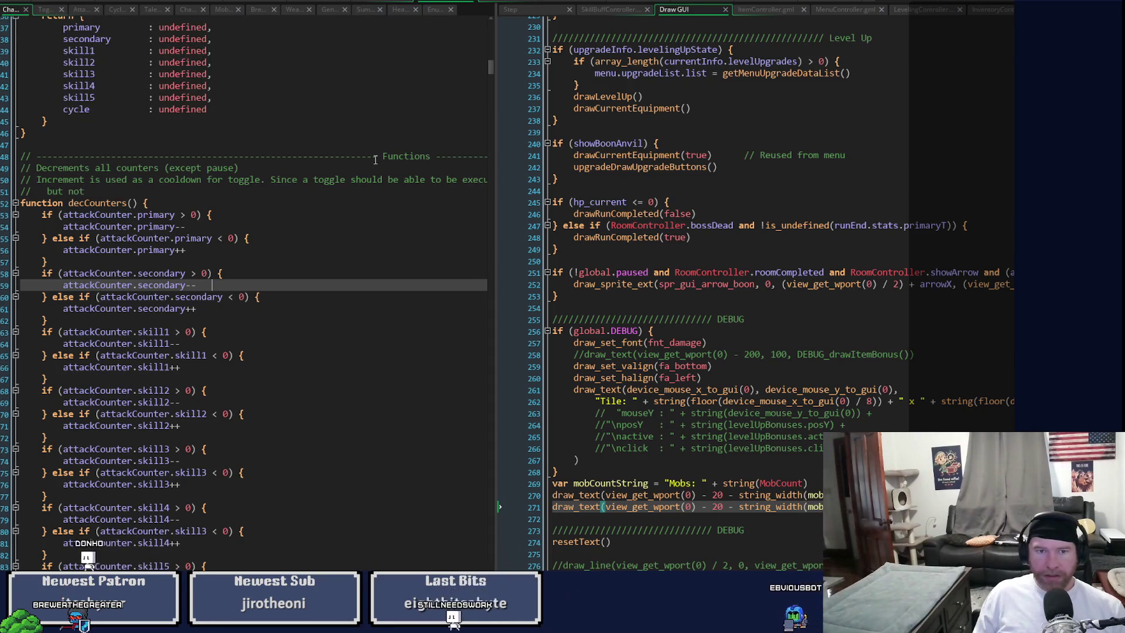
# Step: Resize the panes to show the Character script's summon, heal and toggle-buff code beside the Step event
pyautogui.click(498, 122)
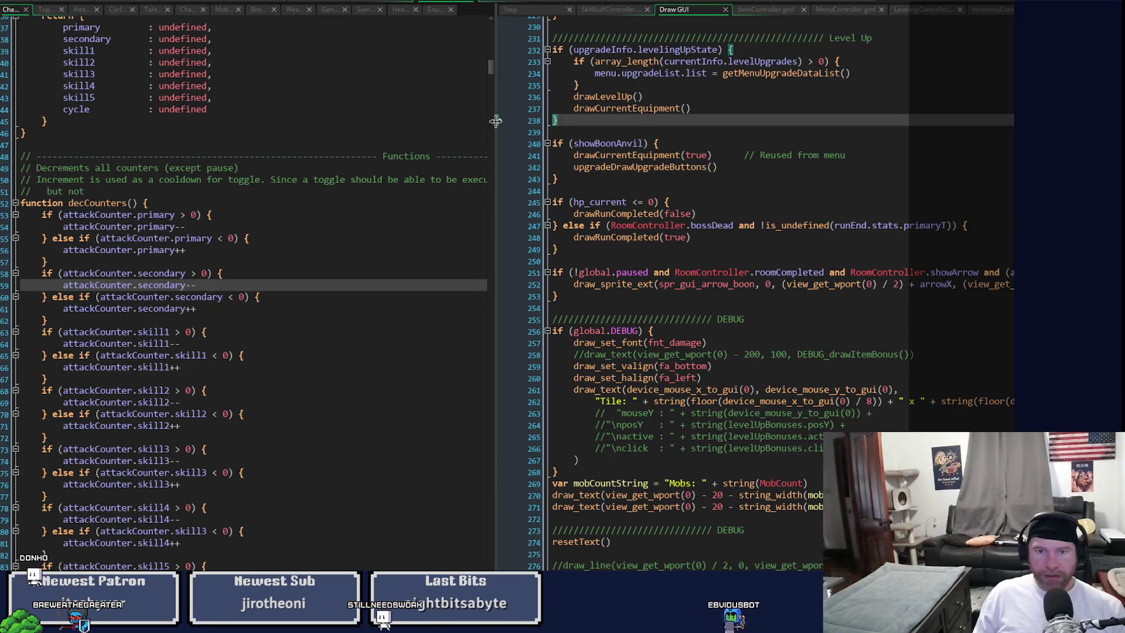
pyautogui.moveTo(497, 121); pyautogui.dragTo(703, 121)
pyautogui.moveTo(702, 64)
pyautogui.mouseDown()
pyautogui.moveTo(725, 259)
pyautogui.moveTo(725, 237)
pyautogui.mouseUp()
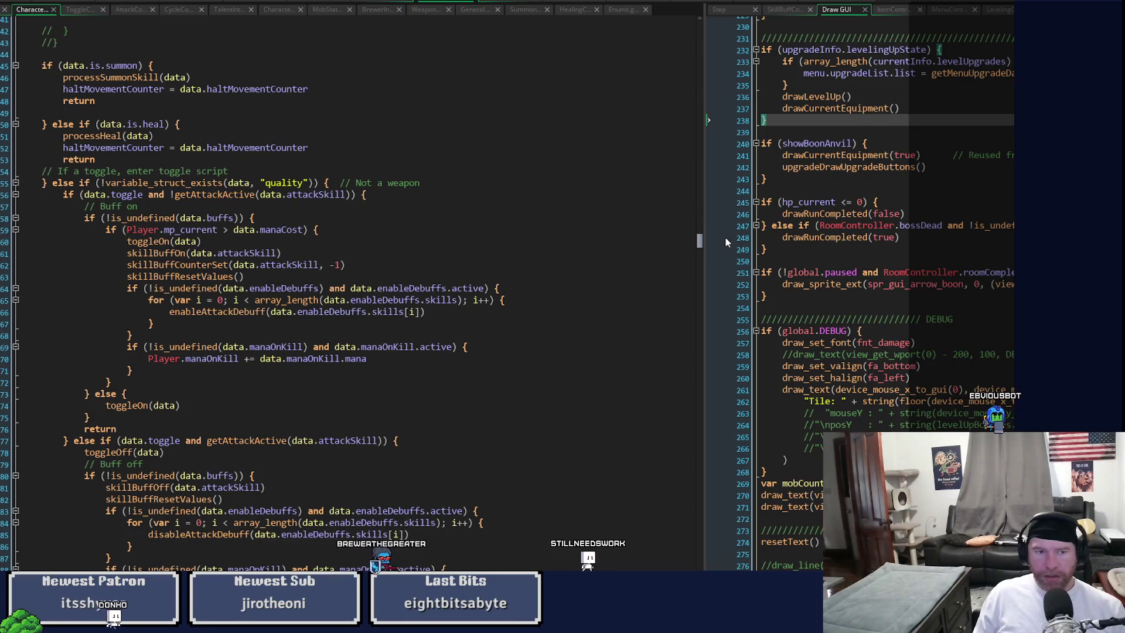
pyautogui.press('Down')
pyautogui.press('Down')
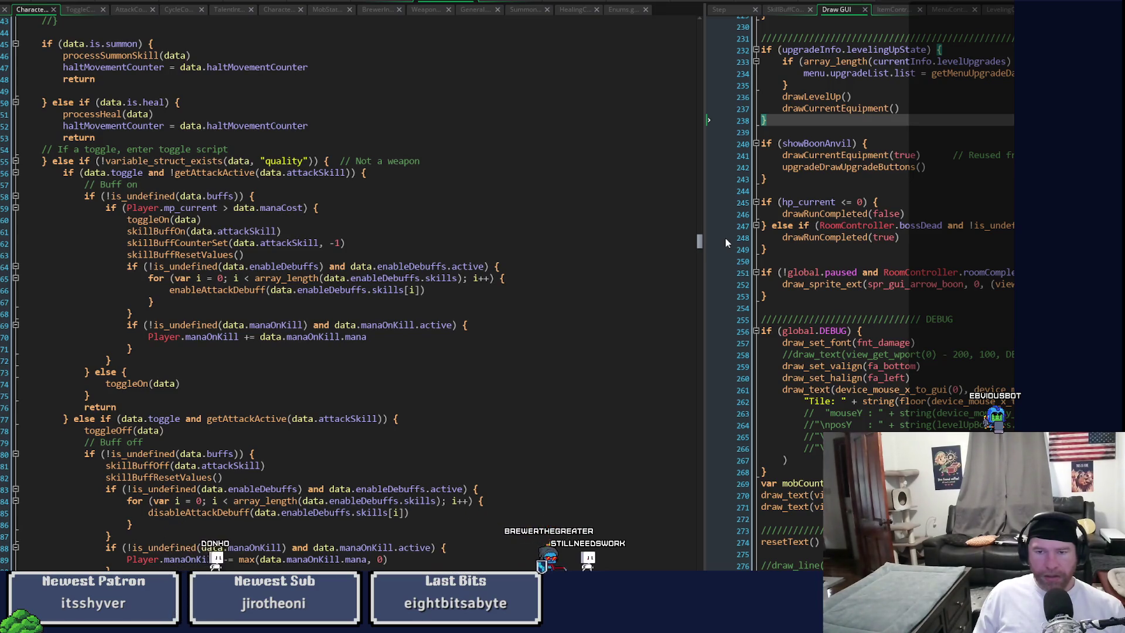
pyautogui.moveTo(707, 208); pyautogui.dragTo(533, 221)
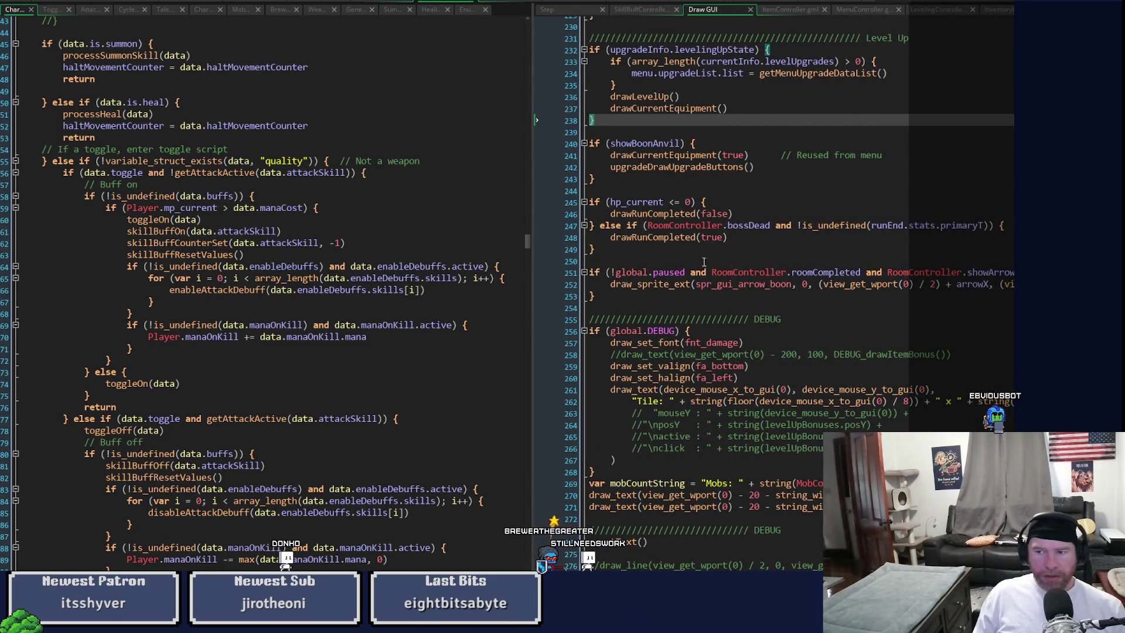
pyautogui.click(578, 11)
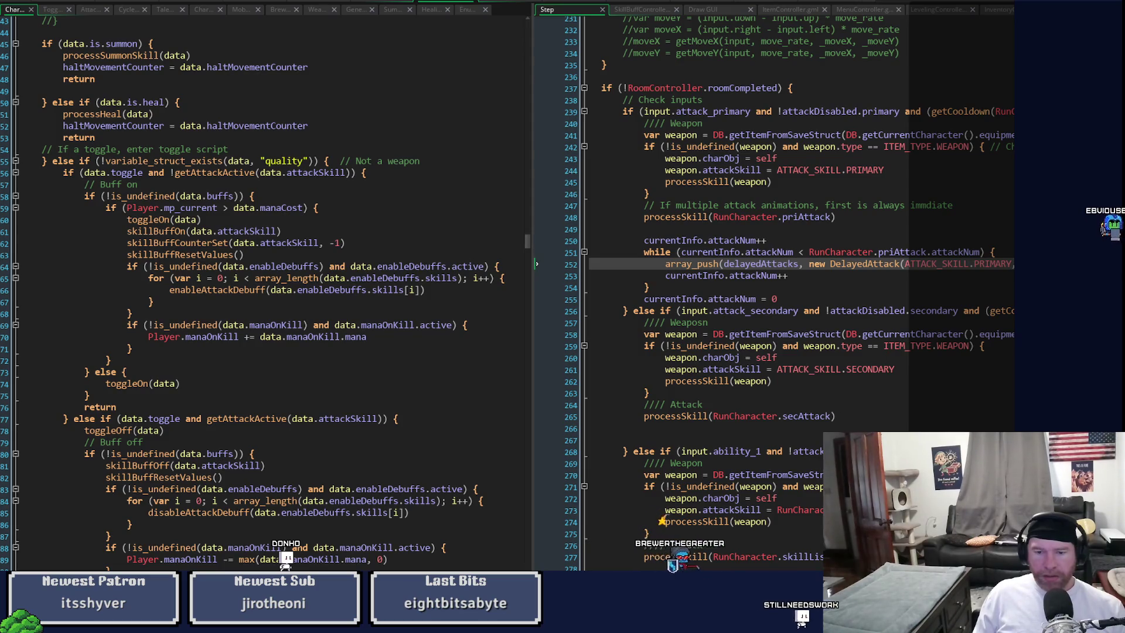
# Step: Scroll along line 239 and select the trailing 'or attackActive' clause of the primary attack condition
pyautogui.hscroll(3, 721, 569)
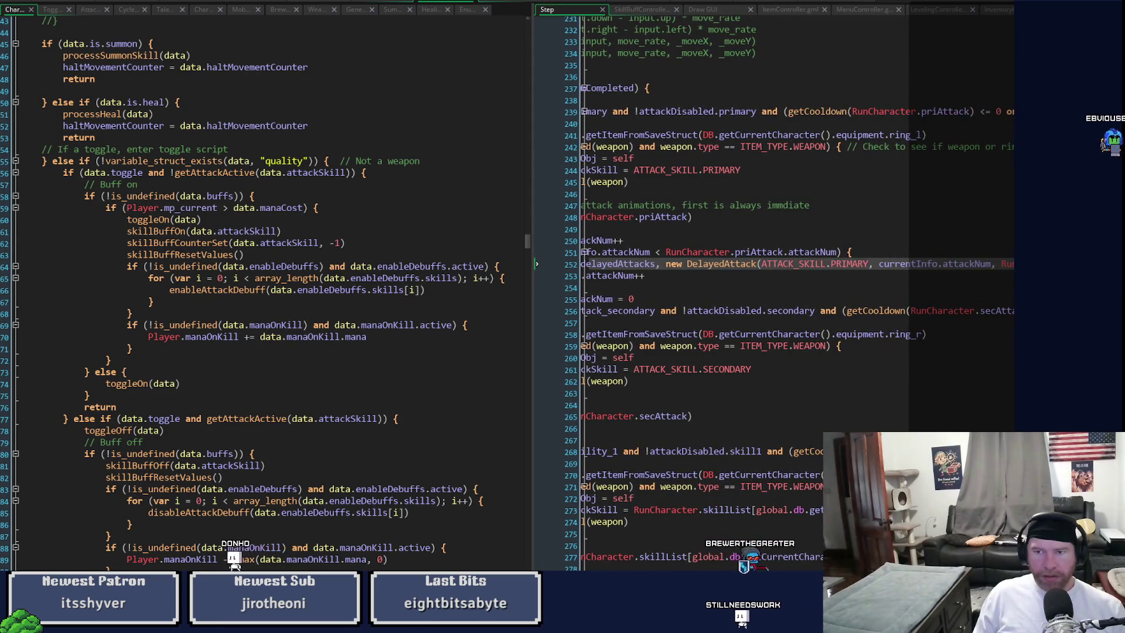
pyautogui.hscroll(-3, 722, 569)
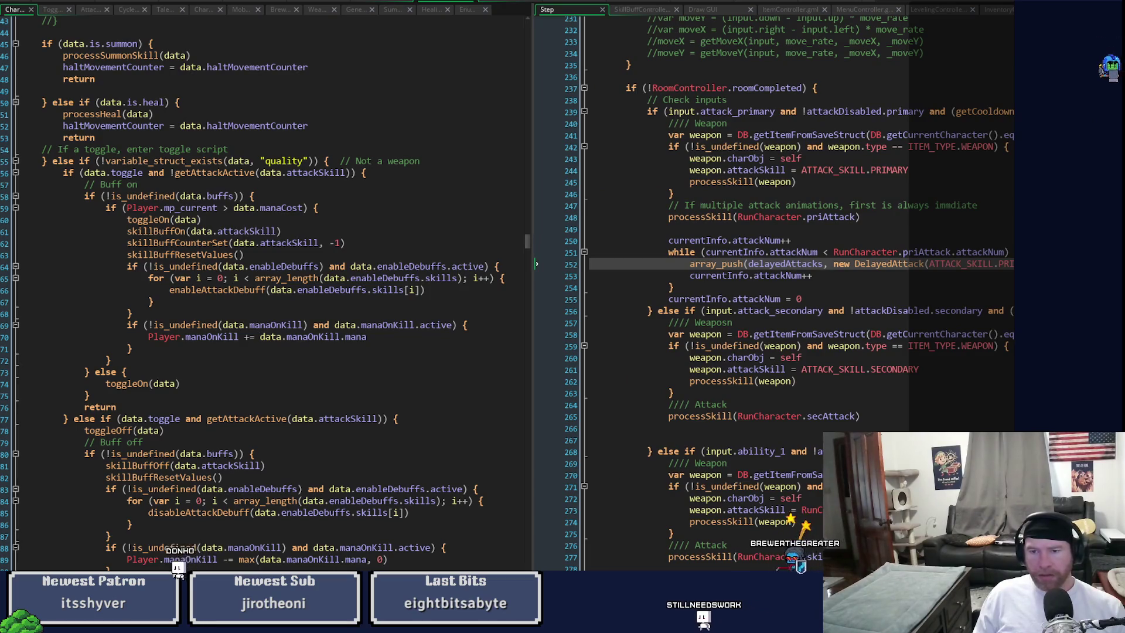
pyautogui.hscroll(1, 773, 293)
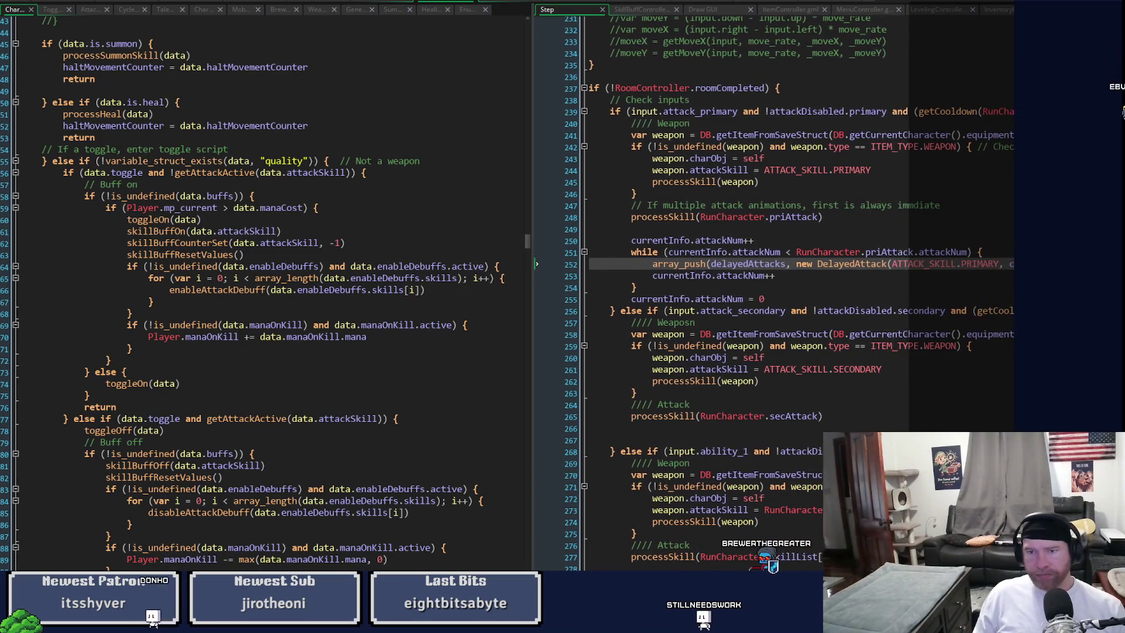
pyautogui.hscroll(4, 773, 293)
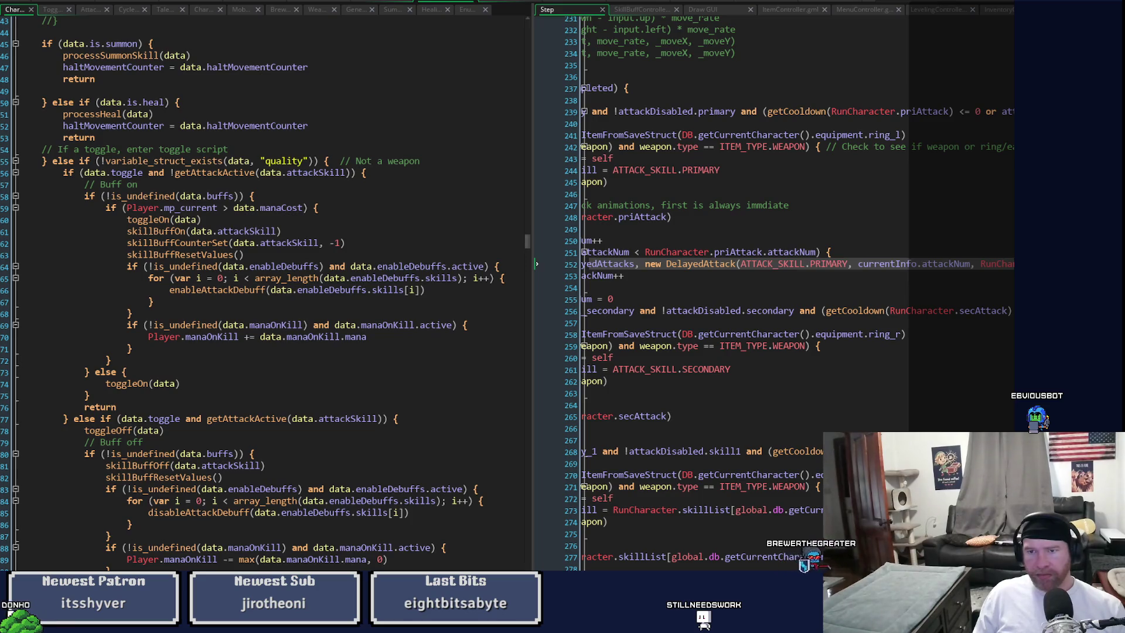
pyautogui.press('Home')
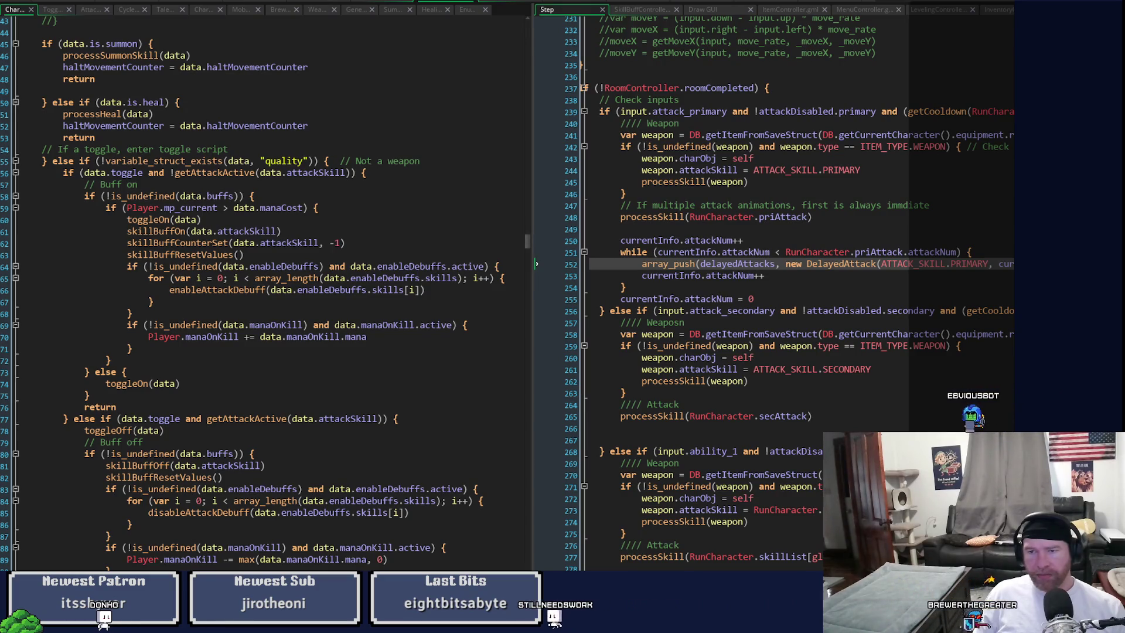
pyautogui.press('End')
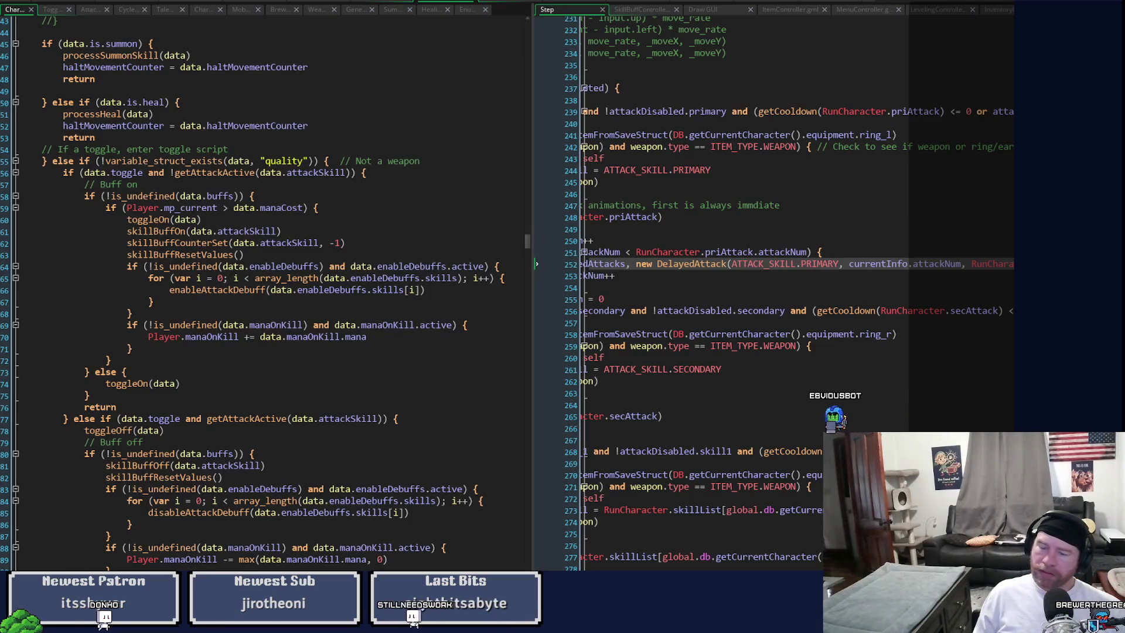
pyautogui.press('Home')
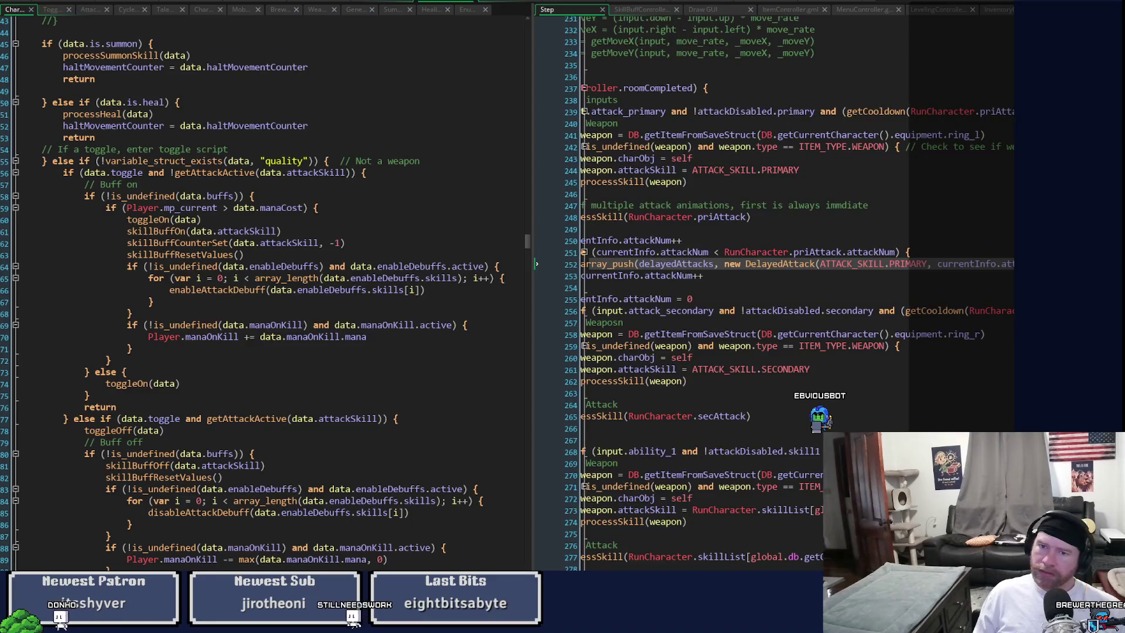
pyautogui.hscroll(3, 797, 293)
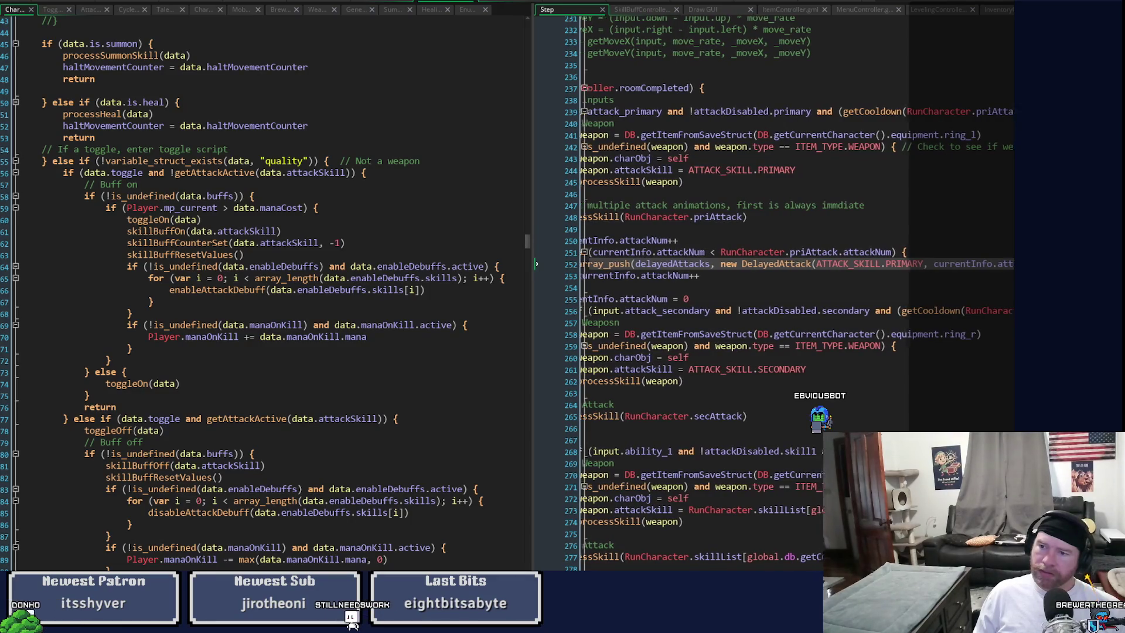
pyautogui.hscroll(-6, 797, 293)
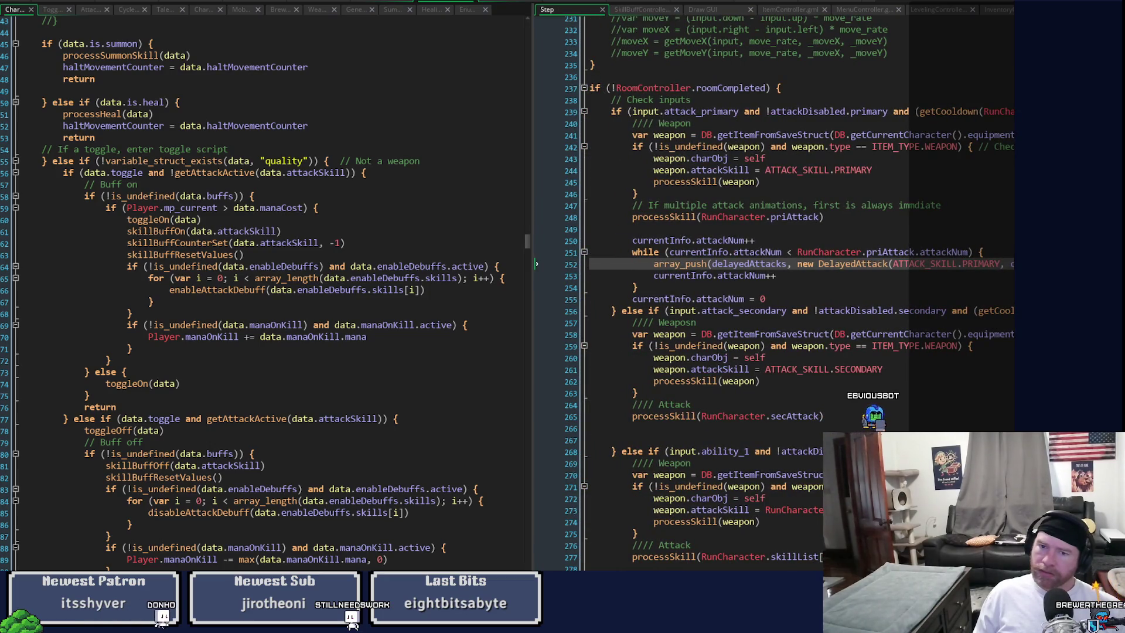
pyautogui.hscroll(10, 797, 293)
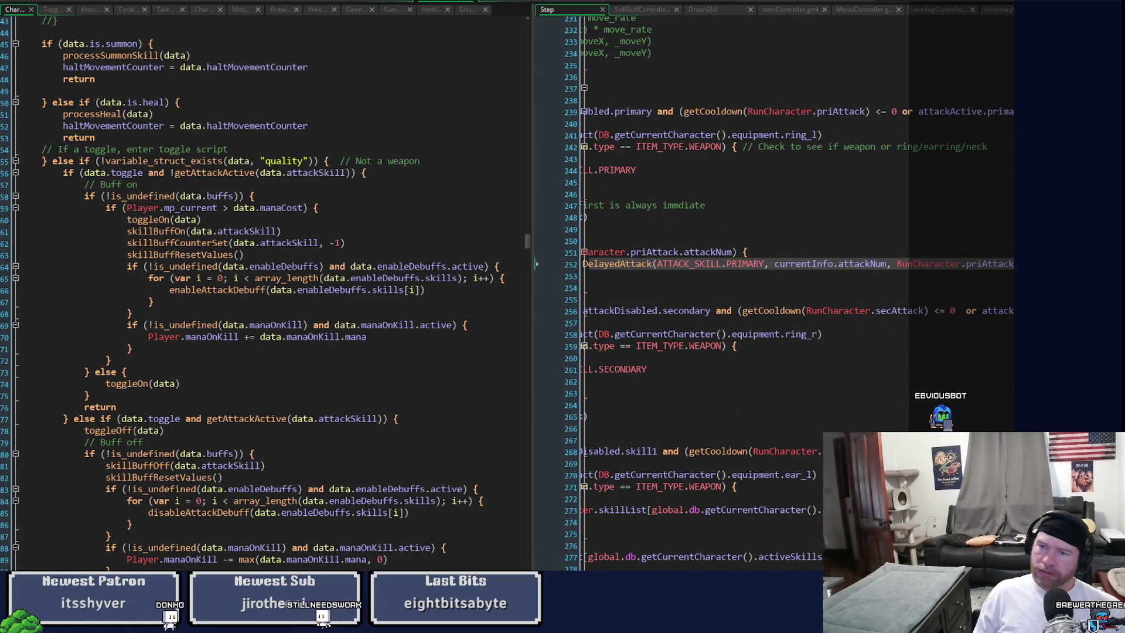
pyautogui.moveTo(902, 111); pyautogui.dragTo(997, 111)
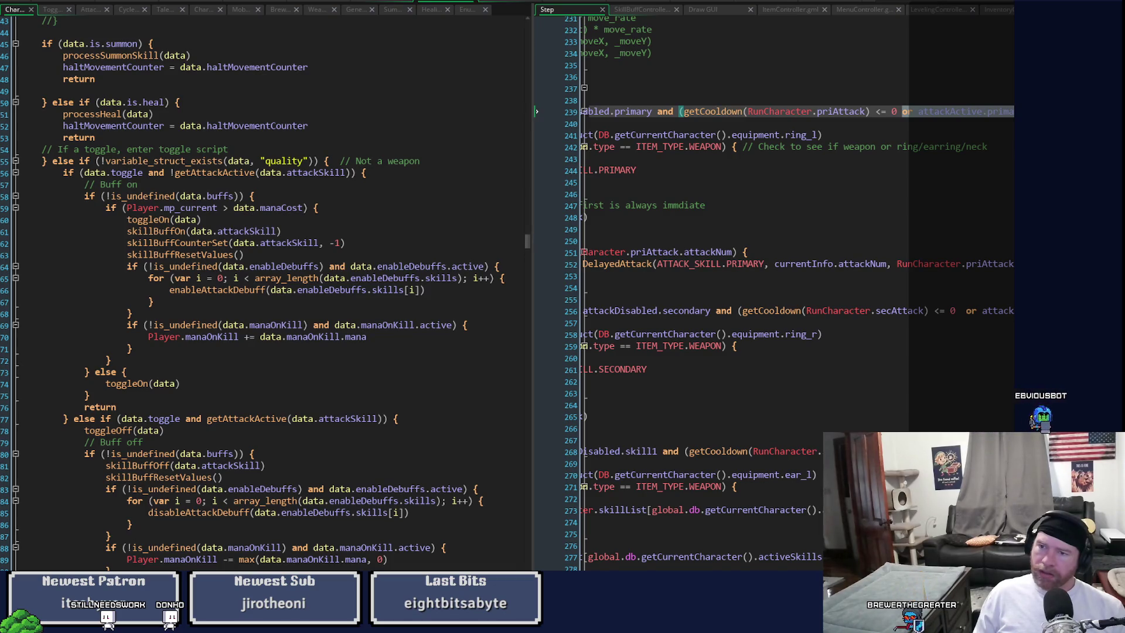
# Step: Delete the attackActive clause so primary attacks only check getCooldown(RunCharacter.priAttack) <= 0, and save
pyautogui.press('Delete')
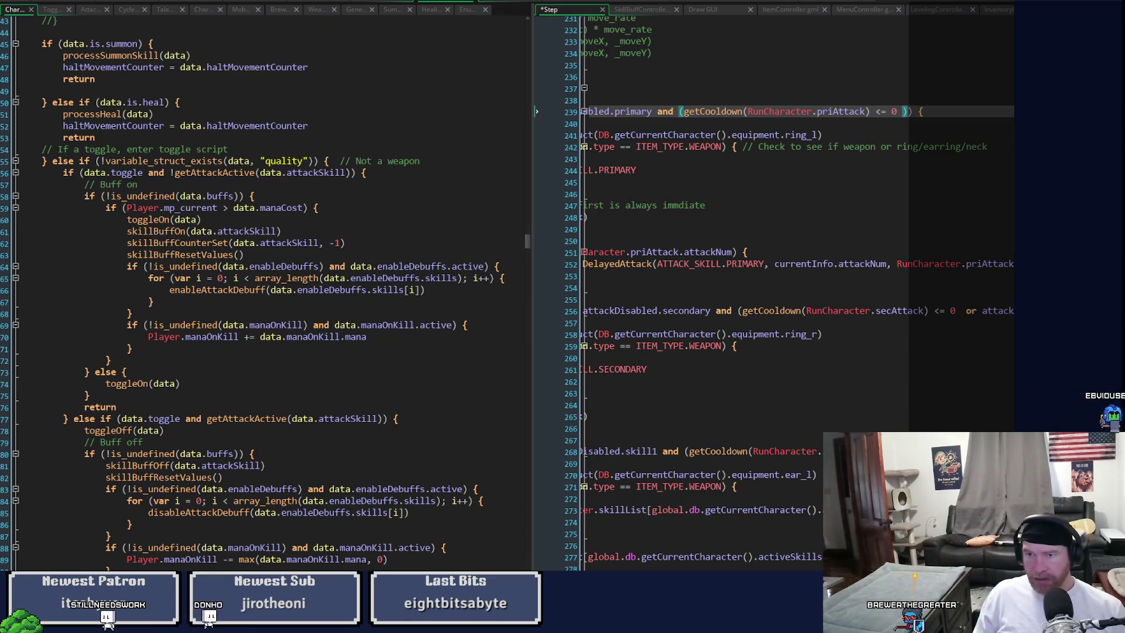
pyautogui.click(929, 111)
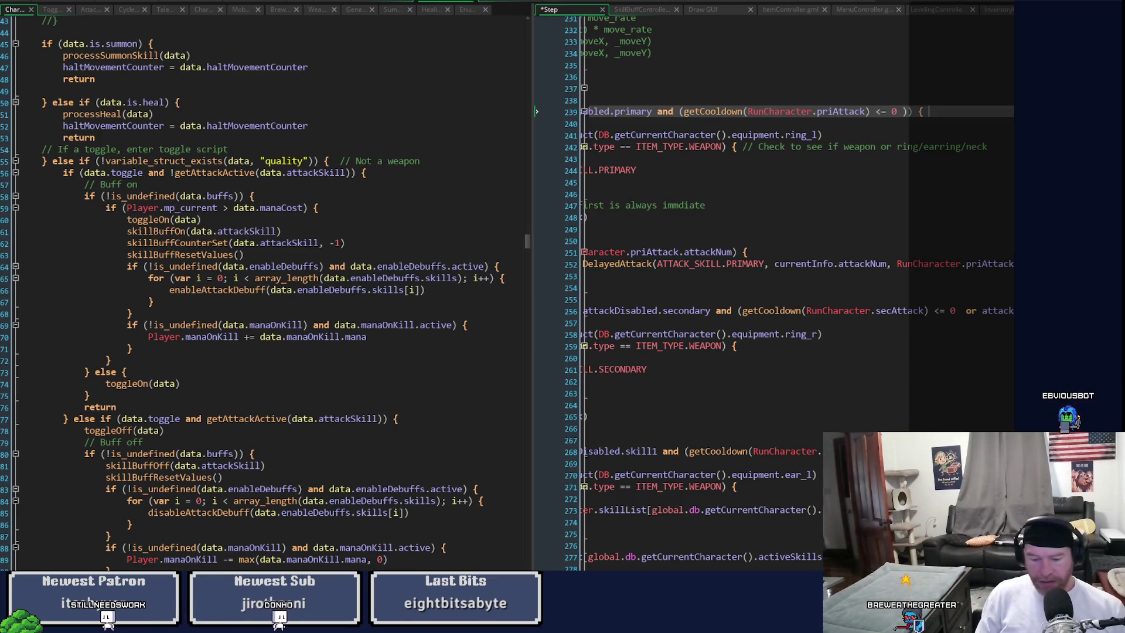
pyautogui.write('// or attackAct')
pyautogui.hotkey('ctrl', 's')
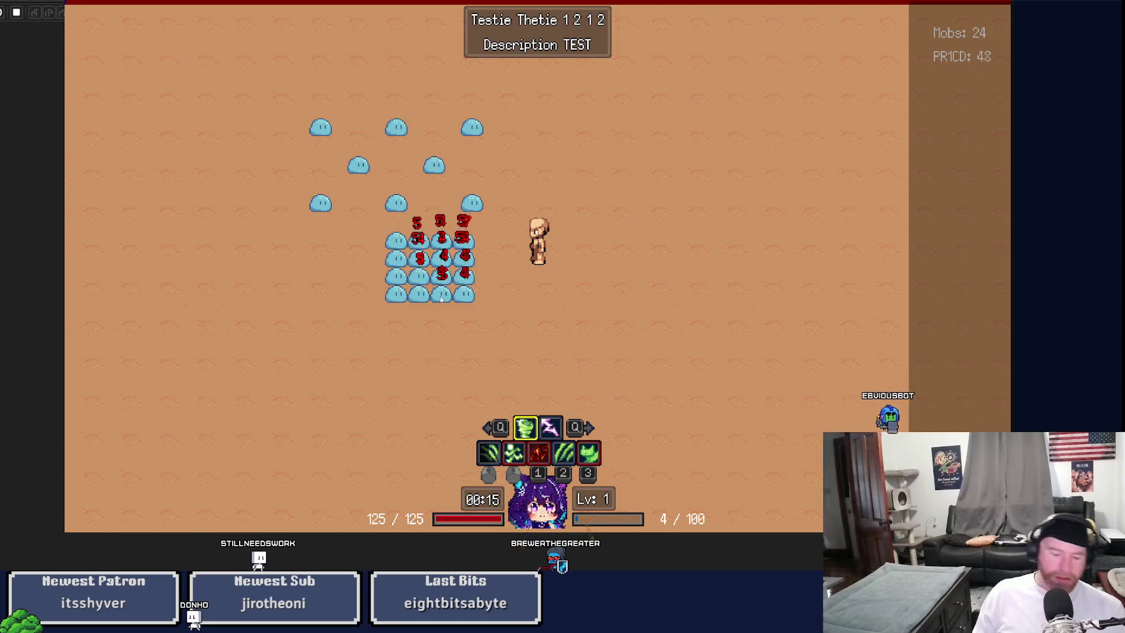
# Step: Close the game and undo the line 239 edit so the cooldown check includes attackActive again
pyautogui.press('Escape')
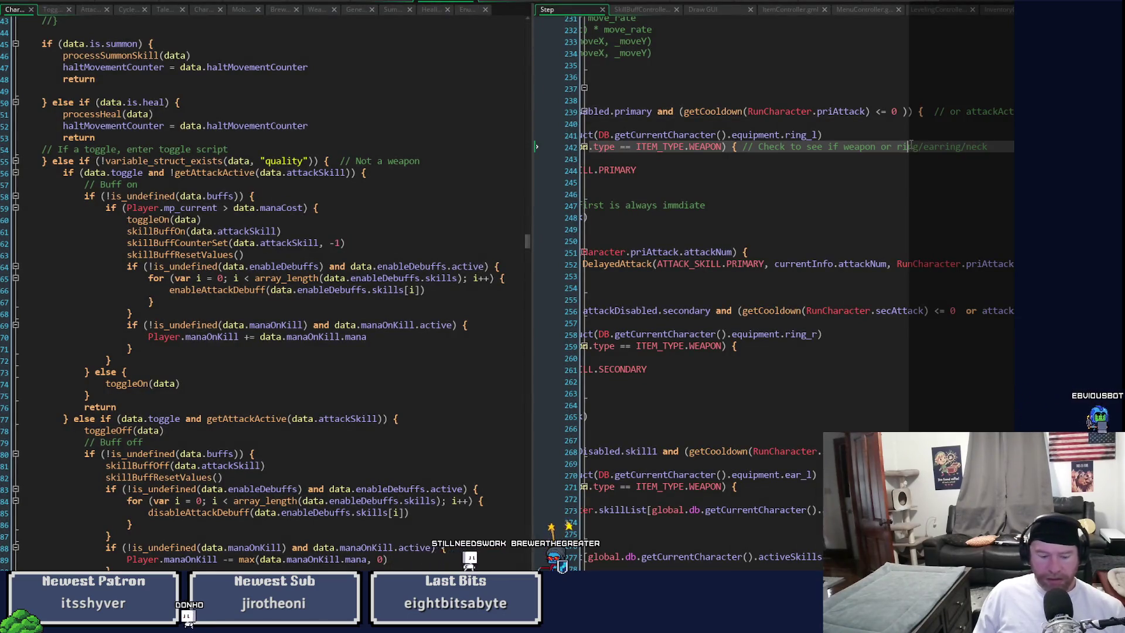
pyautogui.hotkey('ctrl', 'BackSpace')
pyautogui.hotkey('ctrl', 'BackSpace')
pyautogui.hotkey('ctrl', 'BackSpace')
pyautogui.hotkey('ctrl', 'z')
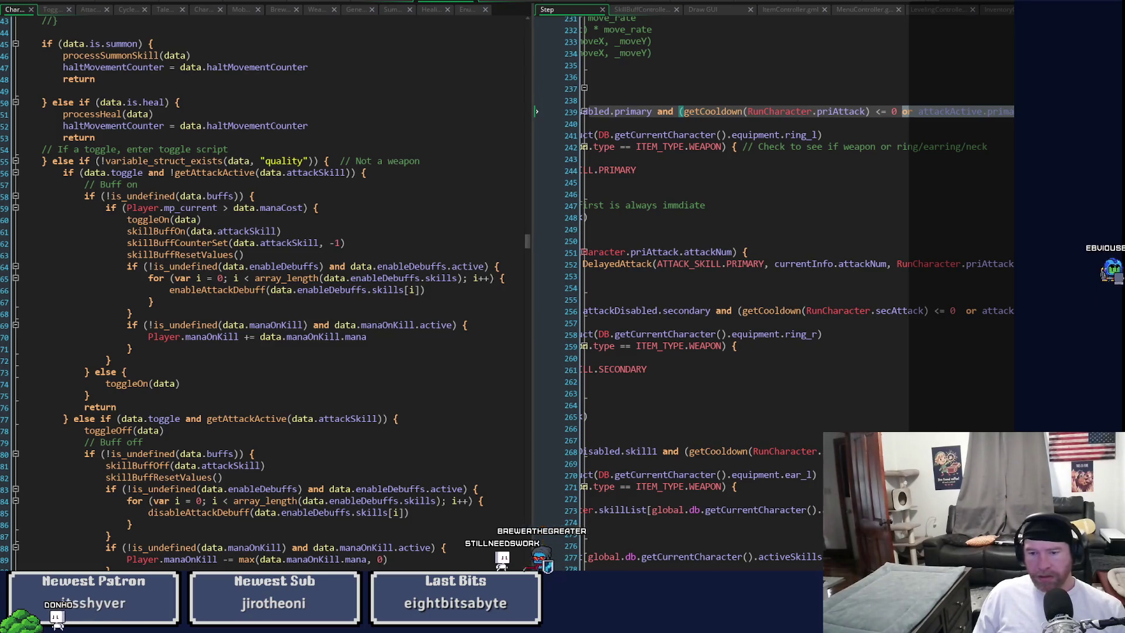
pyautogui.press('Home')
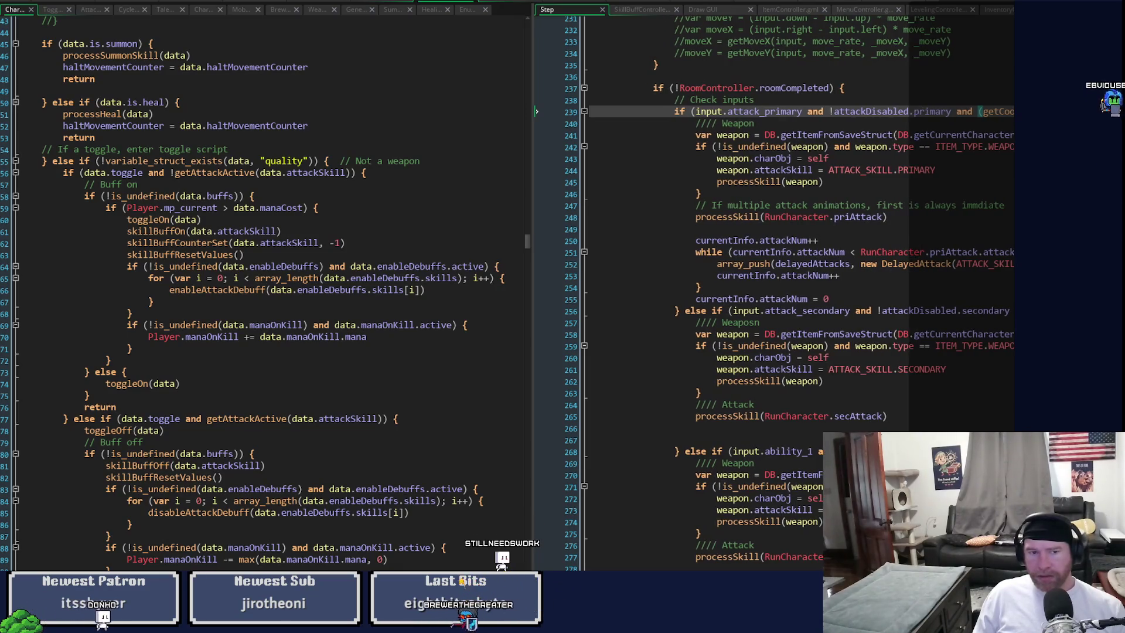
pyautogui.moveTo(527, 245)
pyautogui.mouseDown()
pyautogui.moveTo(530, 227)
pyautogui.moveTo(527, 343)
pyautogui.moveTo(525, 75)
pyautogui.mouseUp()
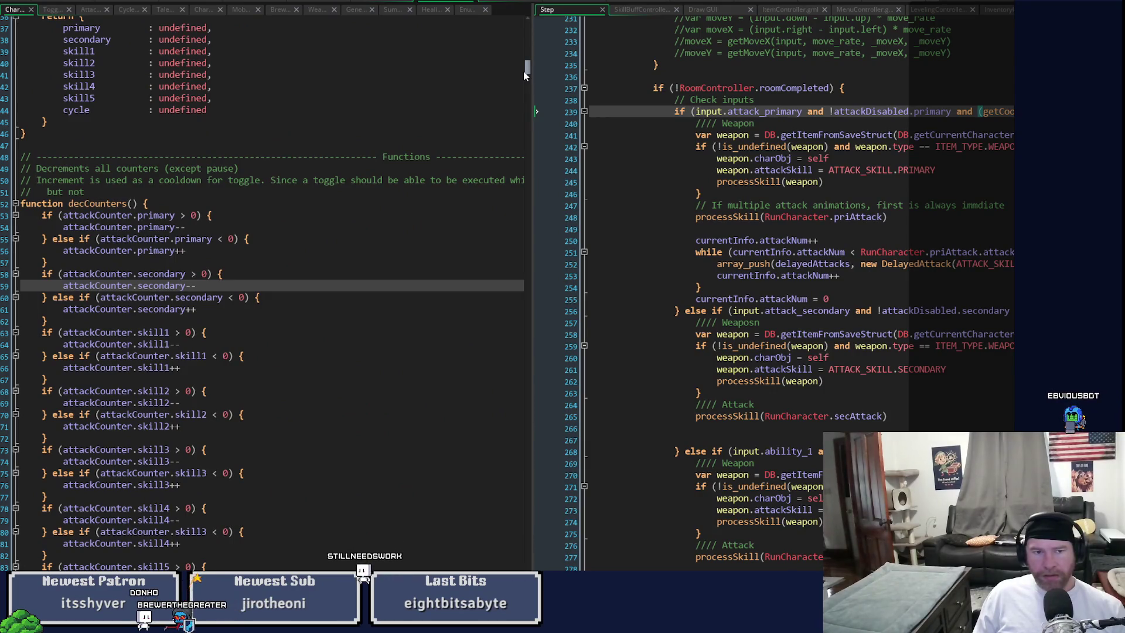
# Step: Relaunch the game with F5 to test the restored attackActive condition on the slimes
pyautogui.moveTo(524, 72); pyautogui.dragTo(525, 74)
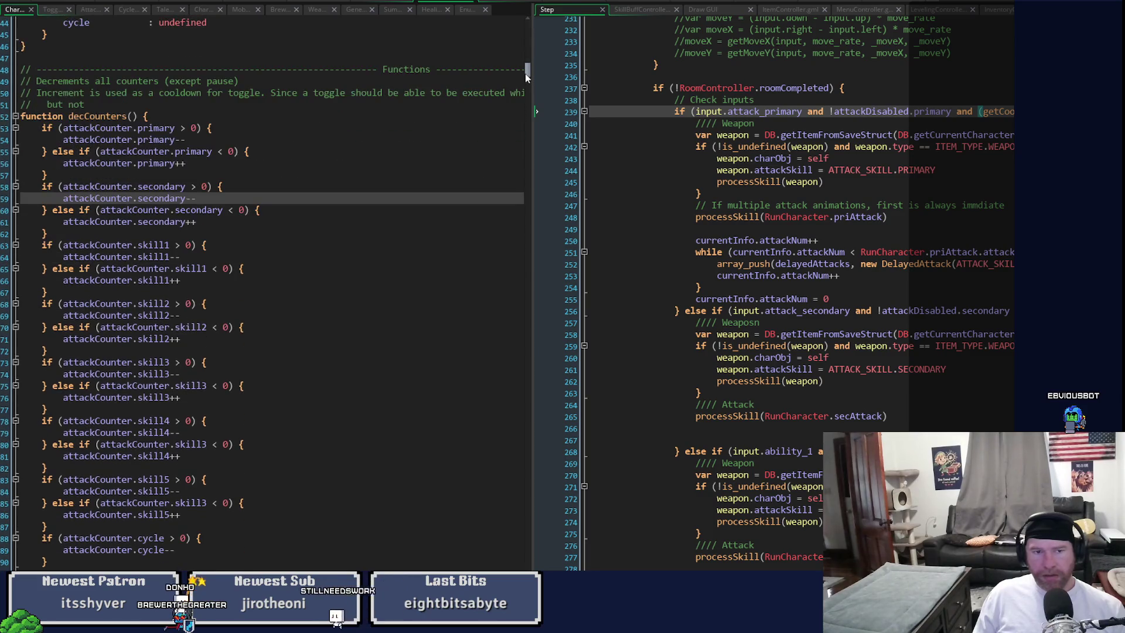
pyautogui.press('F5')
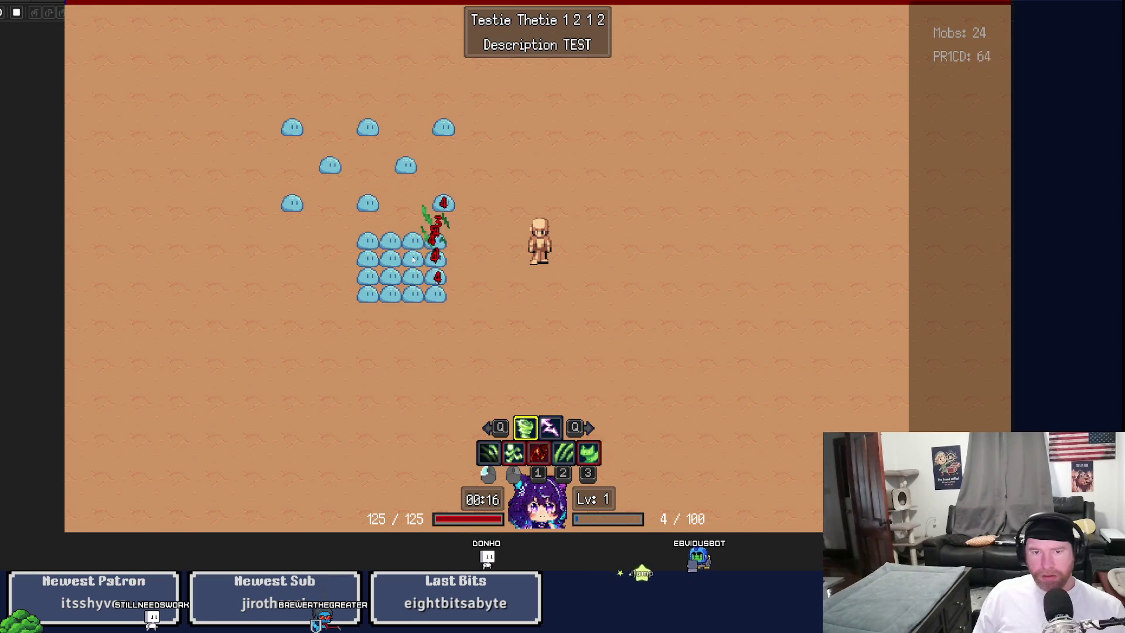
# Step: Walk left attacking the slime group while PR1CD counts down, then close the game
pyautogui.press('a')
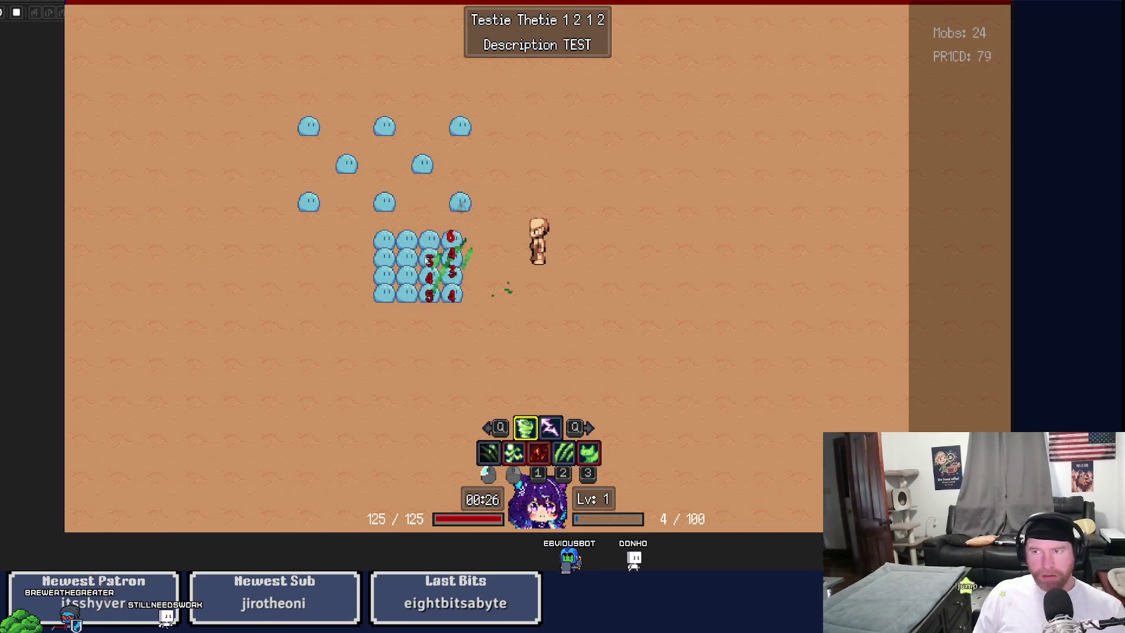
pyautogui.press('a')
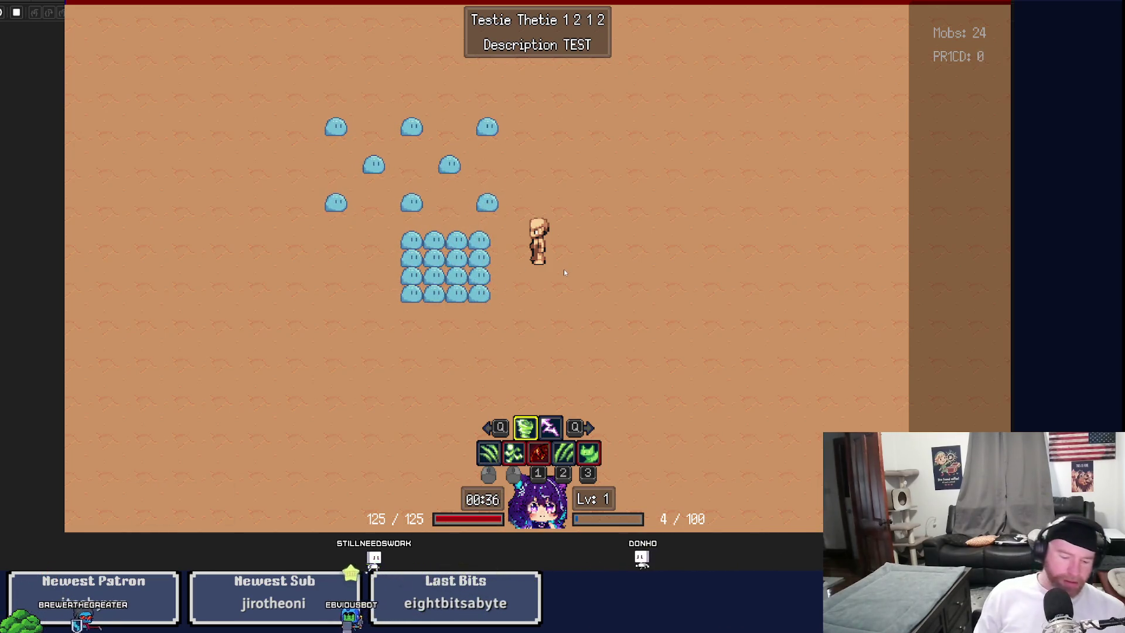
pyautogui.press('Escape')
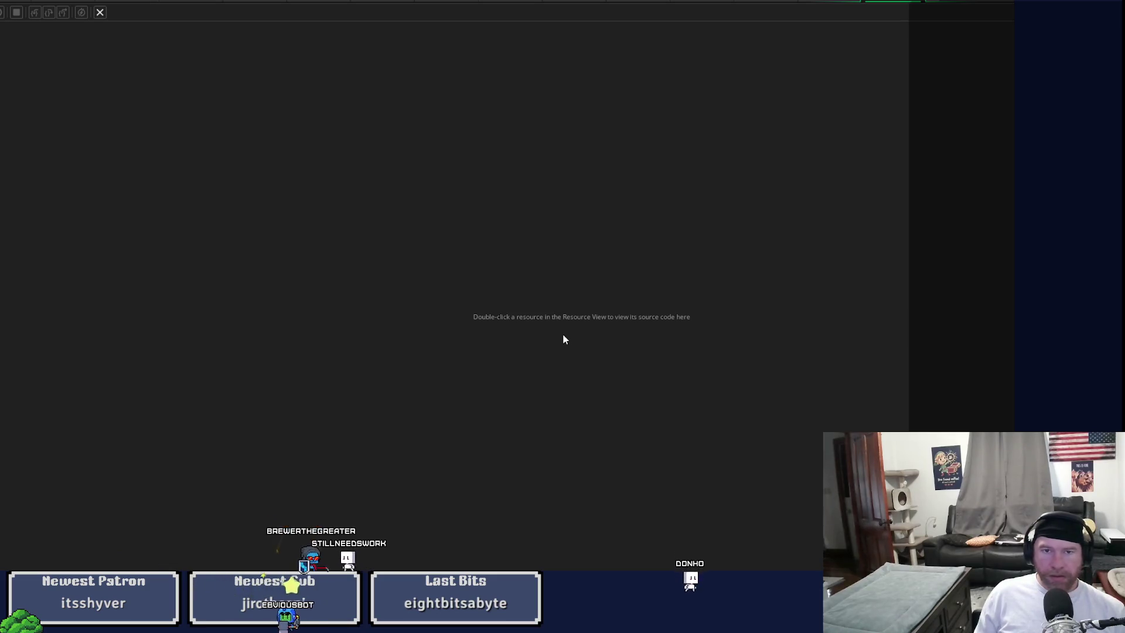
# Step: Restore the code editor panes and relaunch the game in the slime room
pyautogui.click(433, 3)
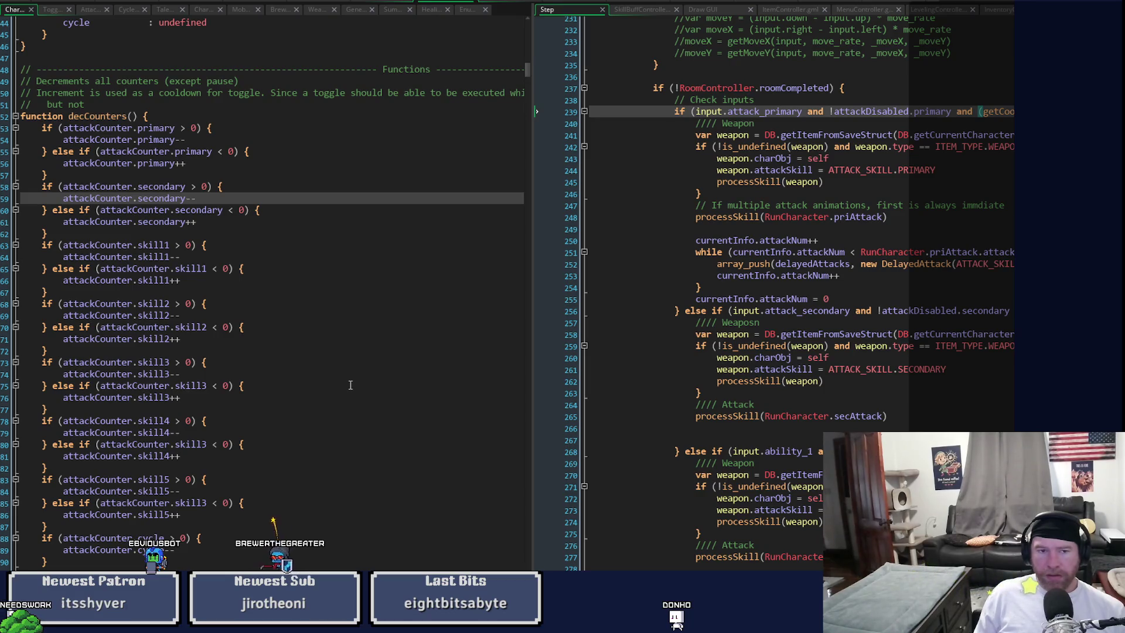
pyautogui.press('F5')
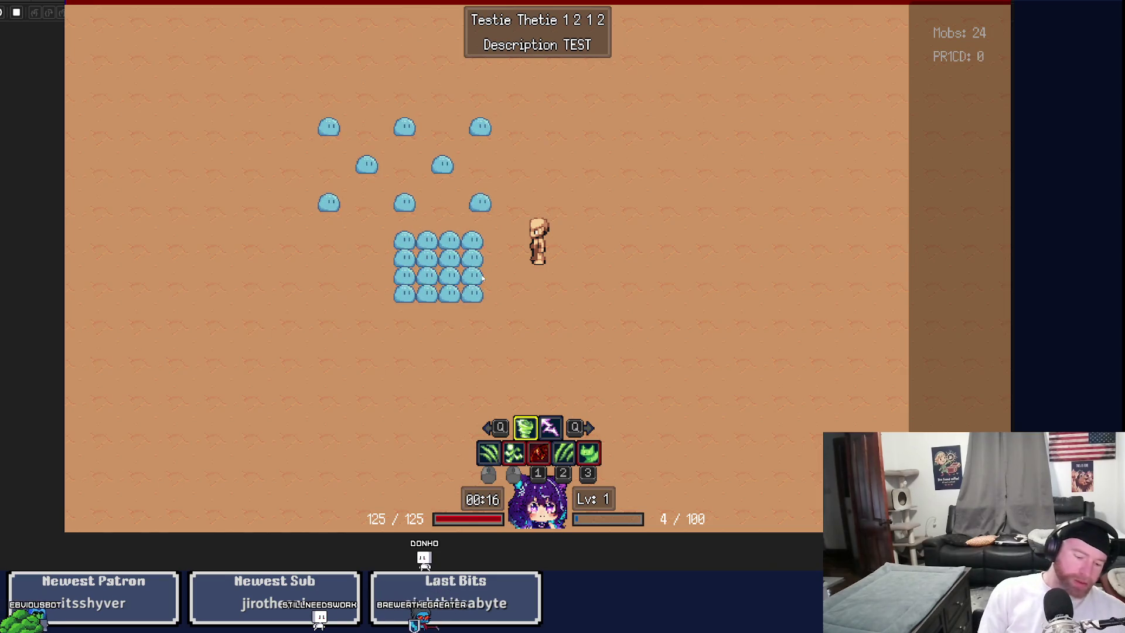
# Step: Close the running game after PR1CD reaches 0, with mana at 4 / 100
pyautogui.press('Escape')
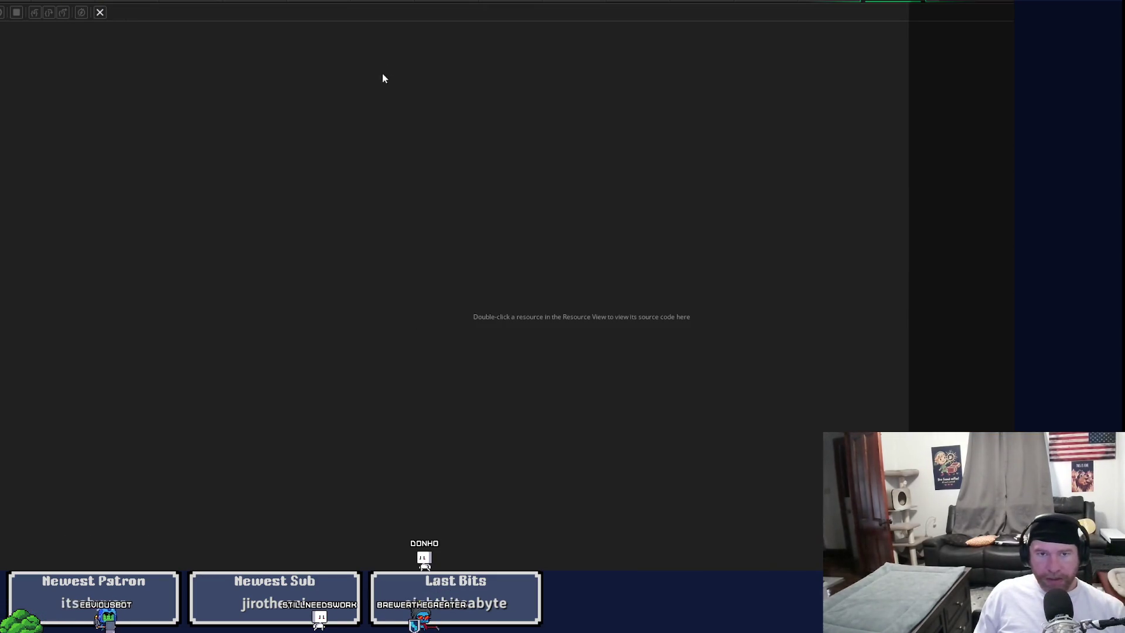